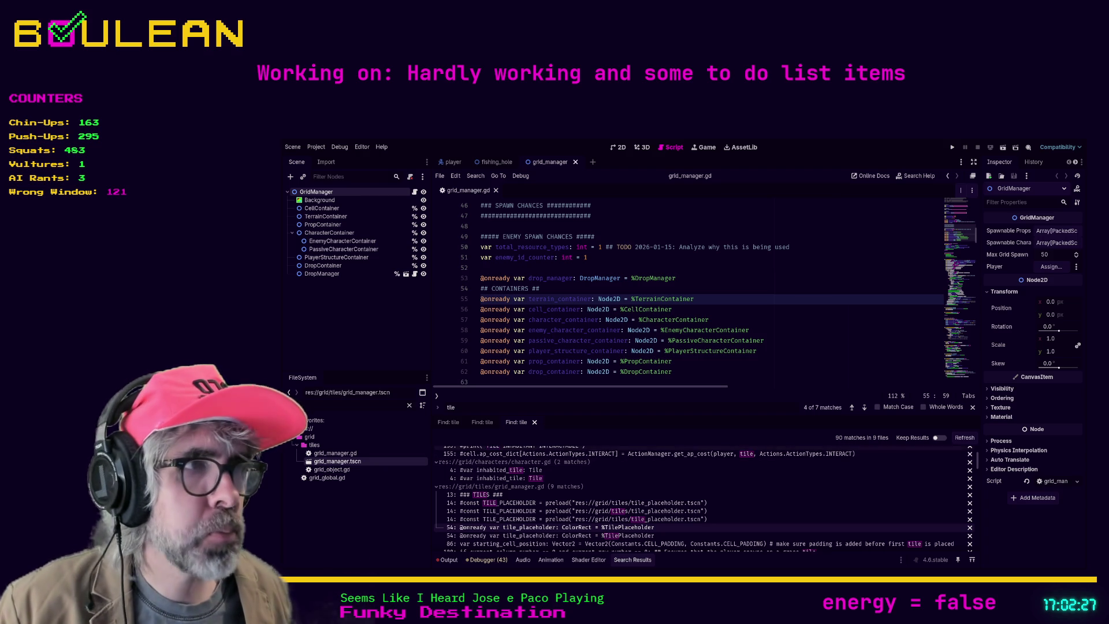
# Rerun the 'tile' search (88 matches in 9 files), then run the project from the grid manager script
pyautogui.click(965, 437)
pyautogui.scroll(-1, 555, 511)
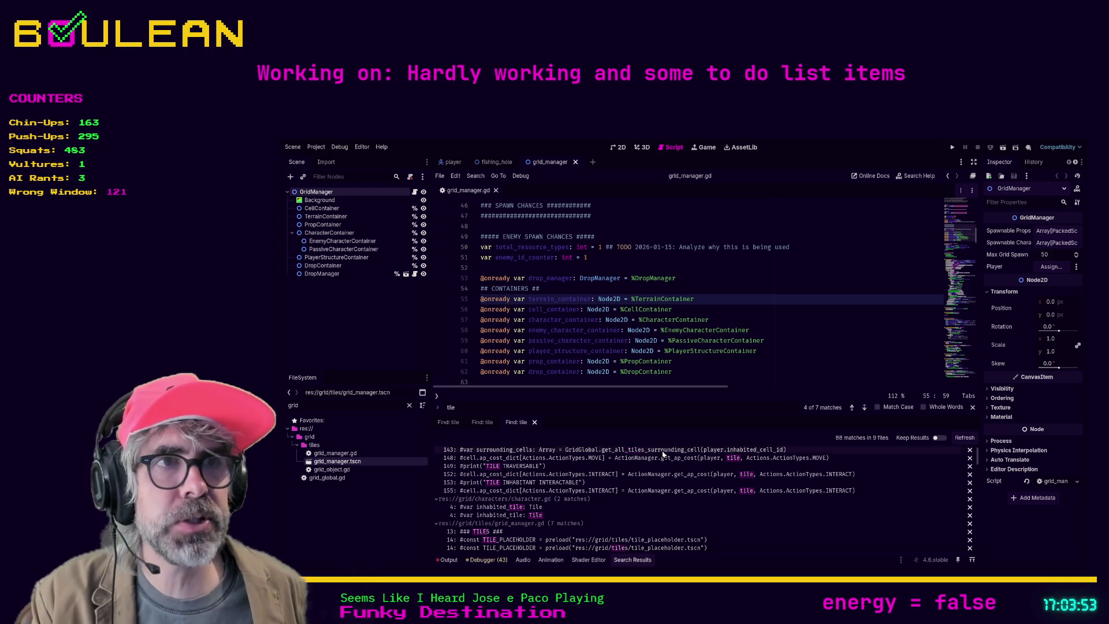
pyautogui.click(726, 369)
pyautogui.press('F5')
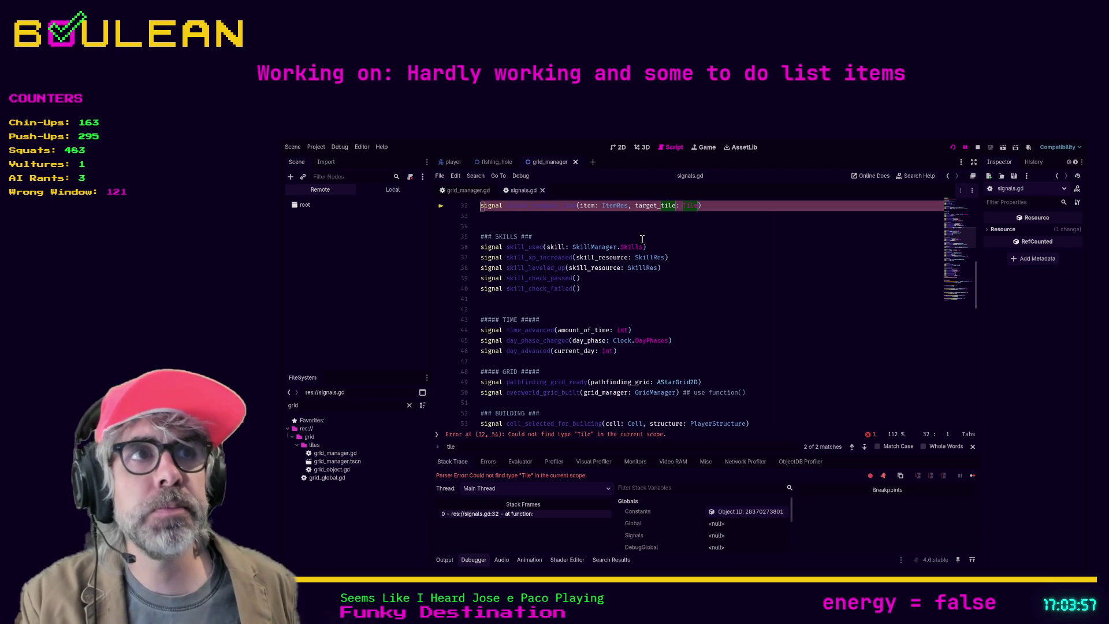
# Inspect the unknown-type Tile error on signals.gd line 32, enlarge the debugger panel, and switch to Brave
pyautogui.click(576, 217)
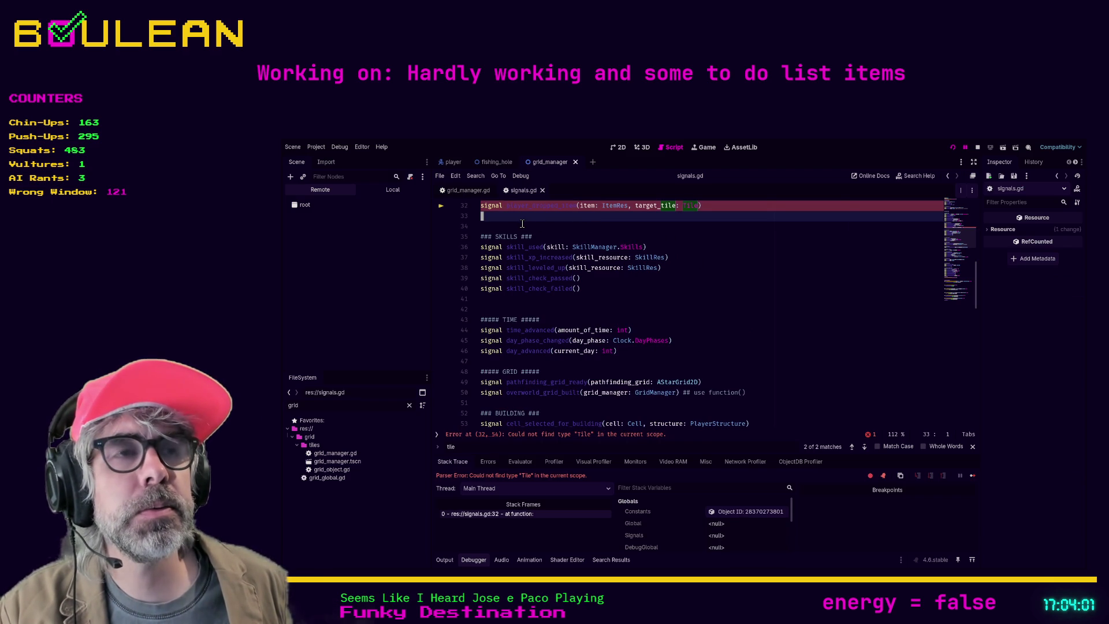
pyautogui.scroll(3, 522, 223)
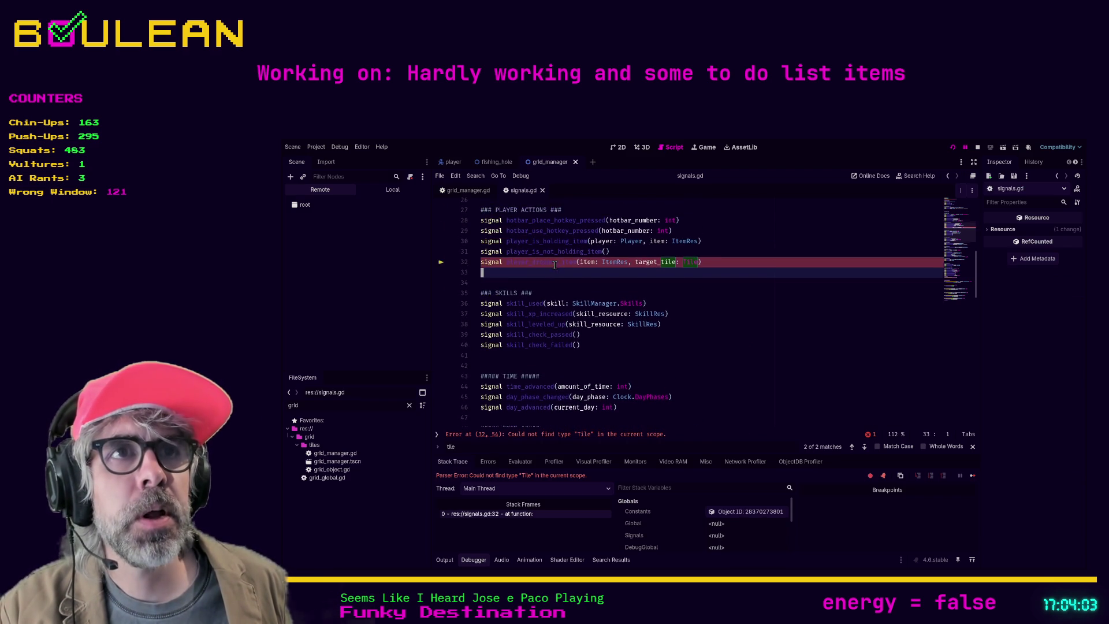
pyautogui.scroll(1, 558, 278)
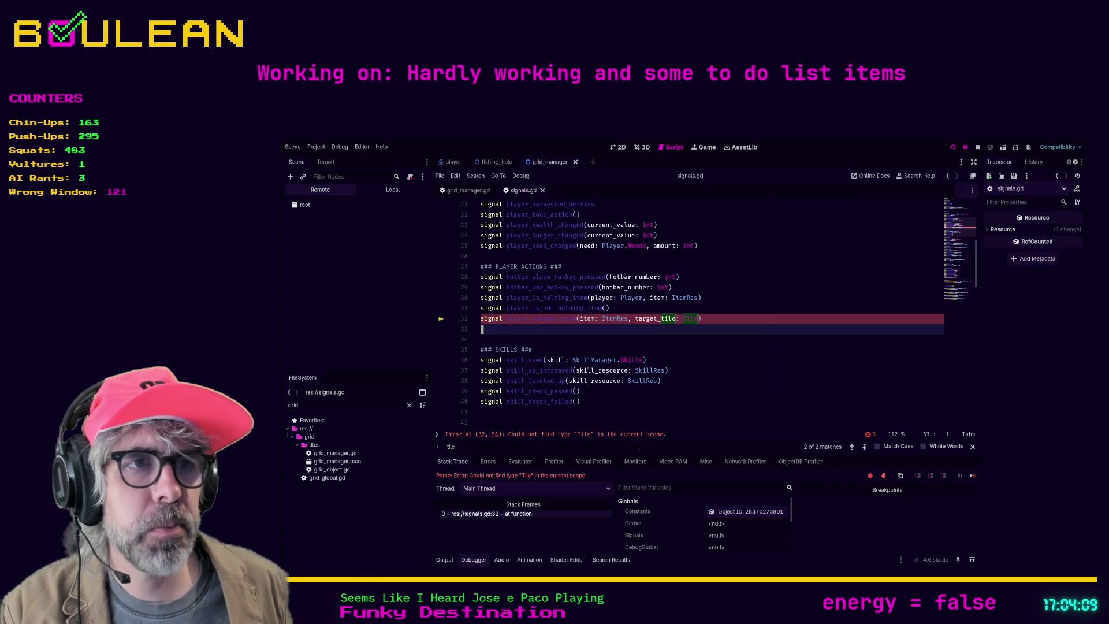
pyautogui.moveTo(631, 453); pyautogui.dragTo(631, 437)
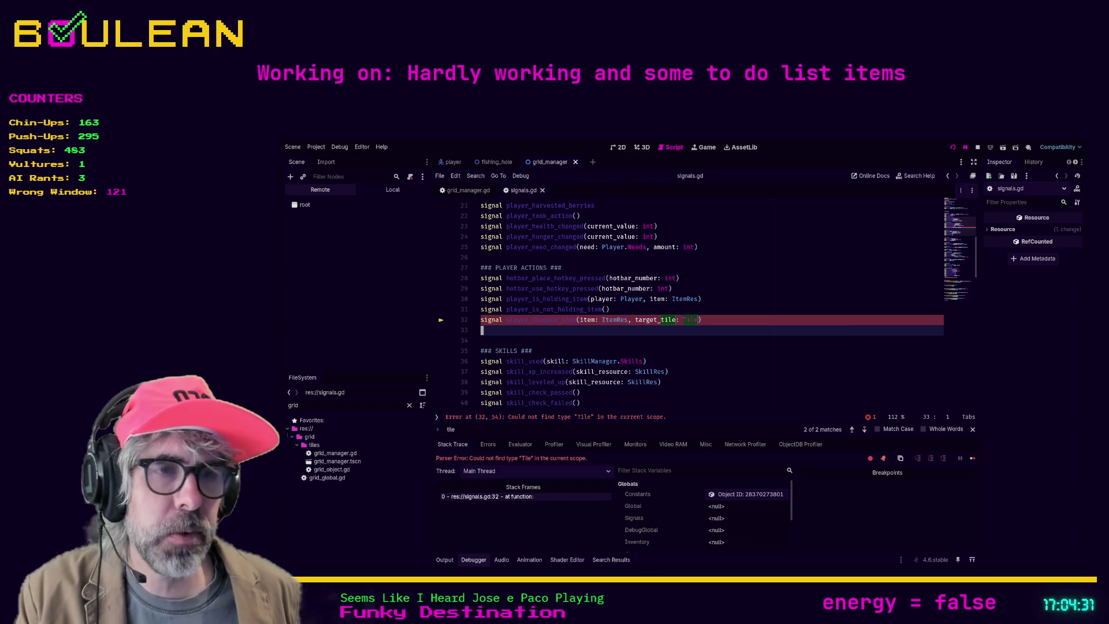
pyautogui.hotkey('alt', 'Tab')
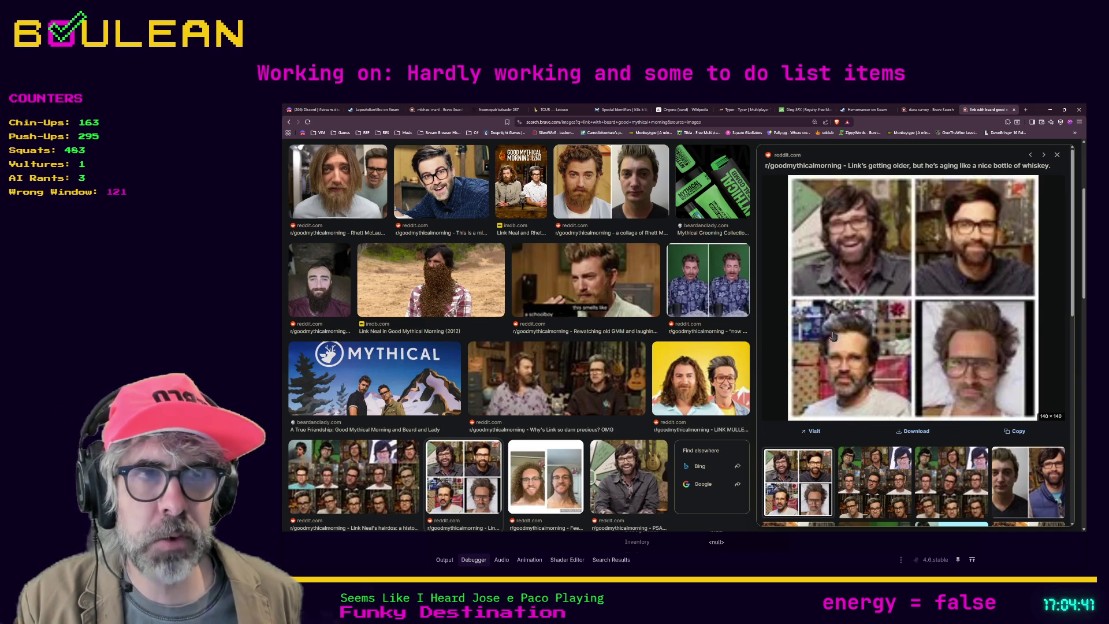
# Open a new tab showing Brave's start page with an empty search box
pyautogui.hotkey('ctrl', 't')
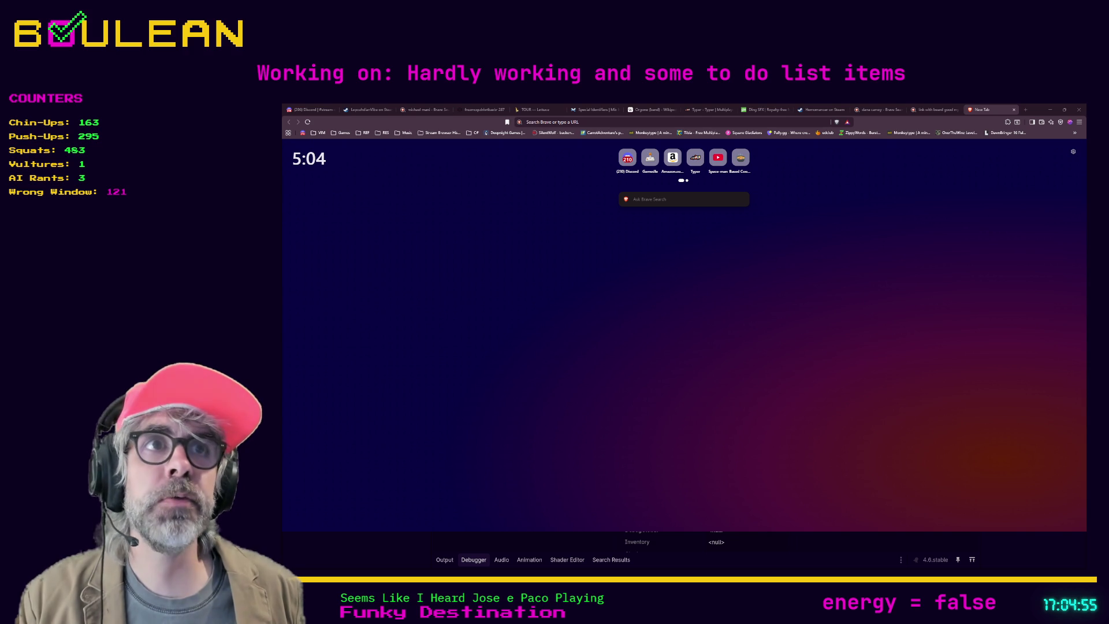
# Paste the wasabisys gameplay .webm address into the address bar and load it
pyautogui.click(553, 121)
pyautogui.hotkey('ctrl', 'v')
pyautogui.press('Return')
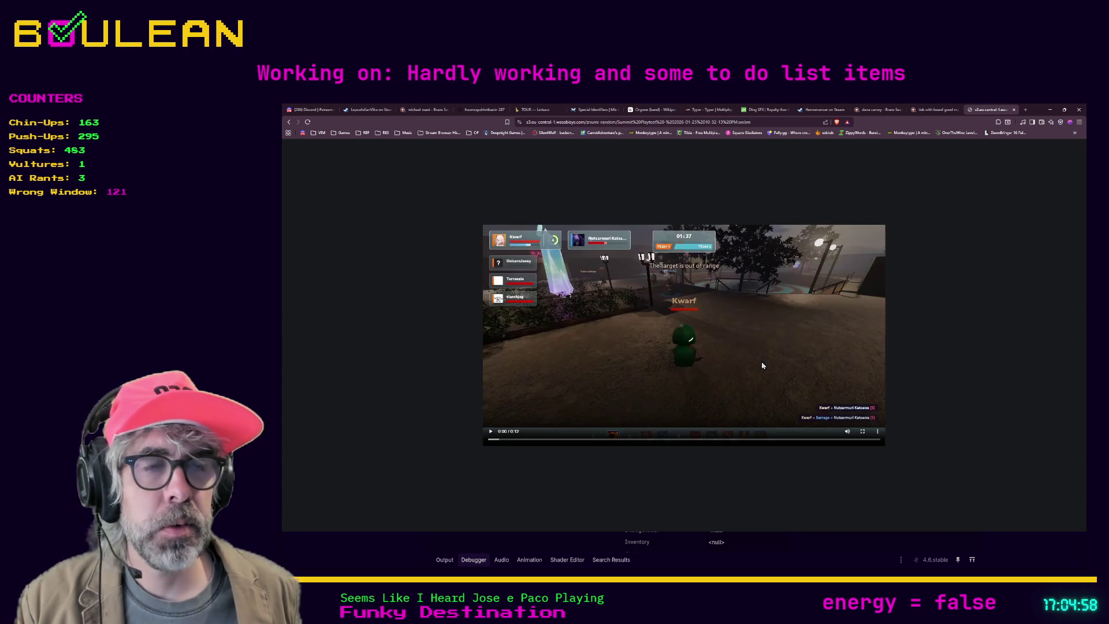
# Play the gameplay video fullscreen, pausing and replaying it, then return to windowed view
pyautogui.click(762, 363)
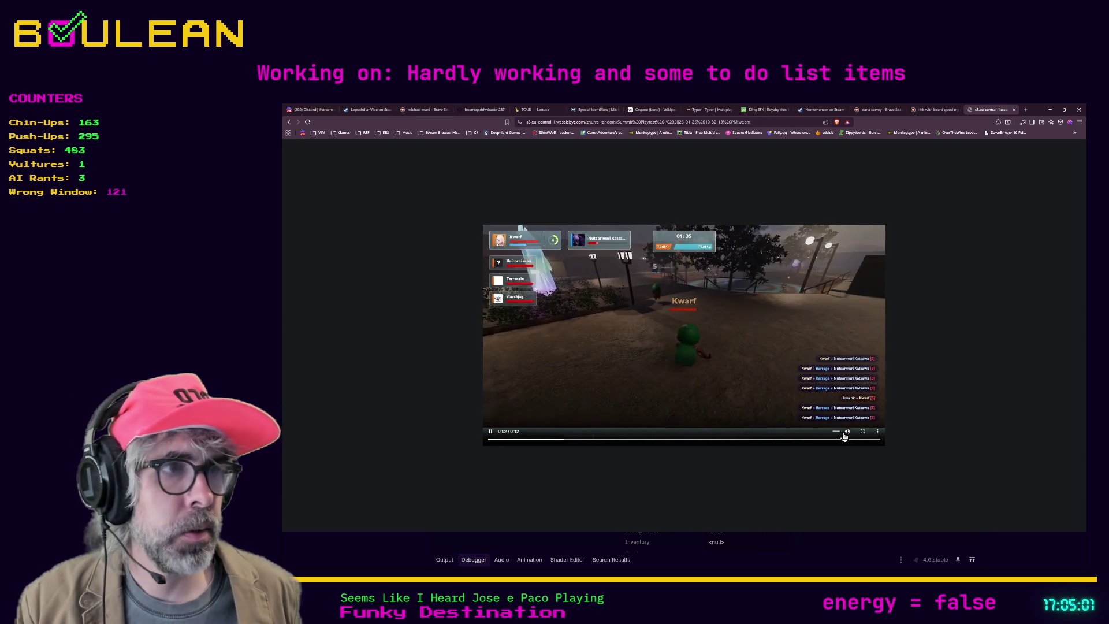
pyautogui.click(863, 431)
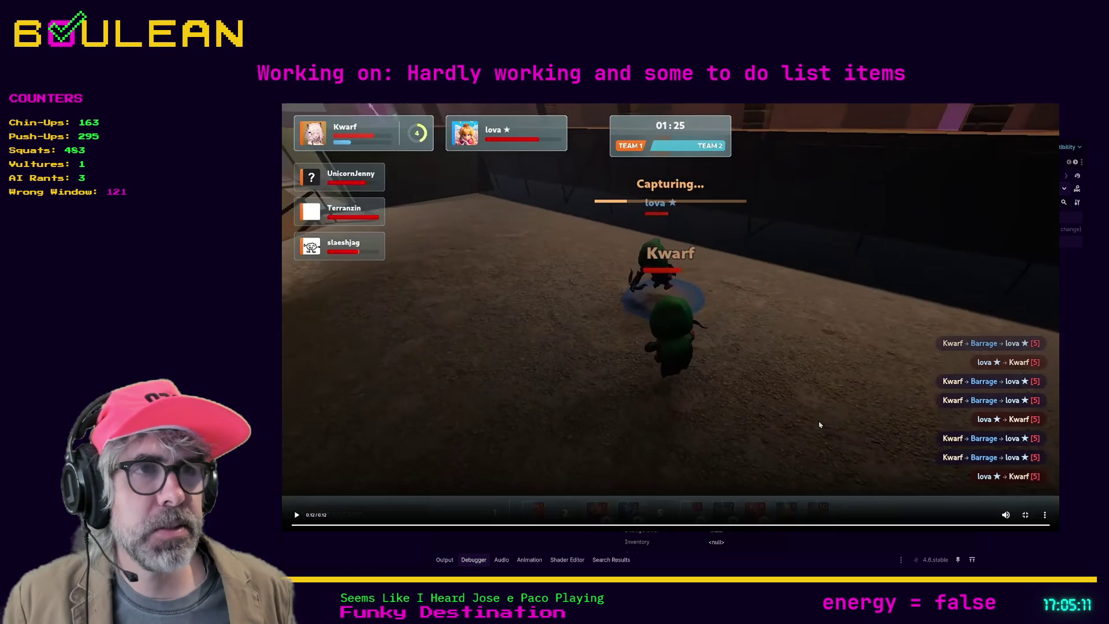
pyautogui.click(298, 520)
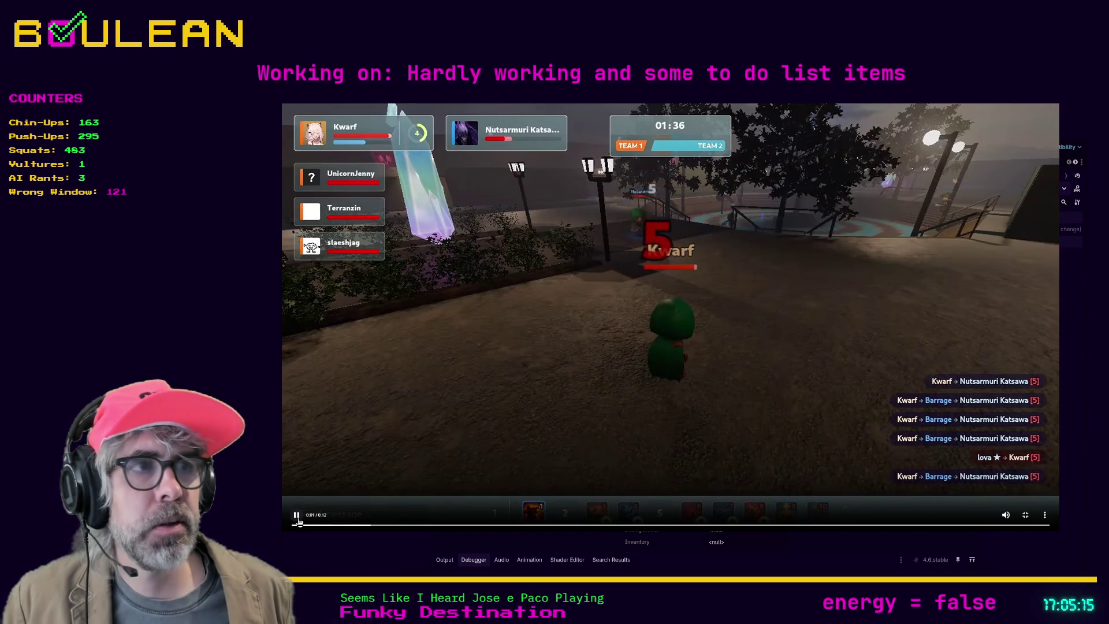
pyautogui.click(298, 519)
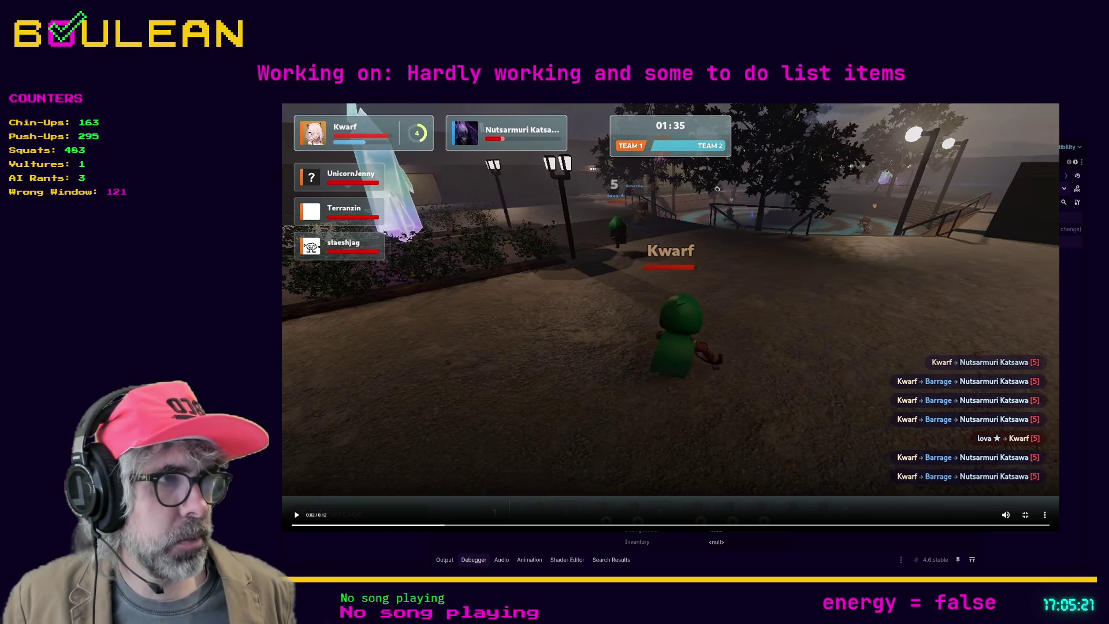
pyautogui.click(296, 516)
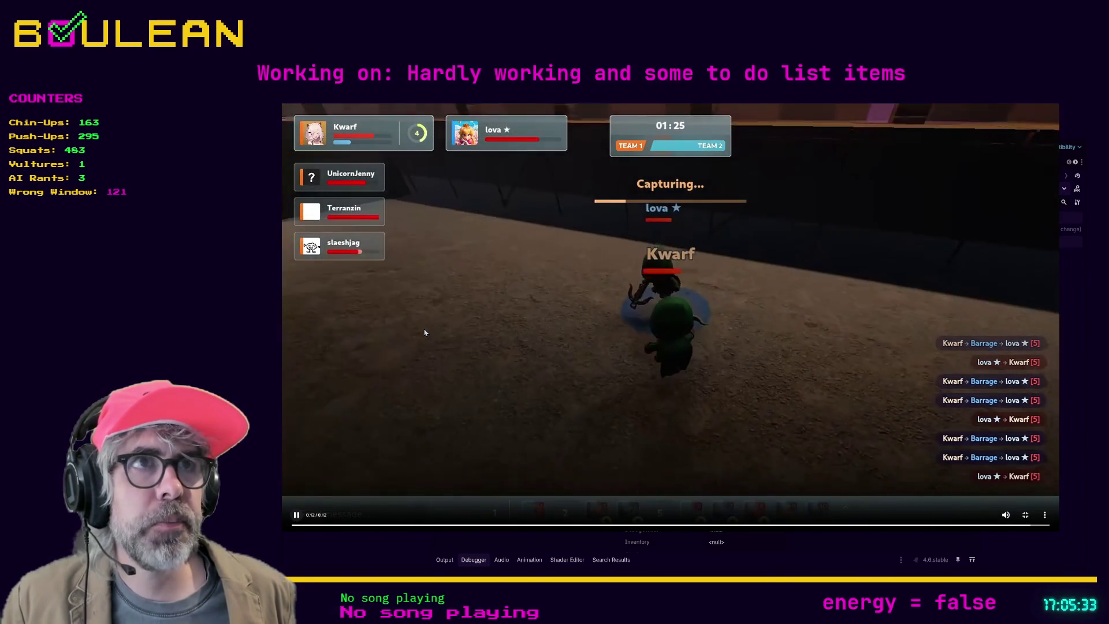
pyautogui.click(295, 520)
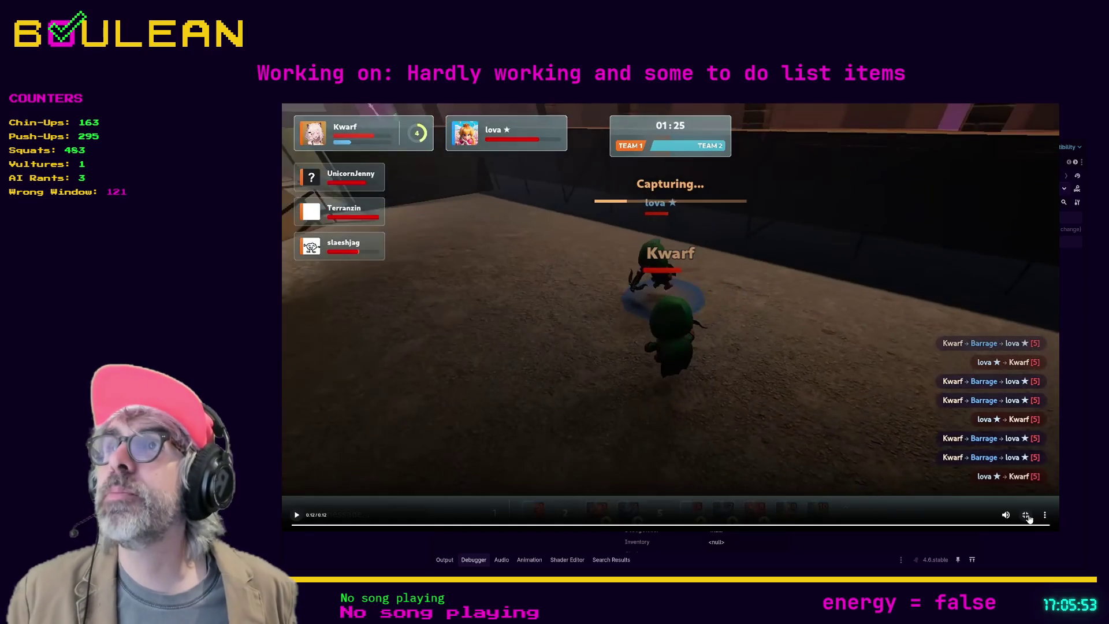
pyautogui.click(1026, 515)
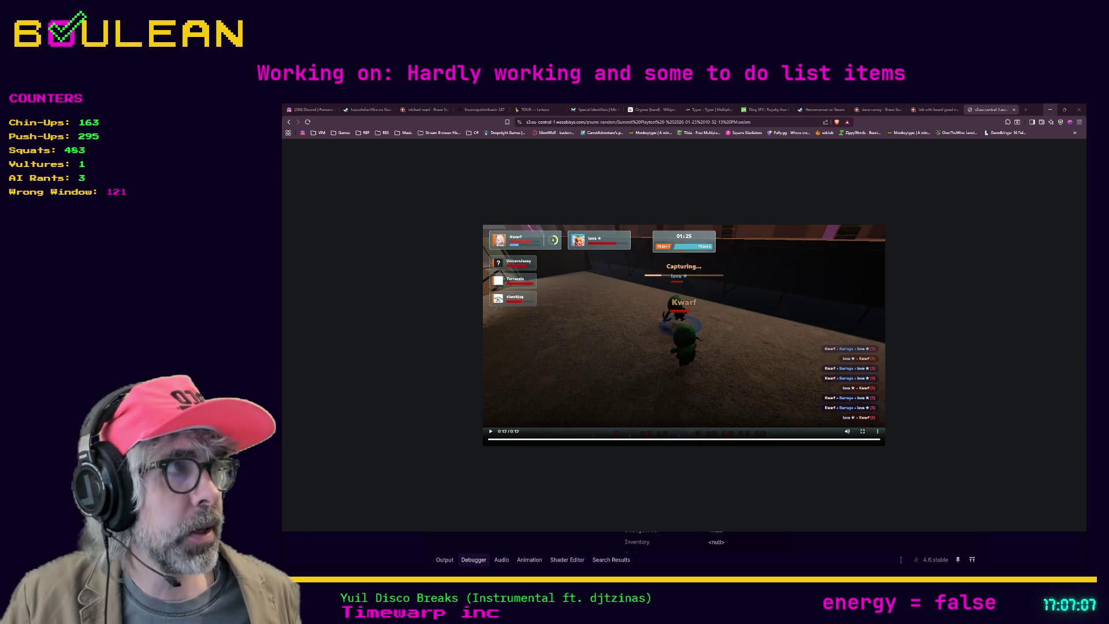
# Minimize Brave to bring back Godot and place the caret at the end of signals.gd line 32
pyautogui.click(1050, 109)
pyautogui.click(702, 319)
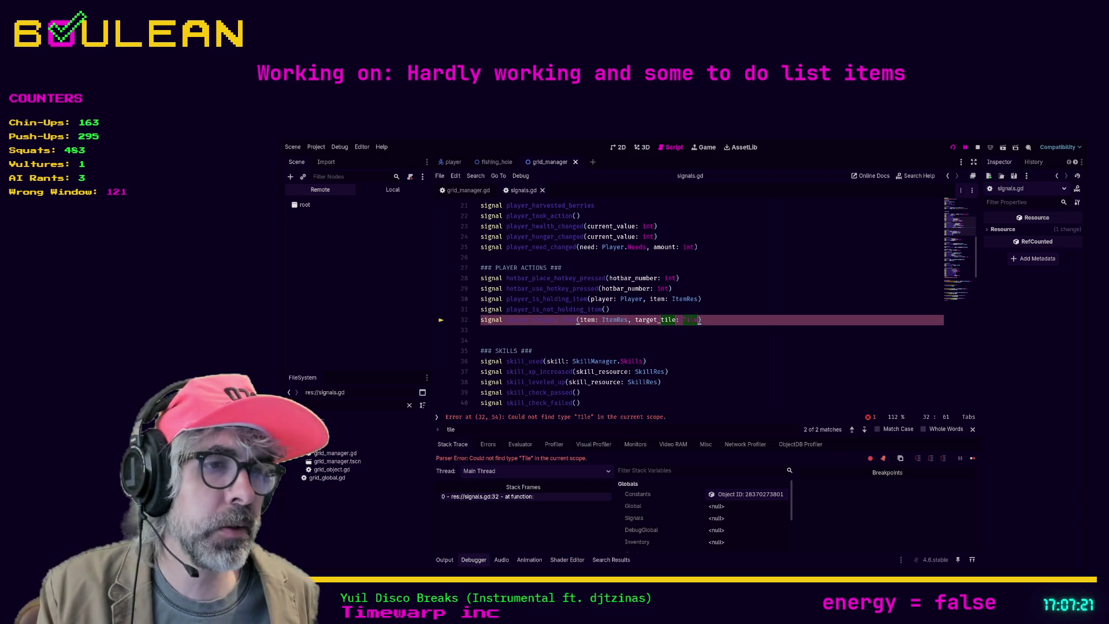
# Switch back to Brave, showing Godot pull request #110671 about blending glow before tonemapping
pyautogui.hotkey('alt', 'Tab')
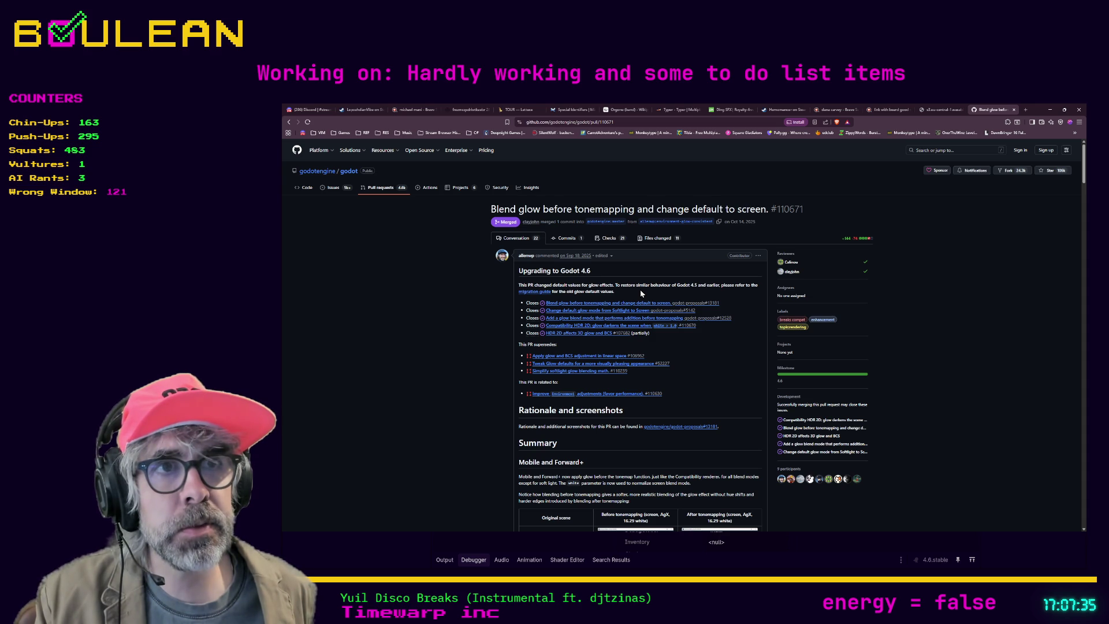
# Zoom in the pull request page and scroll through its glow comparison screenshots
pyautogui.scroll(-3, 640, 292)
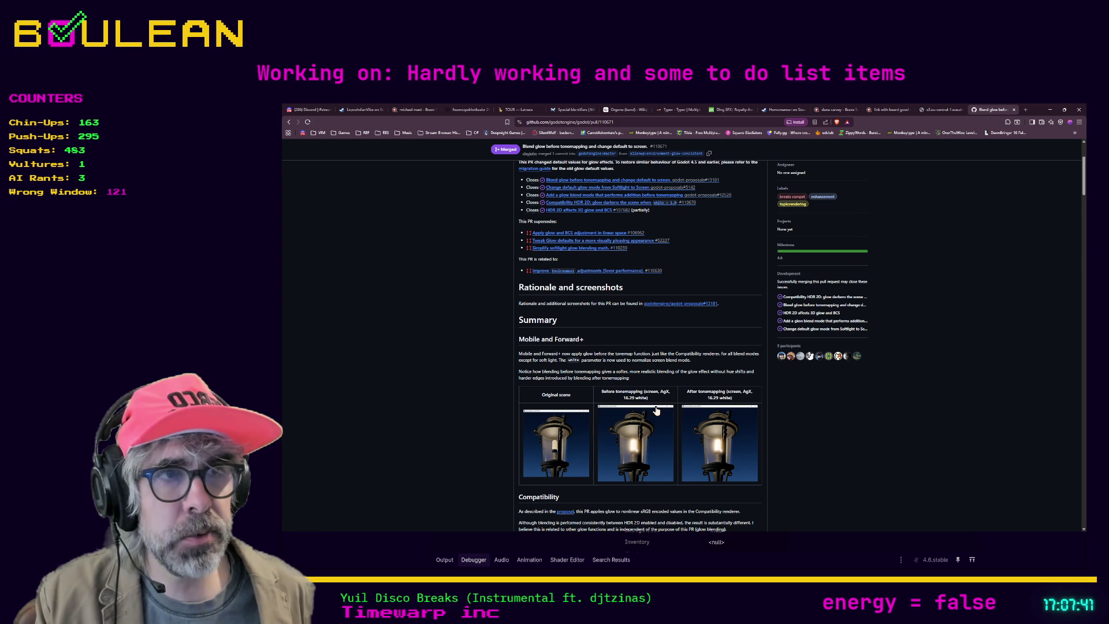
pyautogui.scroll(-2, 754, 430)
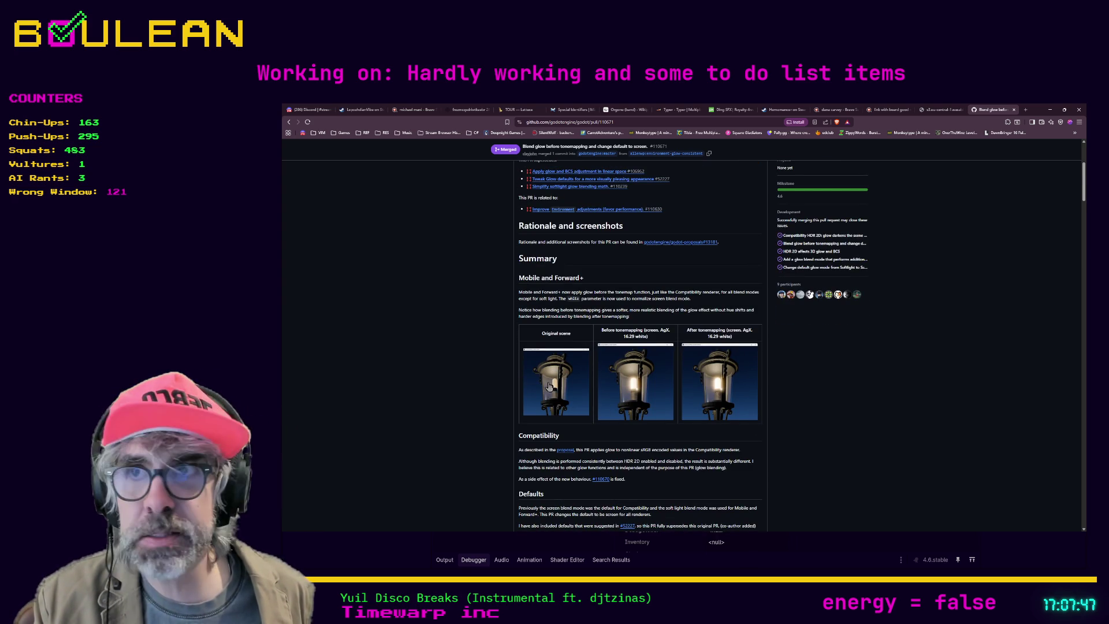
pyautogui.hotkey('ctrl', '+')
pyautogui.hotkey('ctrl', '+')
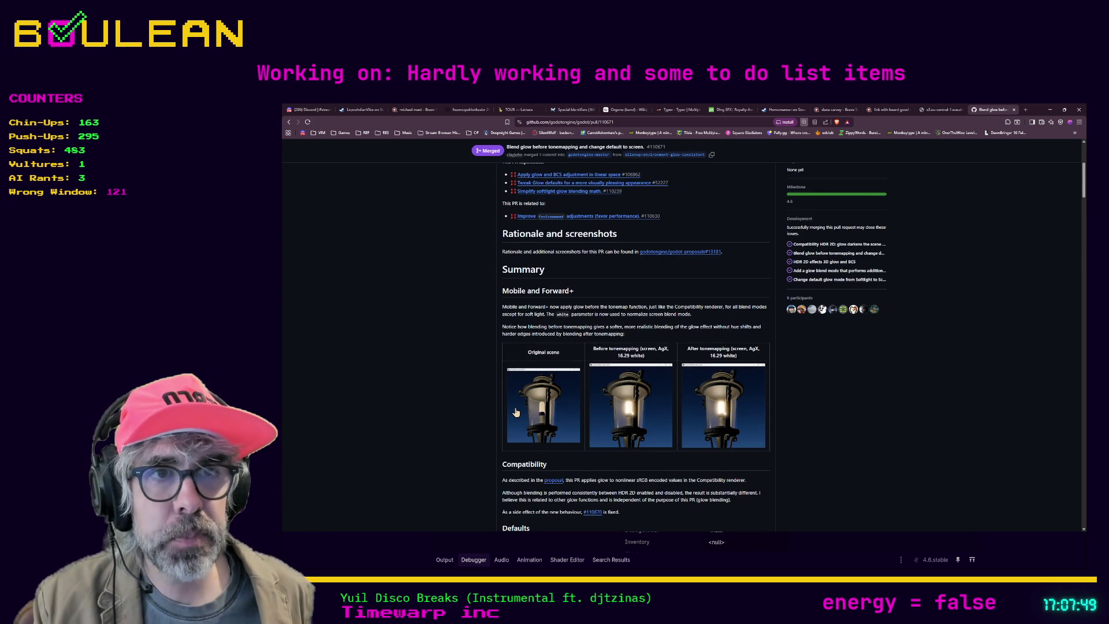
pyautogui.scroll(-1, 611, 445)
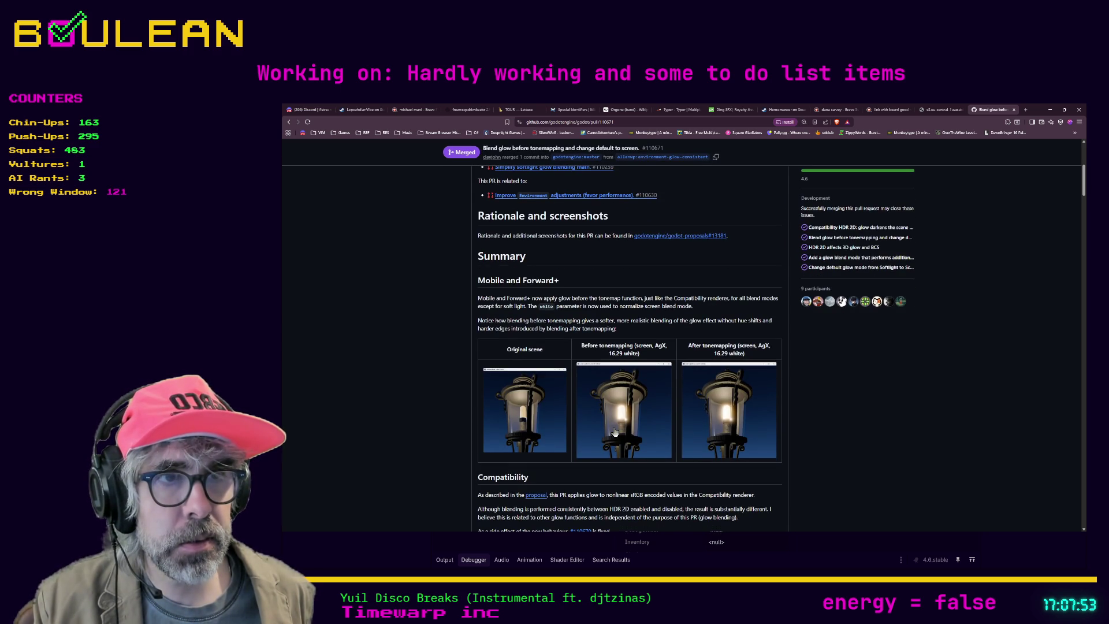
pyautogui.scroll(-4, 615, 432)
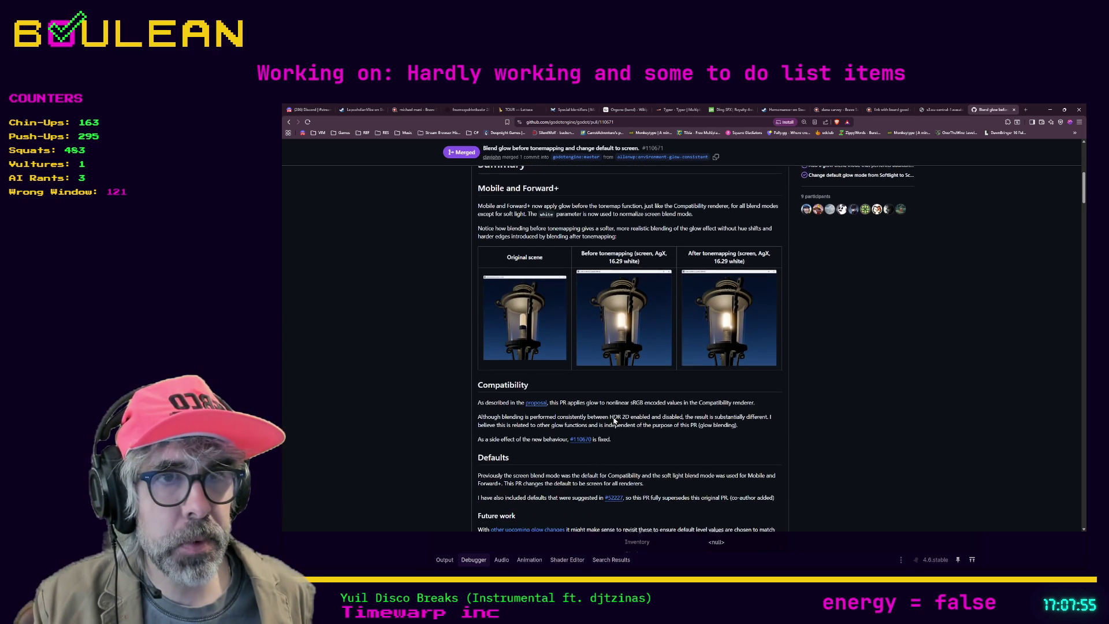
pyautogui.scroll(-1, 682, 453)
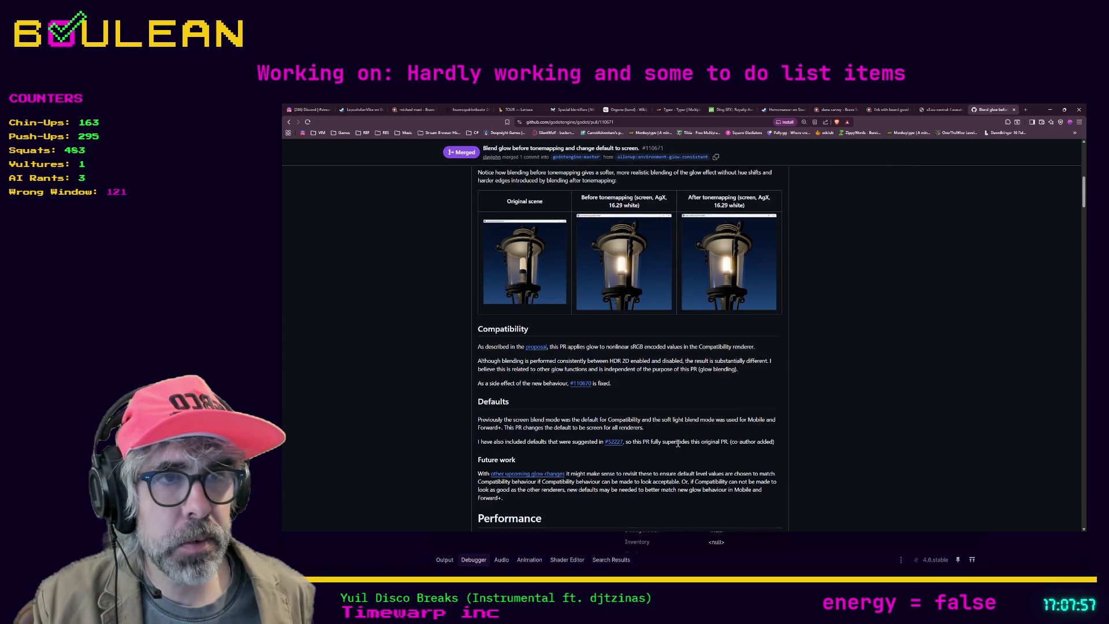
pyautogui.scroll(-1, 674, 428)
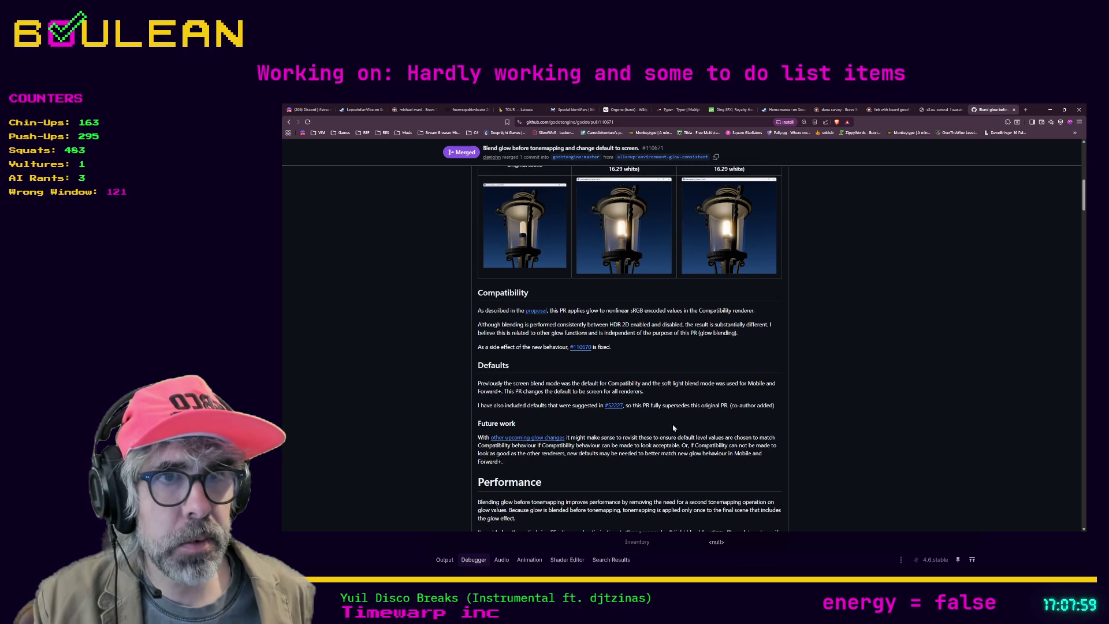
pyautogui.scroll(-1, 647, 424)
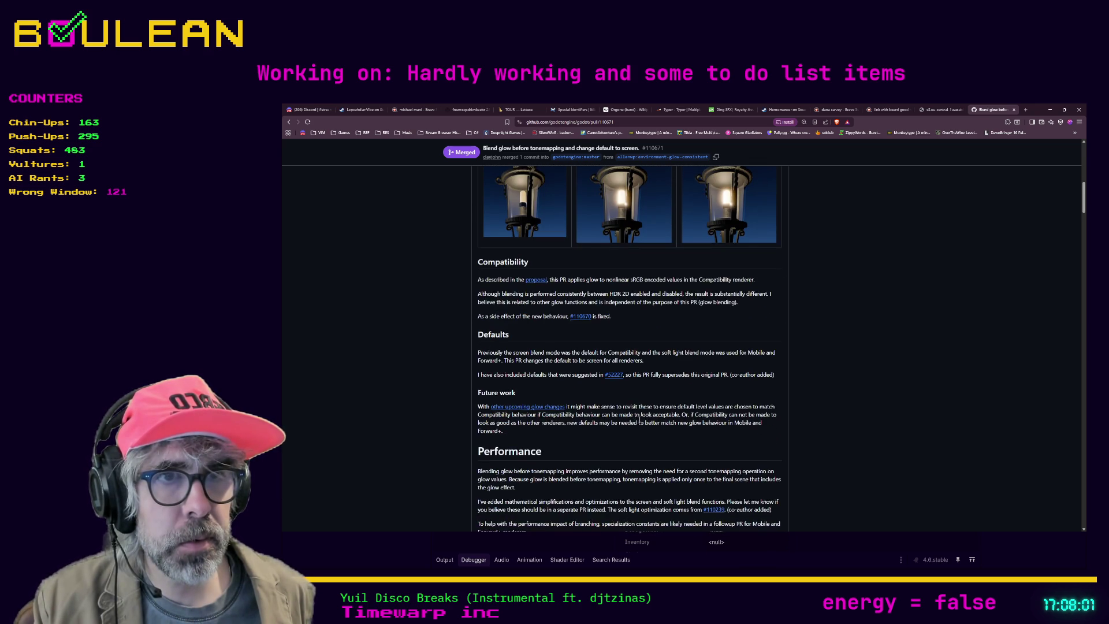
pyautogui.scroll(-1, 634, 433)
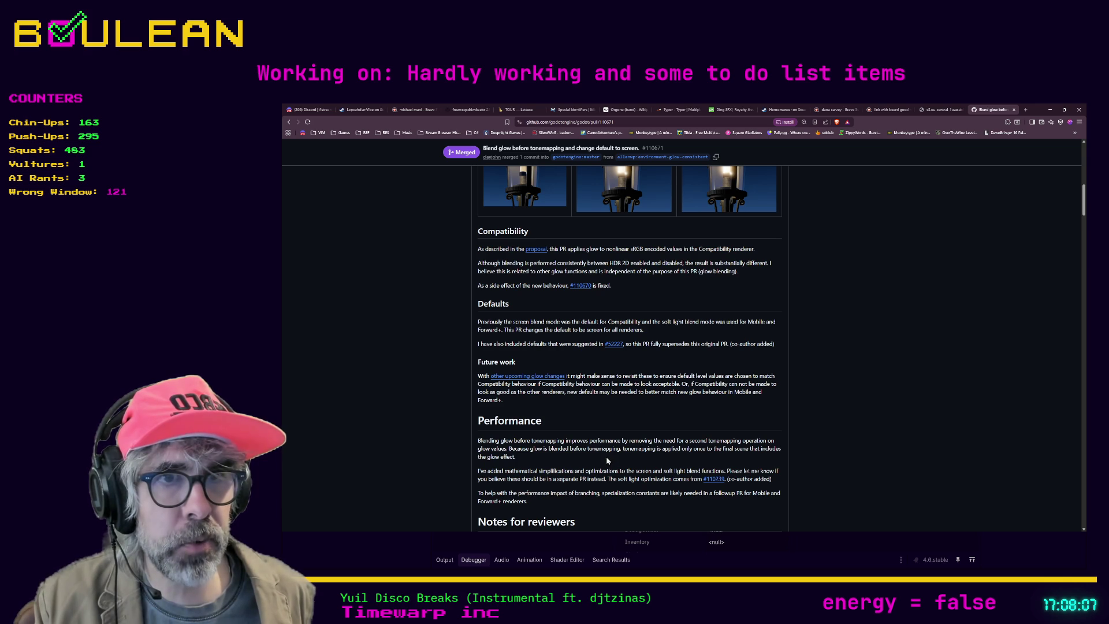
pyautogui.scroll(-1, 606, 458)
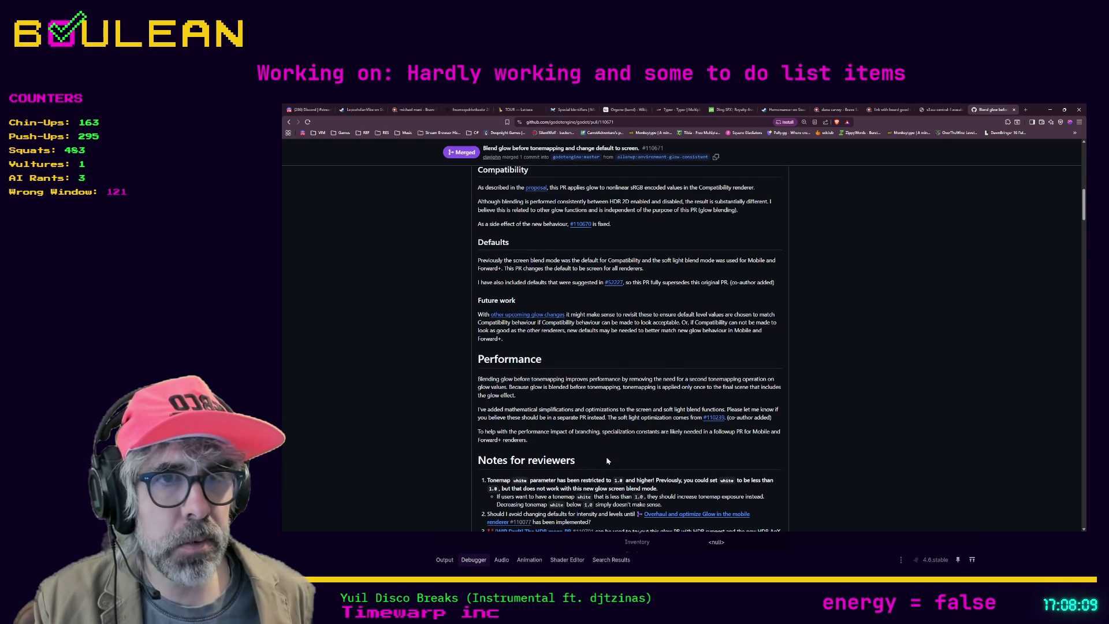
pyautogui.scroll(-1, 607, 461)
pyautogui.scroll(-3, 607, 460)
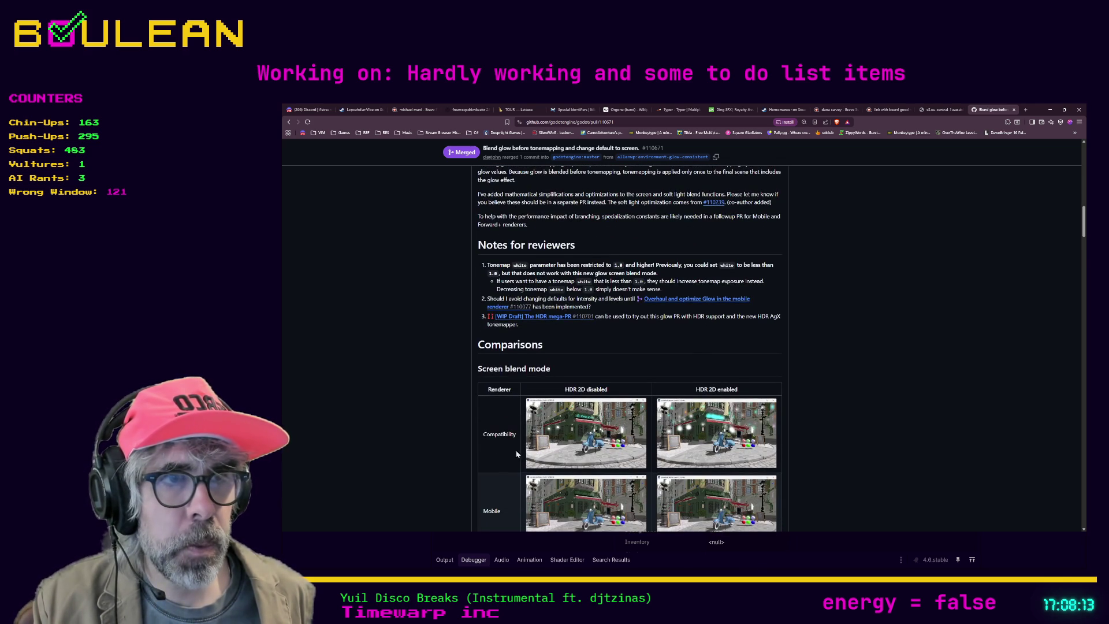
pyautogui.scroll(-1, 468, 440)
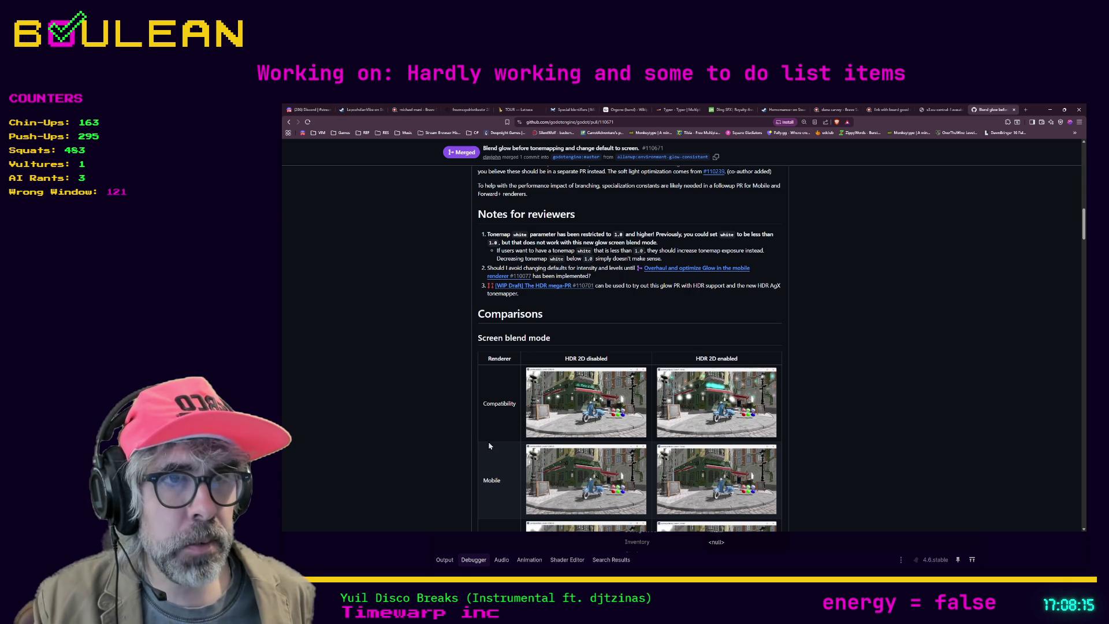
pyautogui.scroll(-1, 485, 457)
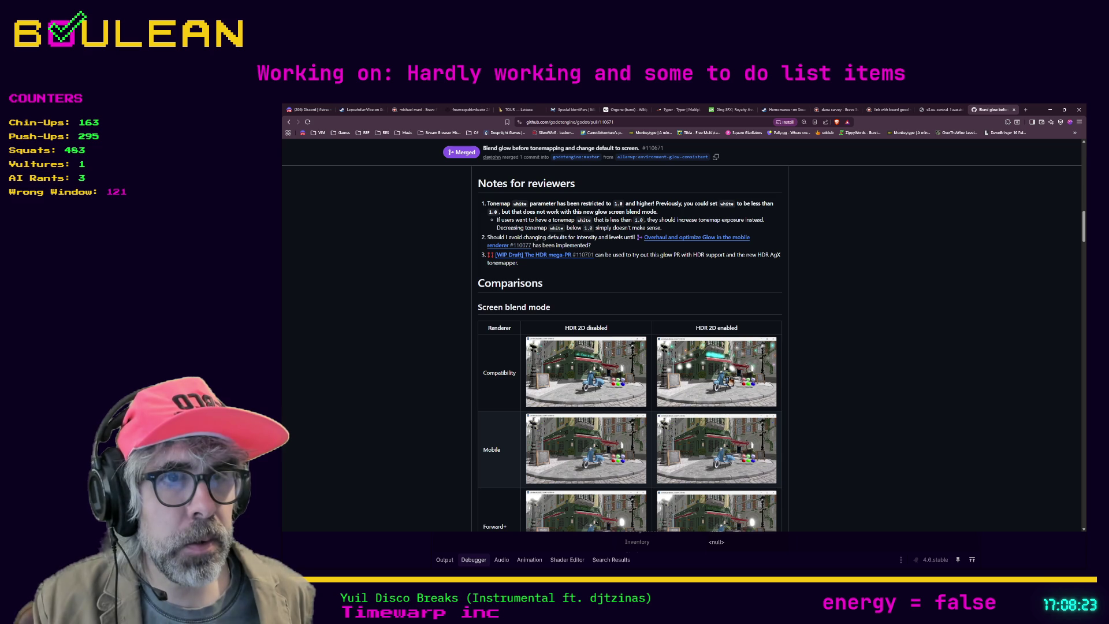
pyautogui.scroll(-1, 607, 361)
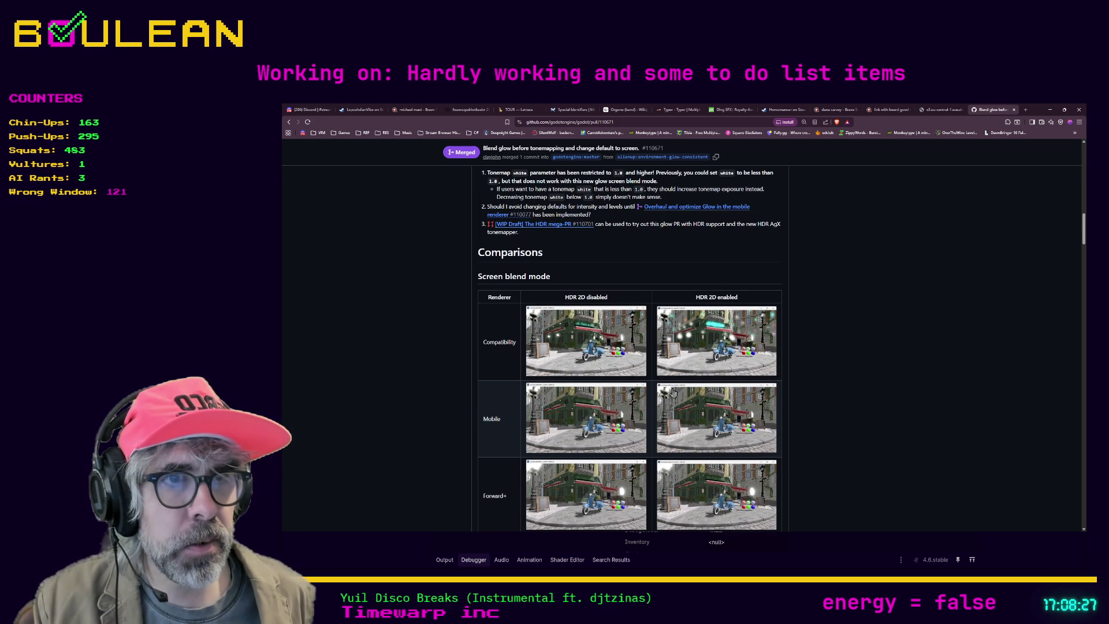
pyautogui.scroll(-2, 676, 399)
pyautogui.scroll(-3, 679, 400)
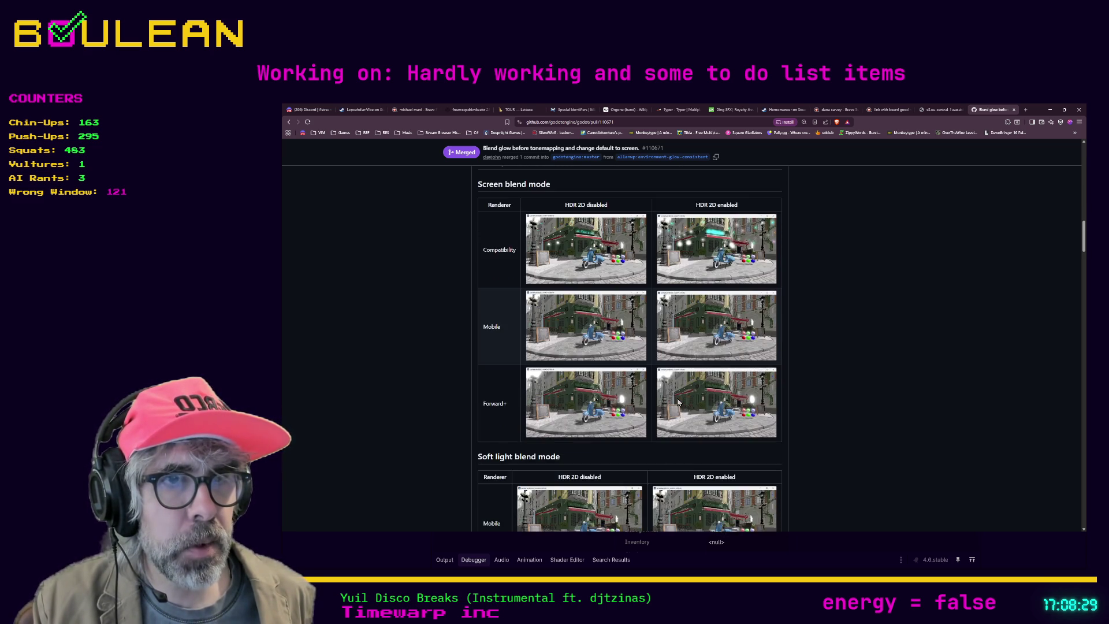
pyautogui.scroll(-6, 678, 401)
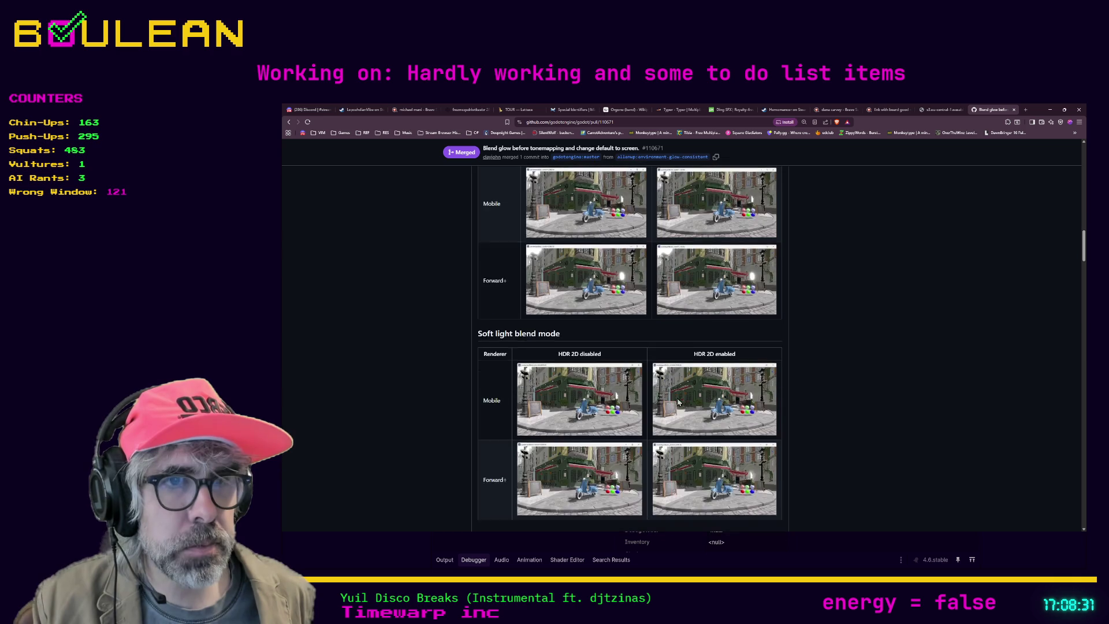
pyautogui.scroll(-3, 678, 402)
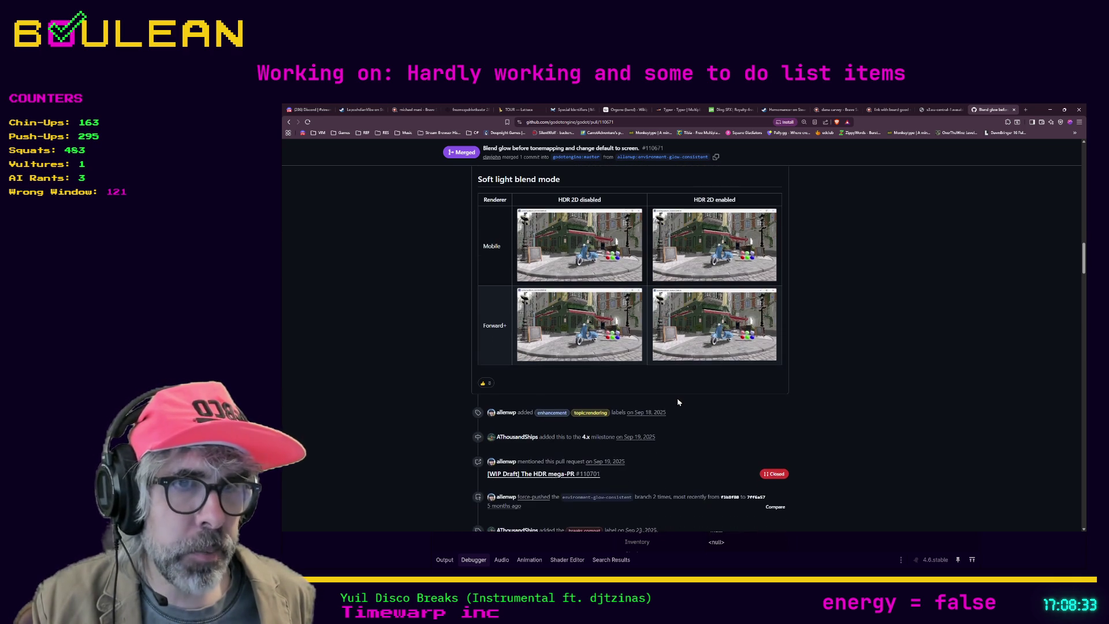
pyautogui.scroll(-2, 682, 400)
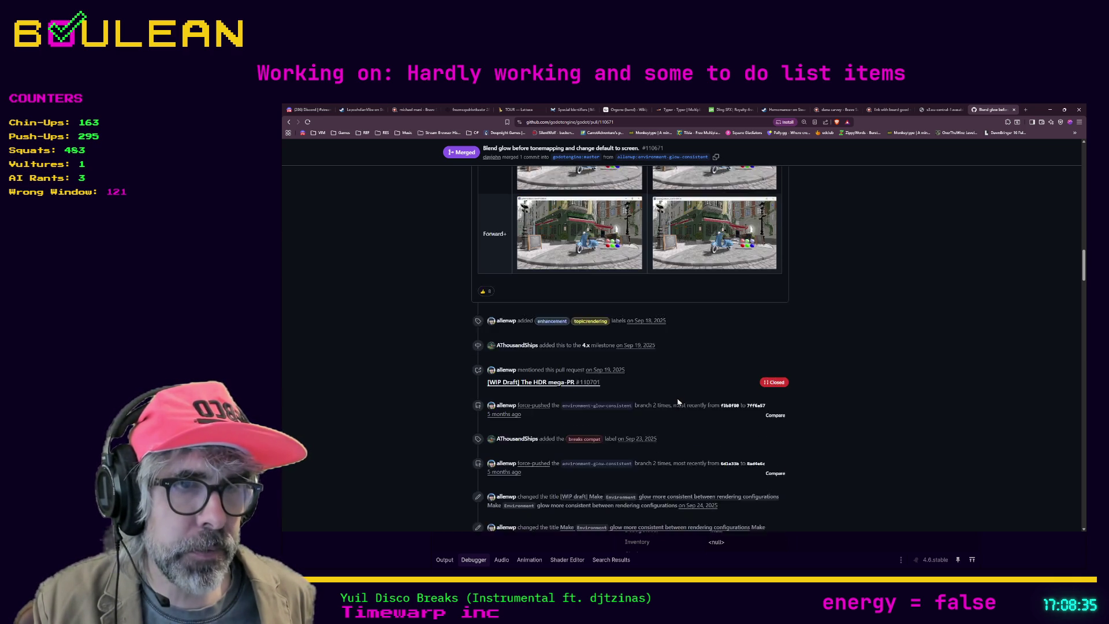
pyautogui.scroll(-2, 780, 393)
pyautogui.scroll(6, 864, 398)
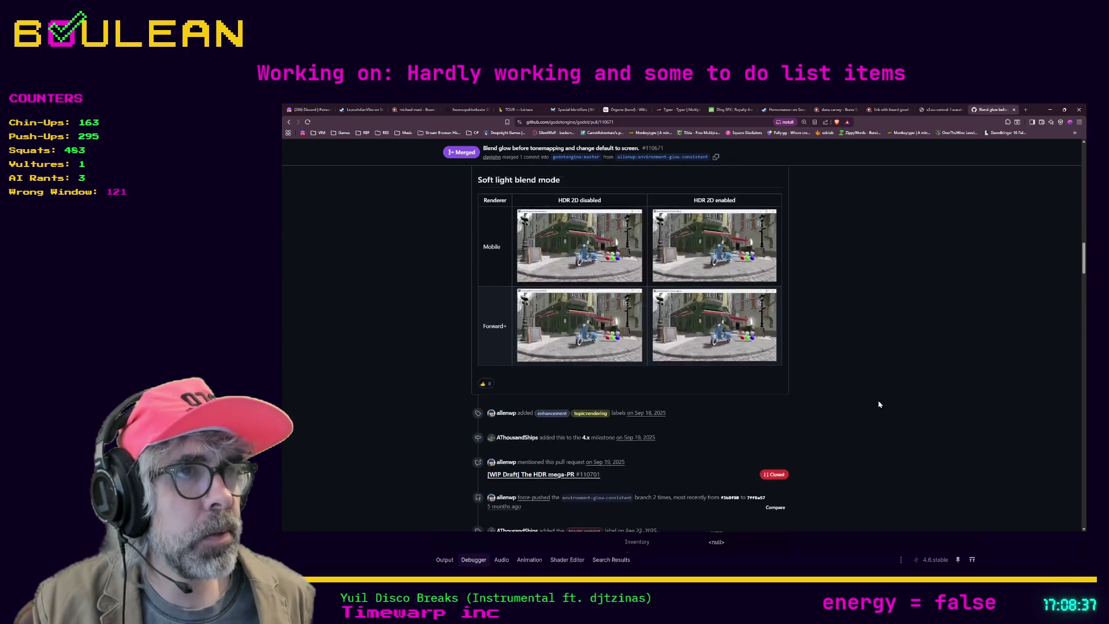
# Minimize the browser to return to signals.gd in the Godot editor, caret on line 34
pyautogui.moveTo(1084, 264); pyautogui.dragTo(1077, 161)
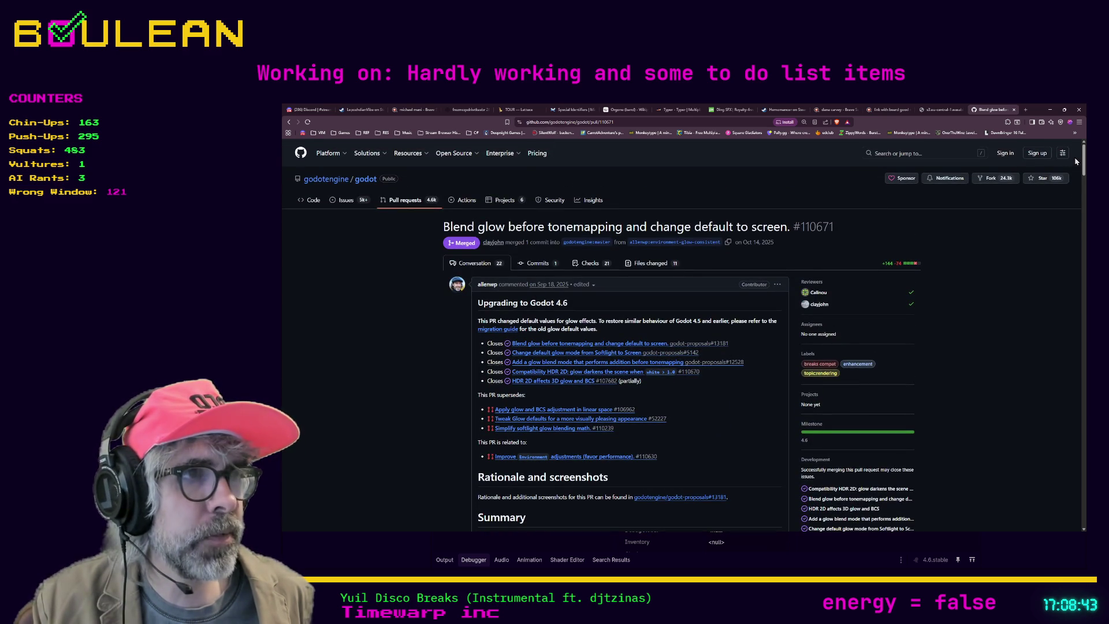
pyautogui.click(1052, 114)
pyautogui.click(792, 339)
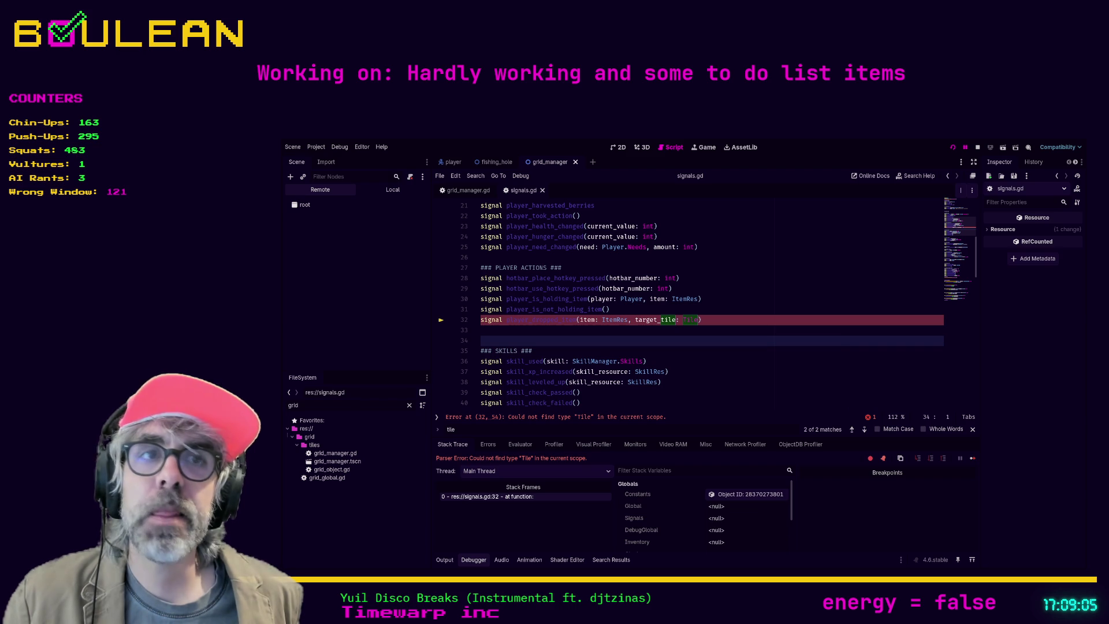
# Change player_dropped_item's parameter on line 32 from target_tile: Tile to target_cell: Cell
pyautogui.click(563, 329)
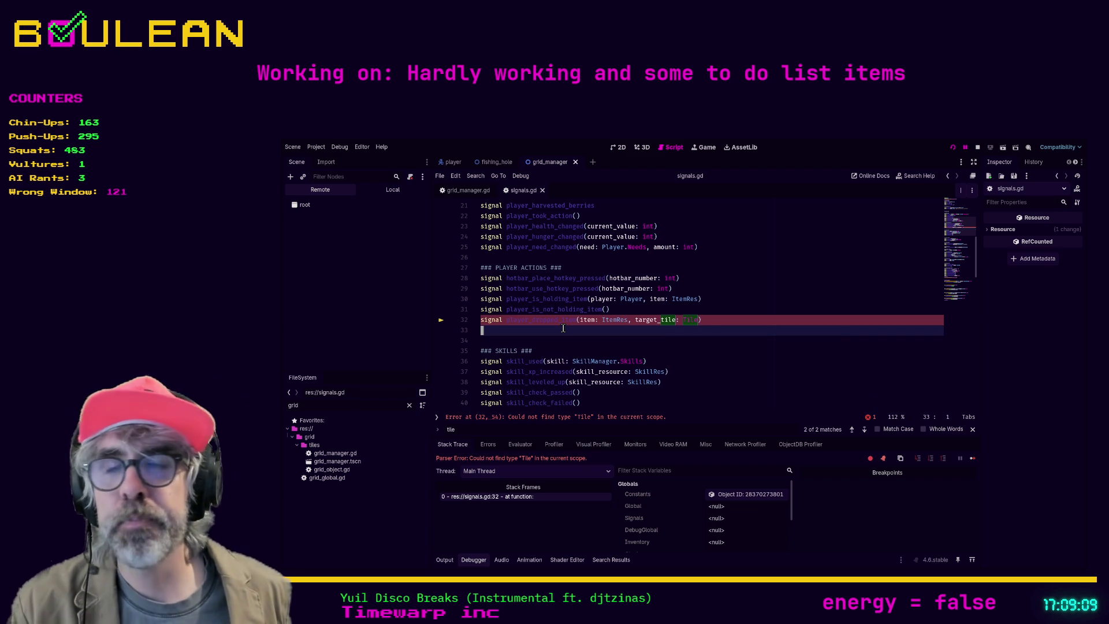
pyautogui.keyDown('ctrl'); pyautogui.scroll(2, 563, 328); pyautogui.keyUp('ctrl')
pyautogui.keyDown('ctrl'); pyautogui.scroll(1, 563, 329); pyautogui.keyUp('ctrl')
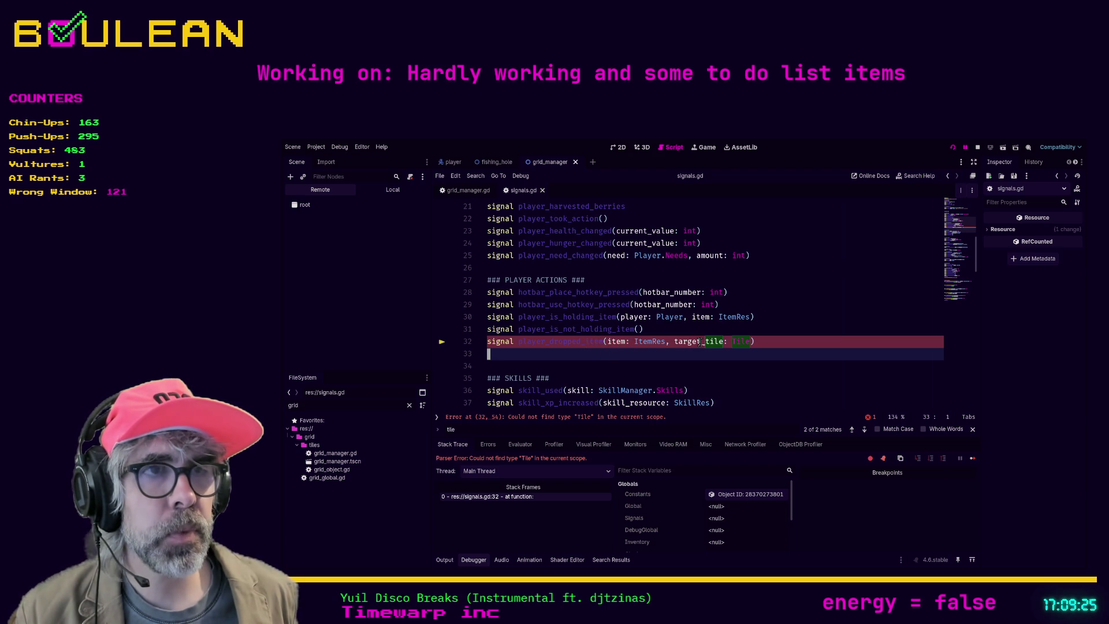
pyautogui.click(724, 342)
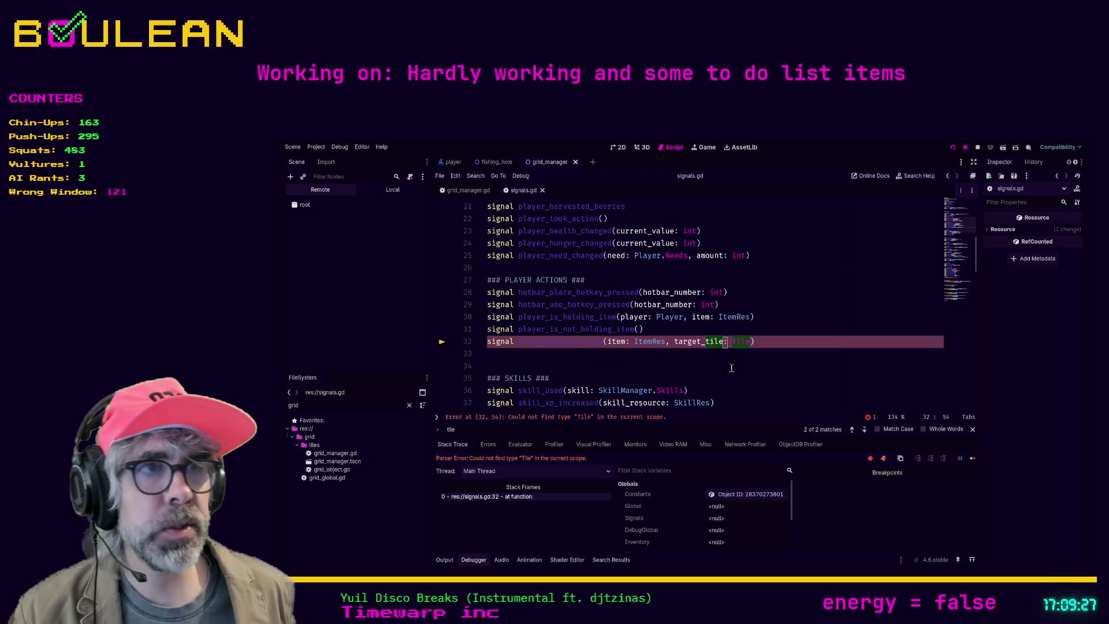
pyautogui.press('Left')
pyautogui.press('Left')
pyautogui.press('Left')
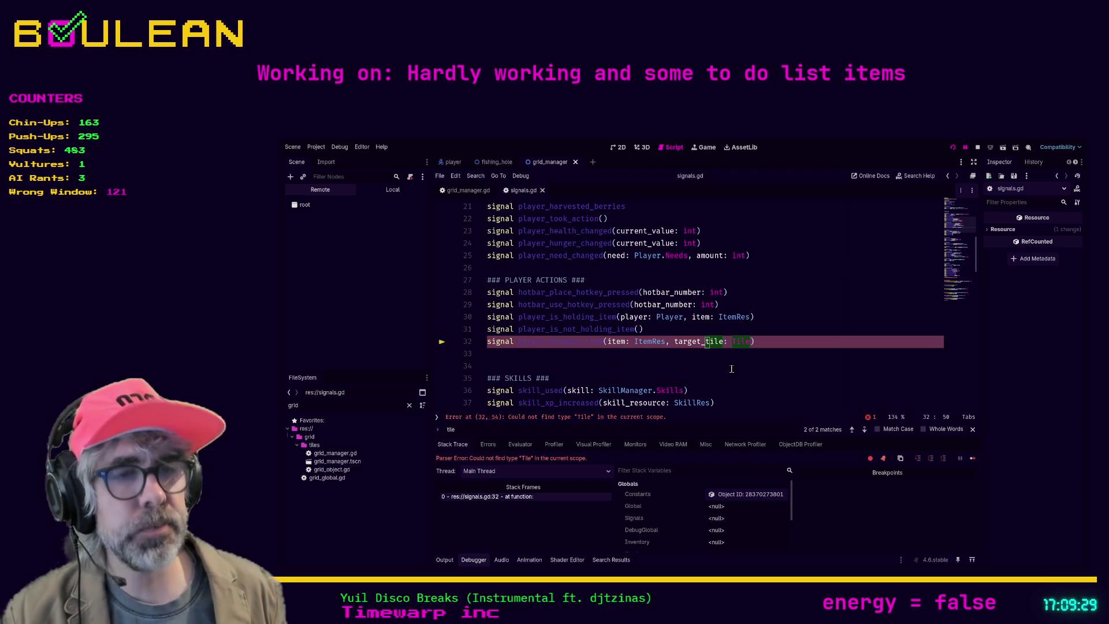
pyautogui.press('Delete')
pyautogui.press('Delete')
pyautogui.press('Delete')
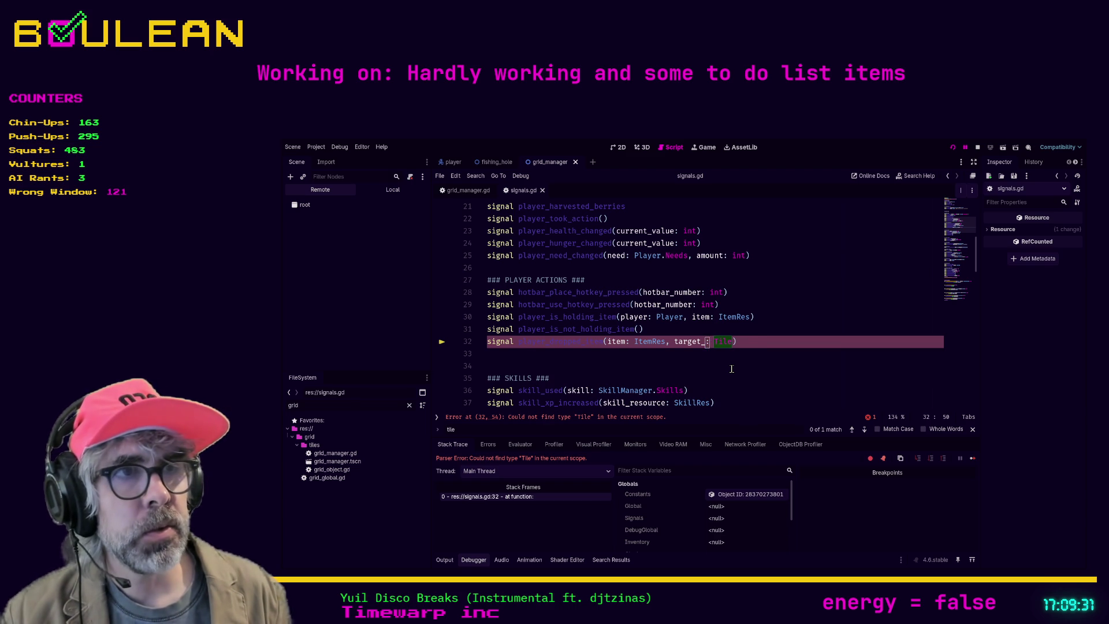
pyautogui.write('cell')
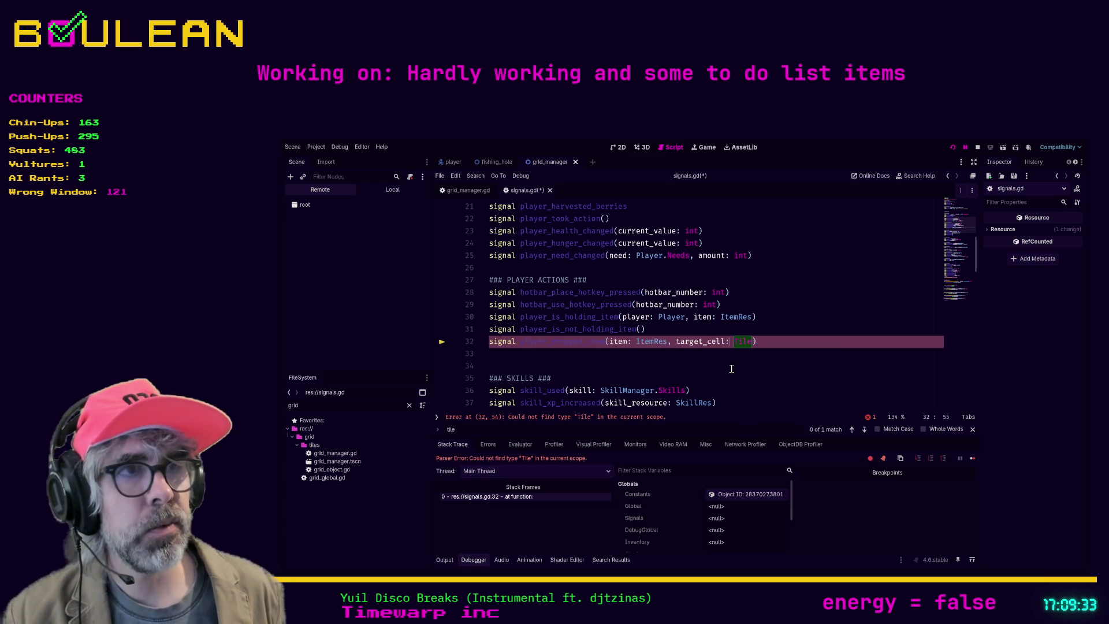
pyautogui.hotkey('ctrl', 'shift', 'Right')
pyautogui.write('Cell')
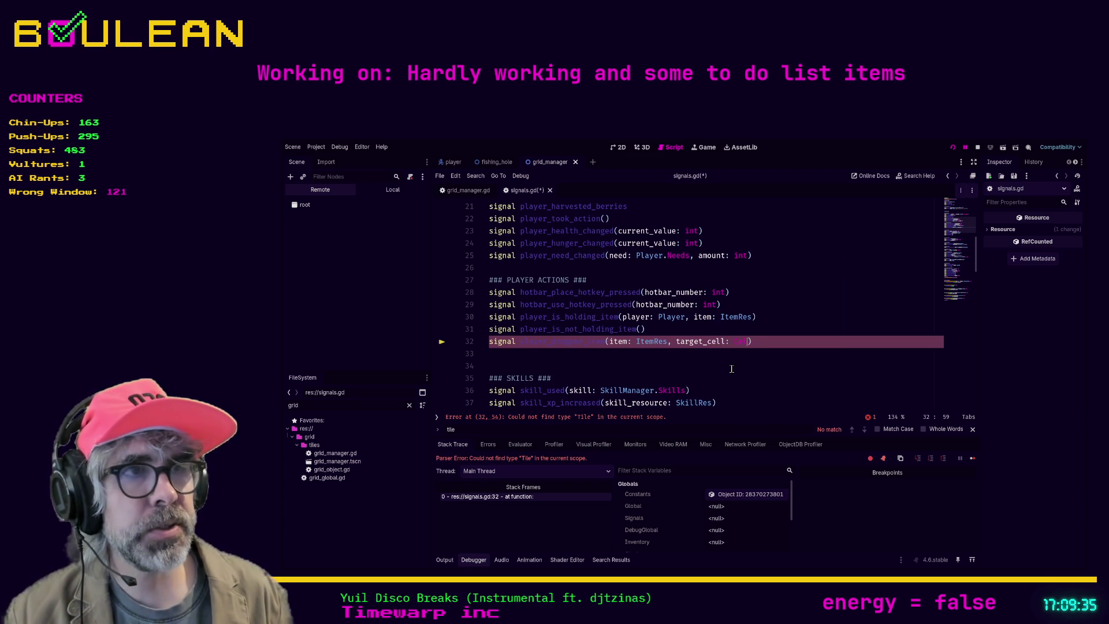
# Save signals.gd and run the game with F5 to test the change
pyautogui.click(732, 369)
pyautogui.hotkey('ctrl', 's')
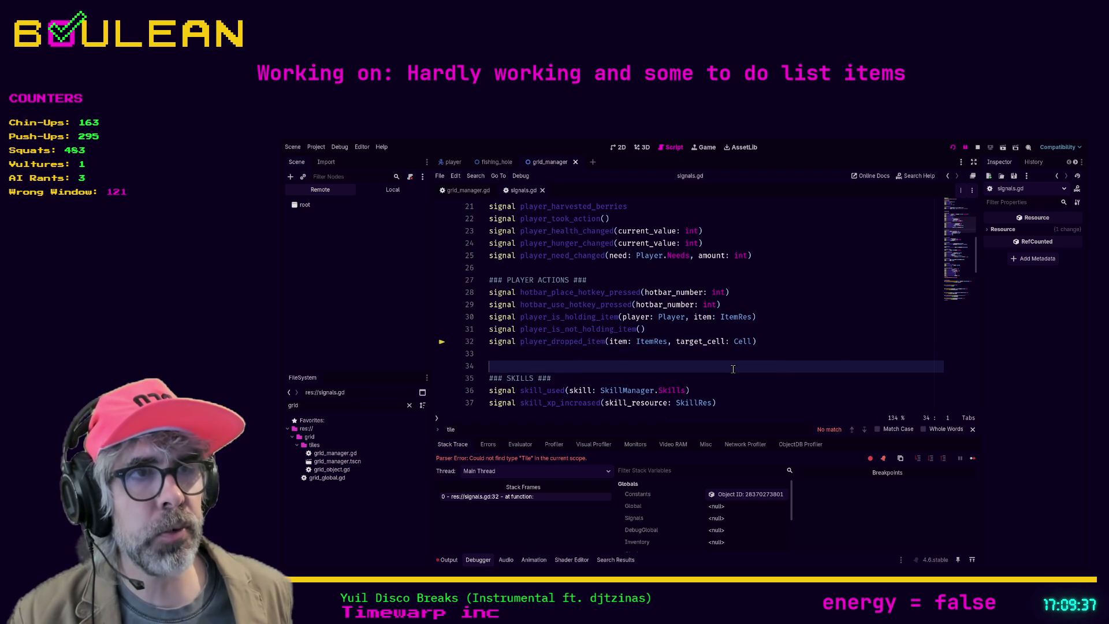
pyautogui.scroll(-1, 733, 369)
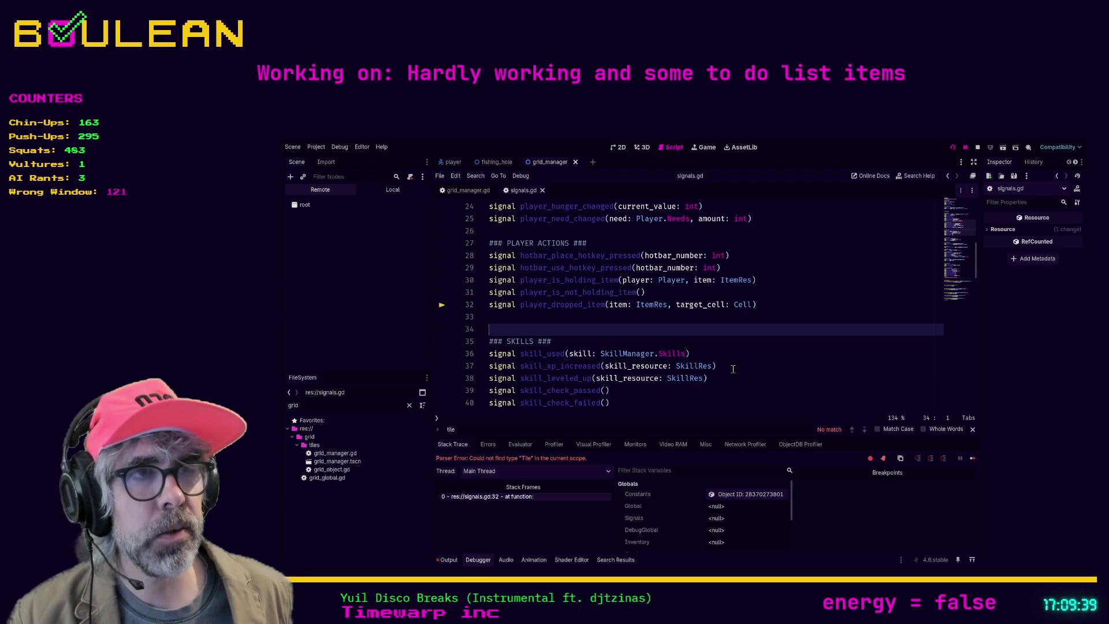
pyautogui.click(762, 355)
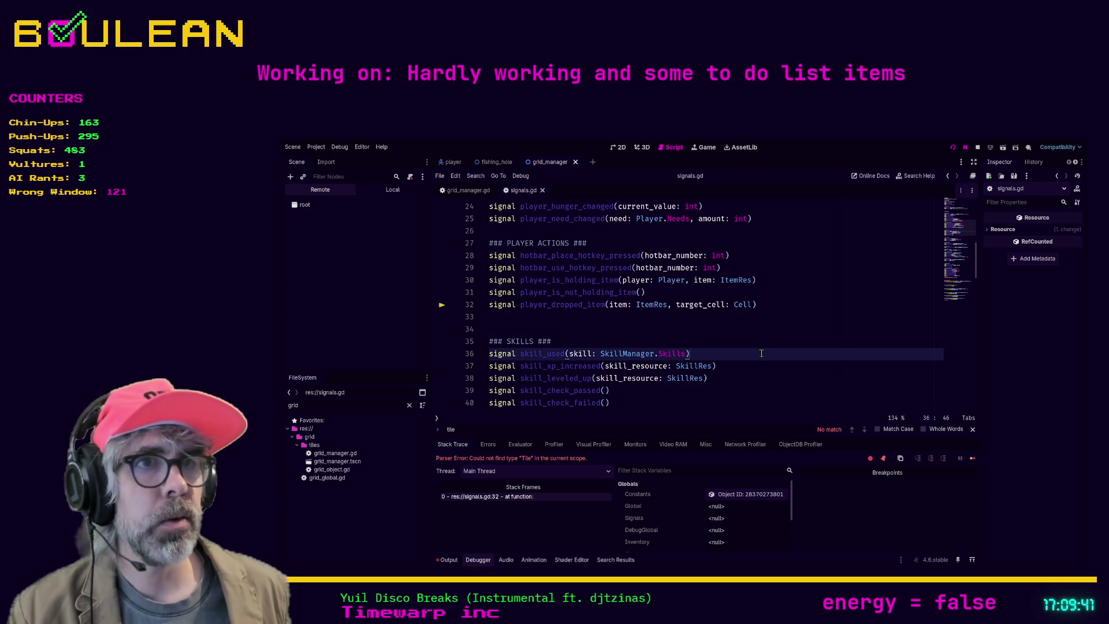
pyautogui.press('F5')
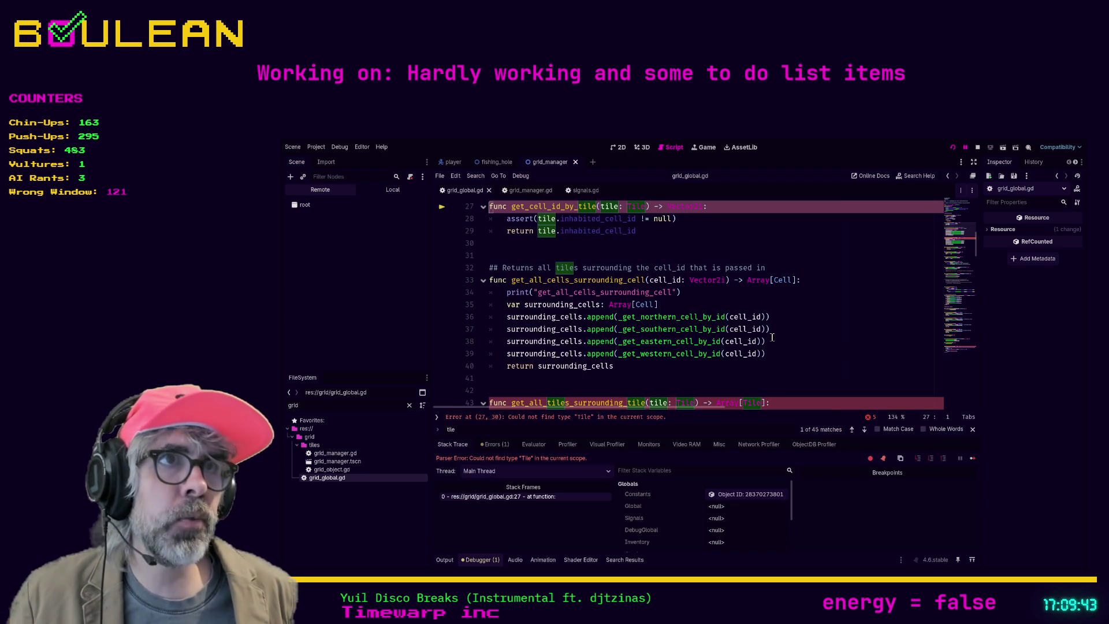
# Change get_cell_id_by_tile's parameter on line 27 from tile: Tile to cell: Cell
pyautogui.scroll(2, 830, 355)
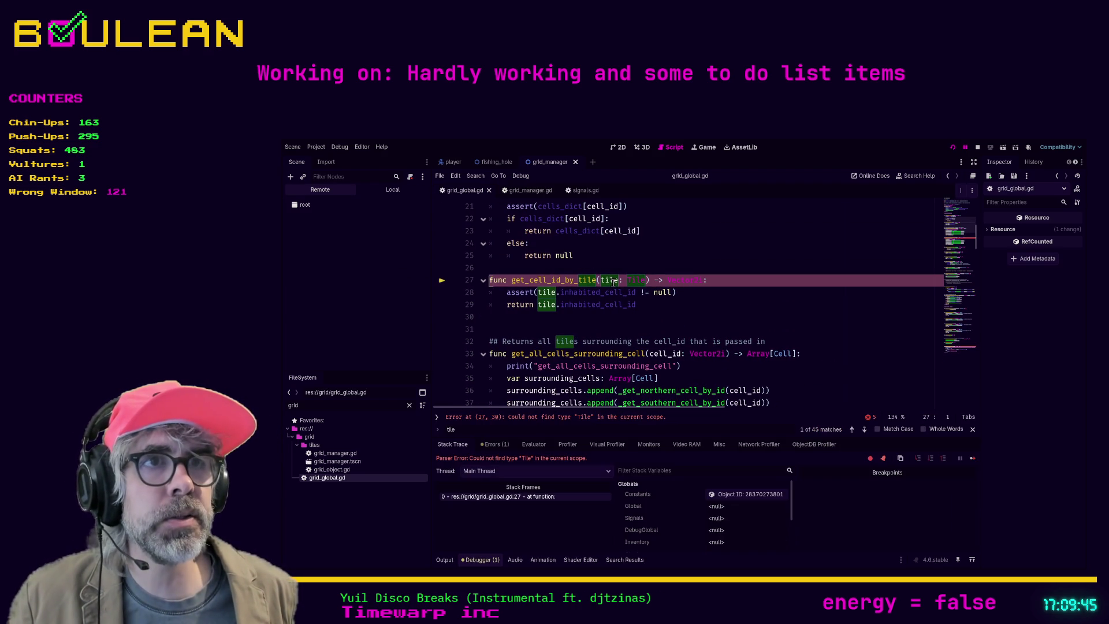
pyautogui.doubleClick(611, 281)
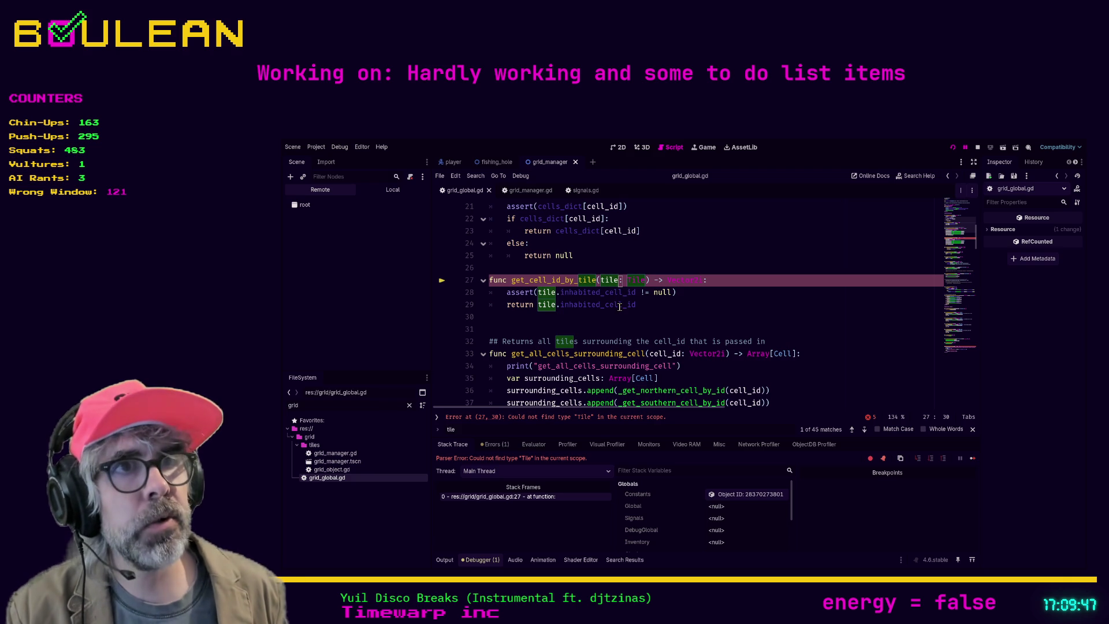
pyautogui.press('Left')
pyautogui.press('Left')
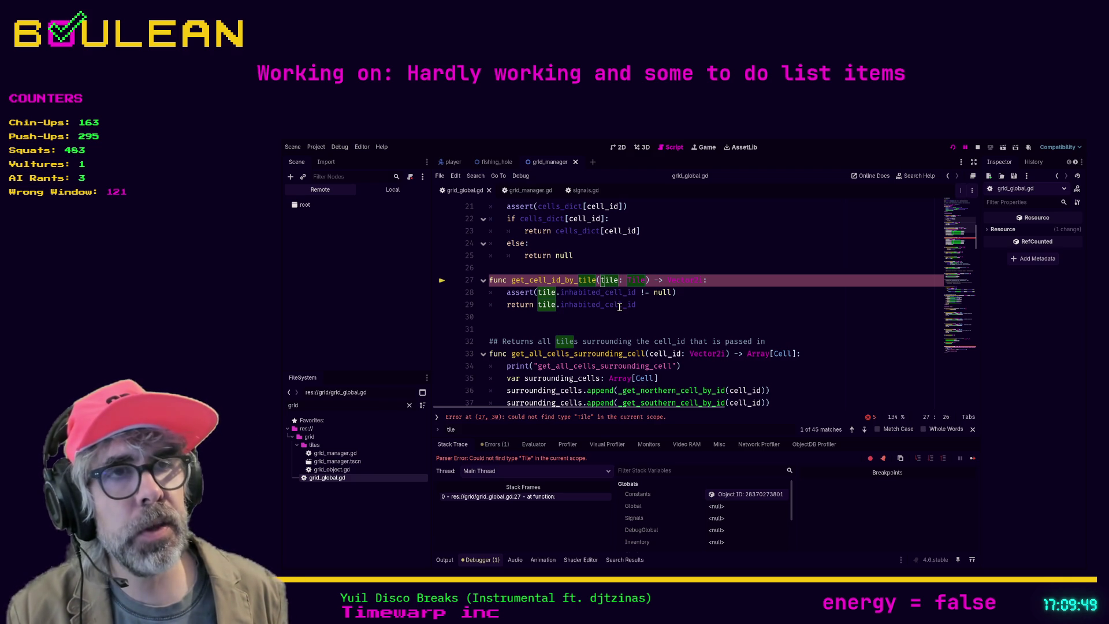
pyautogui.hotkey('ctrl', 'Delete')
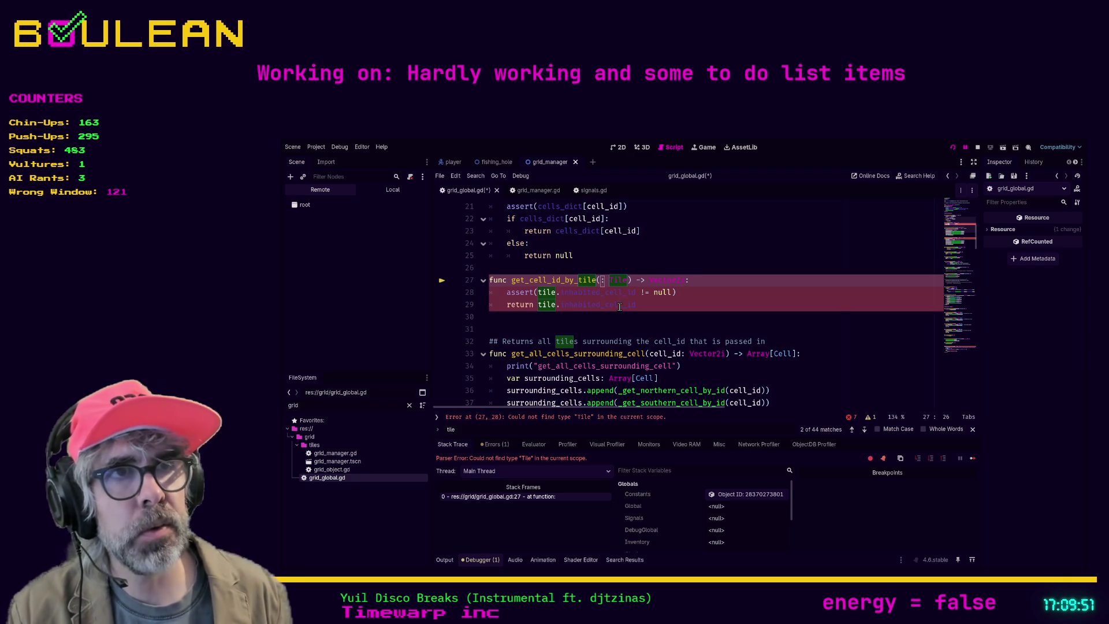
pyautogui.write('cell')
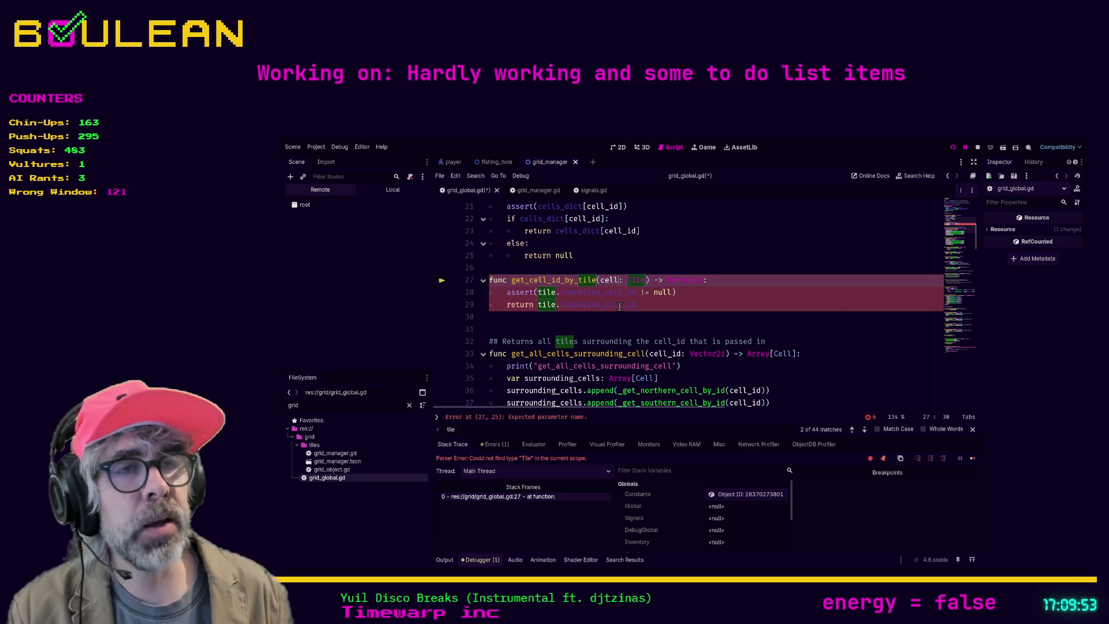
pyautogui.press('Right')
pyautogui.press('Right')
pyautogui.press('BackSpace')
pyautogui.press('Delete')
pyautogui.press('Delete')
pyautogui.press('Delete')
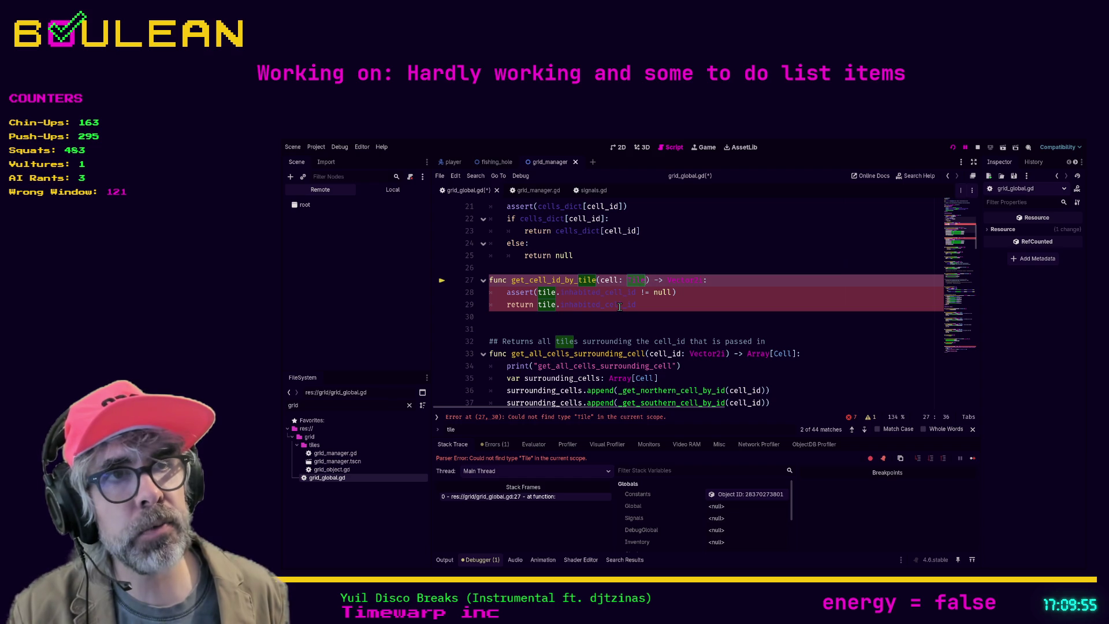
pyautogui.write('Cell')
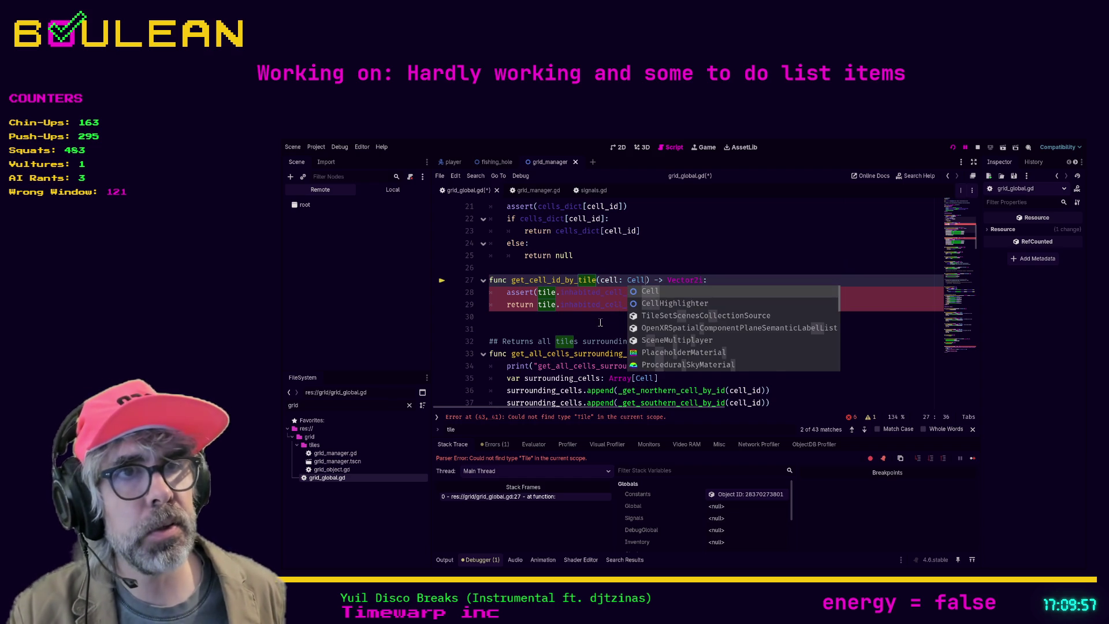
pyautogui.click(603, 316)
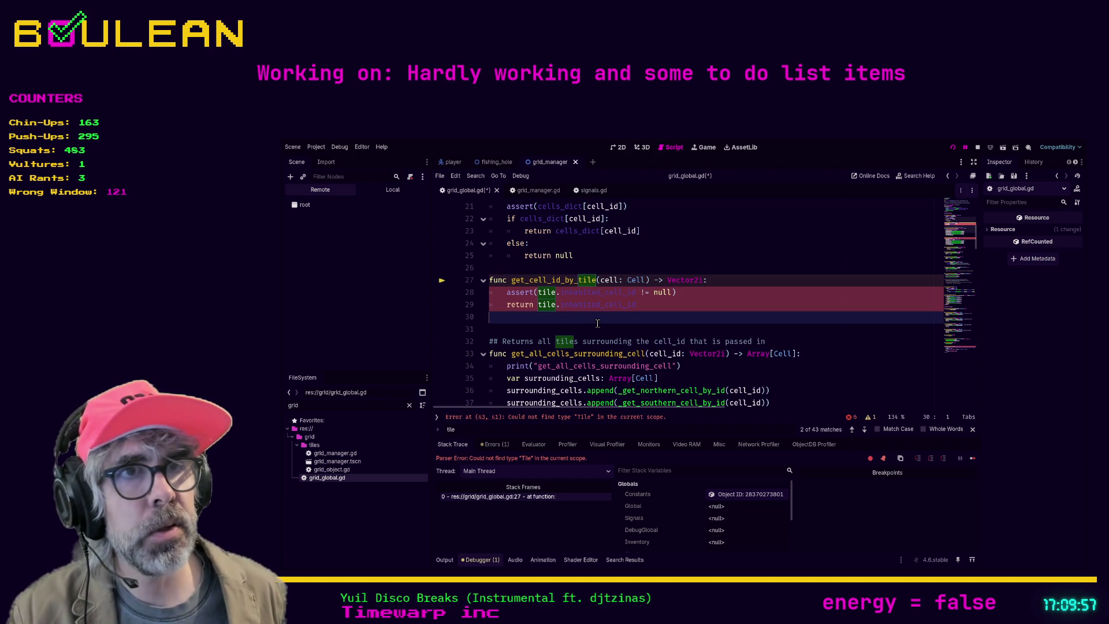
# Replace tile with cell in the assert and return statements on lines 28–29
pyautogui.click(554, 291)
pyautogui.press('BackSpace')
pyautogui.press('BackSpace')
pyautogui.press('BackSpace')
pyautogui.write('cell')
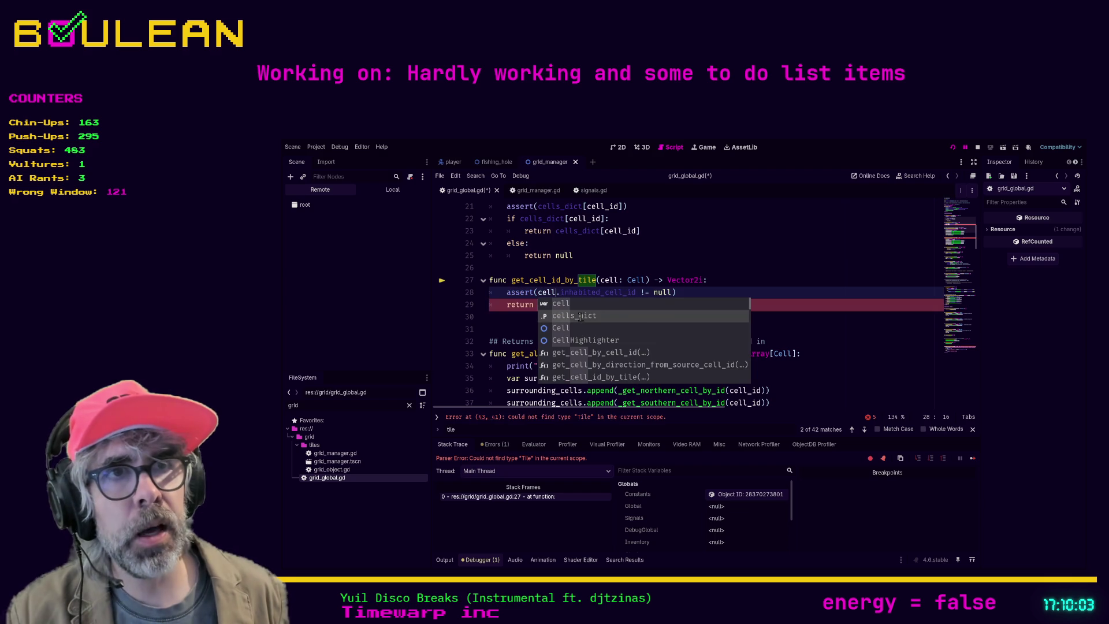
pyautogui.press('Escape')
pyautogui.click(580, 329)
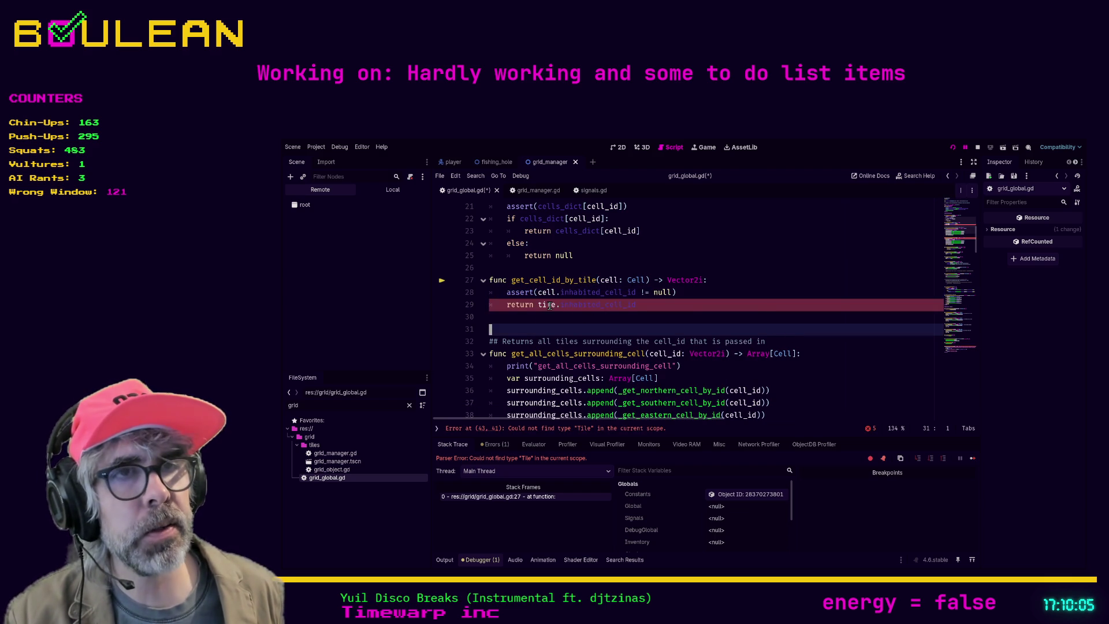
pyautogui.click(558, 306)
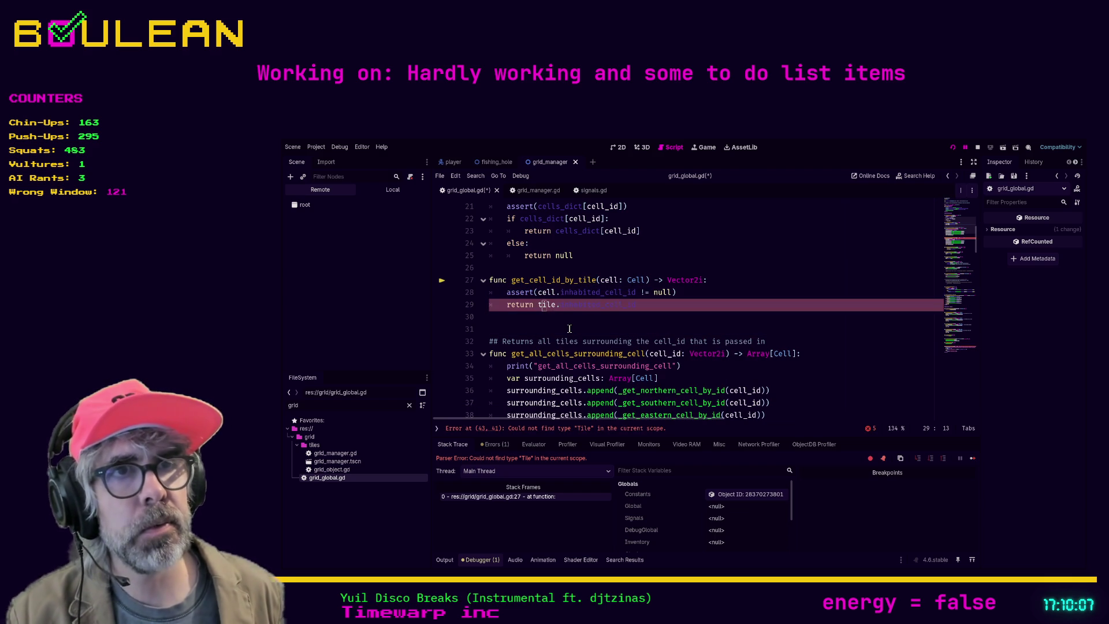
pyautogui.press('Delete')
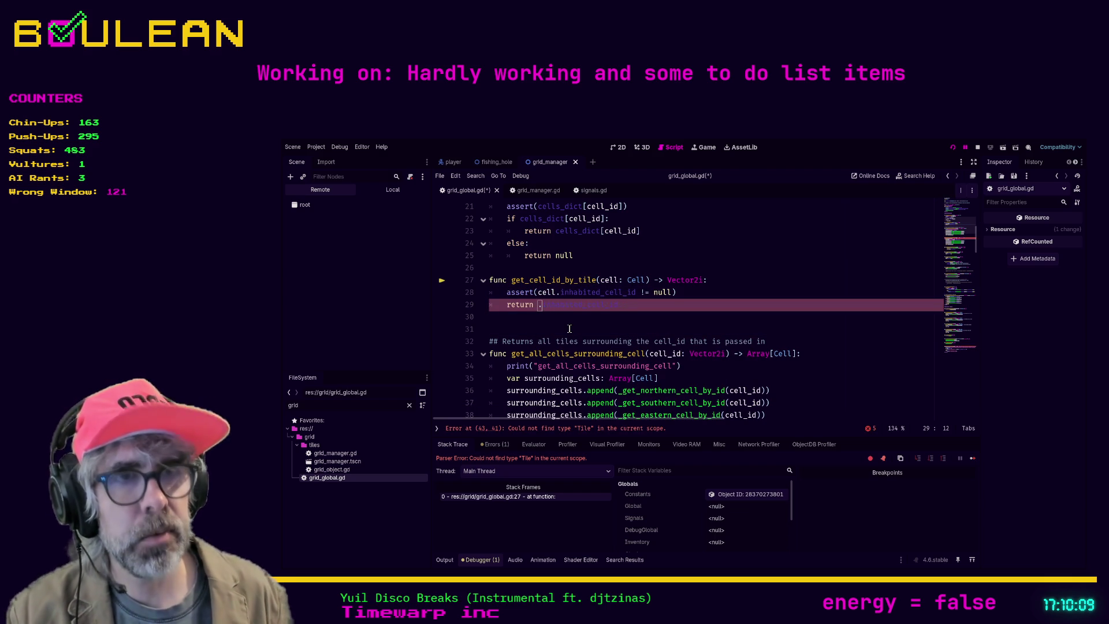
pyautogui.write('cell')
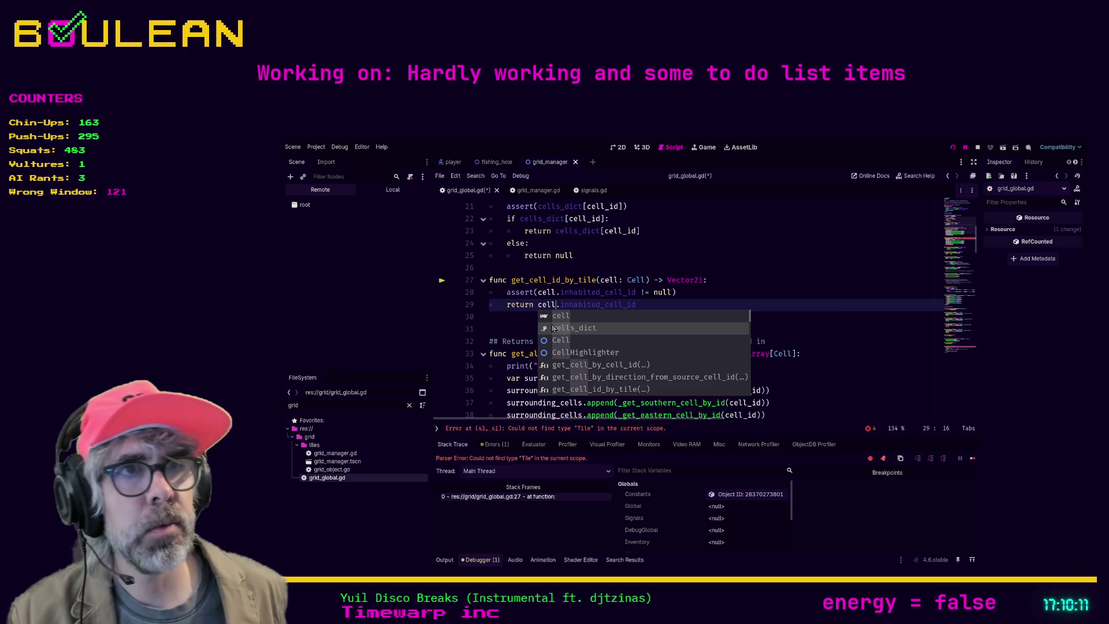
# Save grid_global.gd, then switch to the AssetLib tab
pyautogui.press('Escape')
pyautogui.hotkey('ctrl', 's')
pyautogui.click(599, 331)
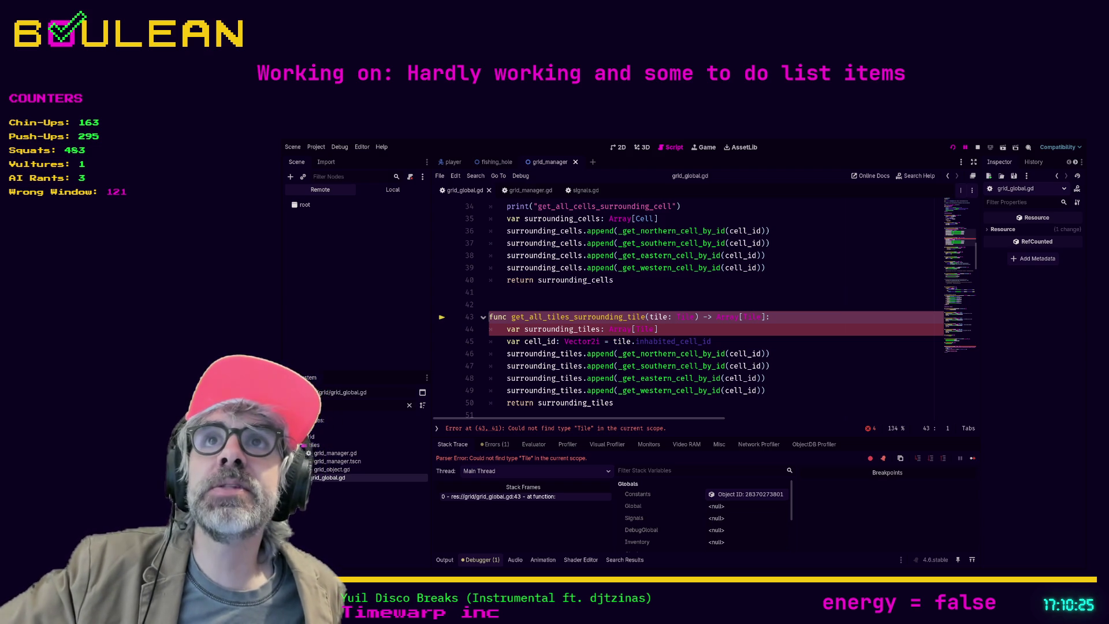
pyautogui.click(650, 303)
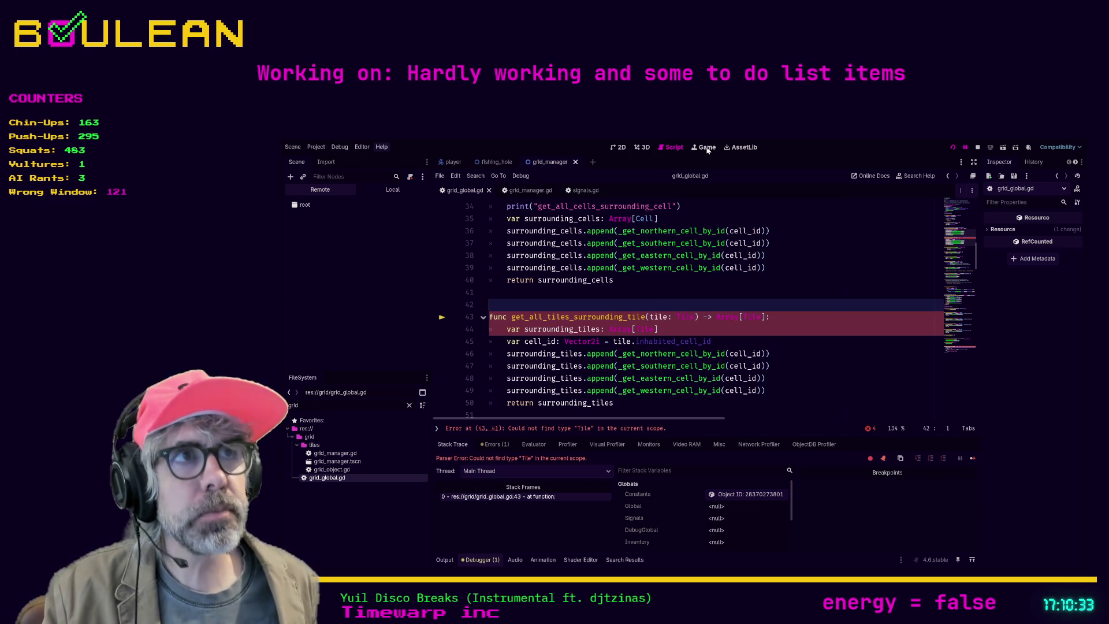
pyautogui.click(741, 148)
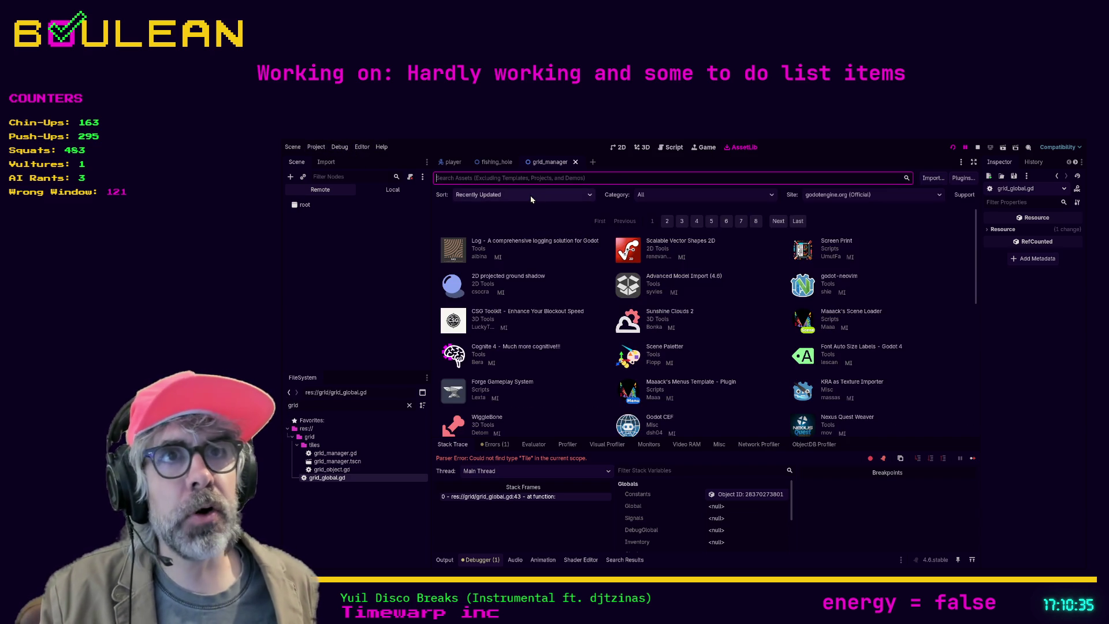
# Search the asset library for 'script-ide', correcting the typo, then return to the script editor
pyautogui.write('script-')
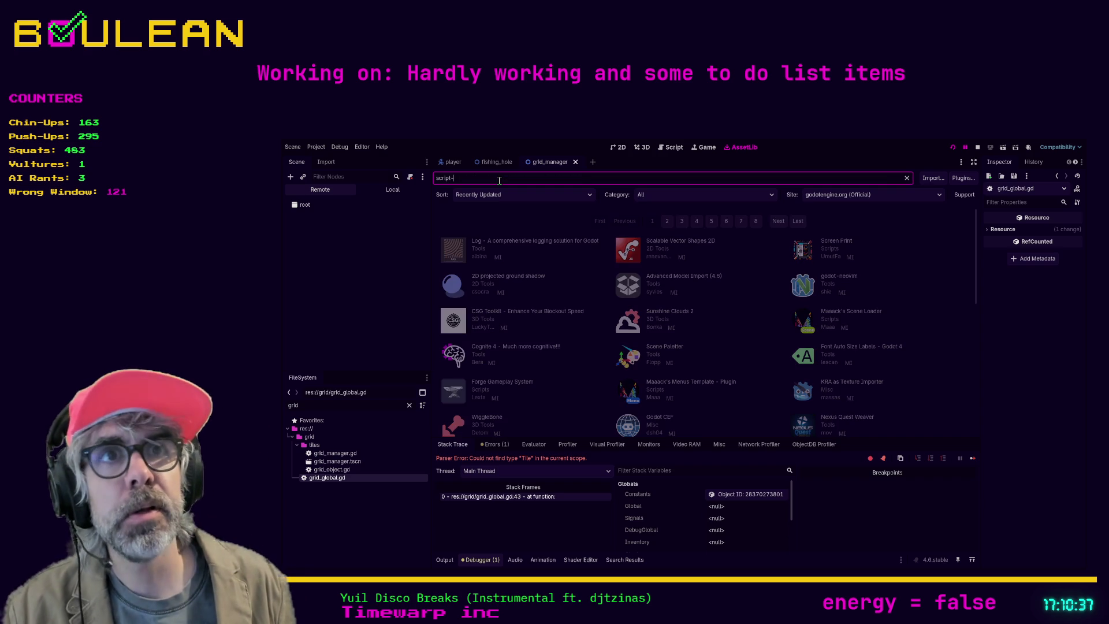
pyautogui.write('ide')
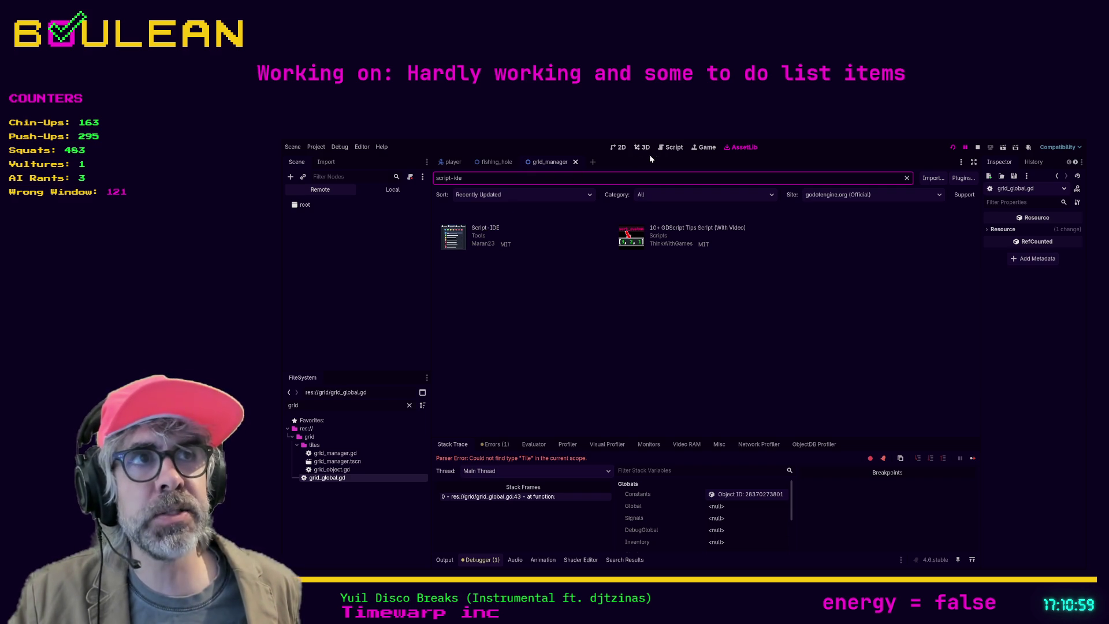
pyautogui.click(671, 149)
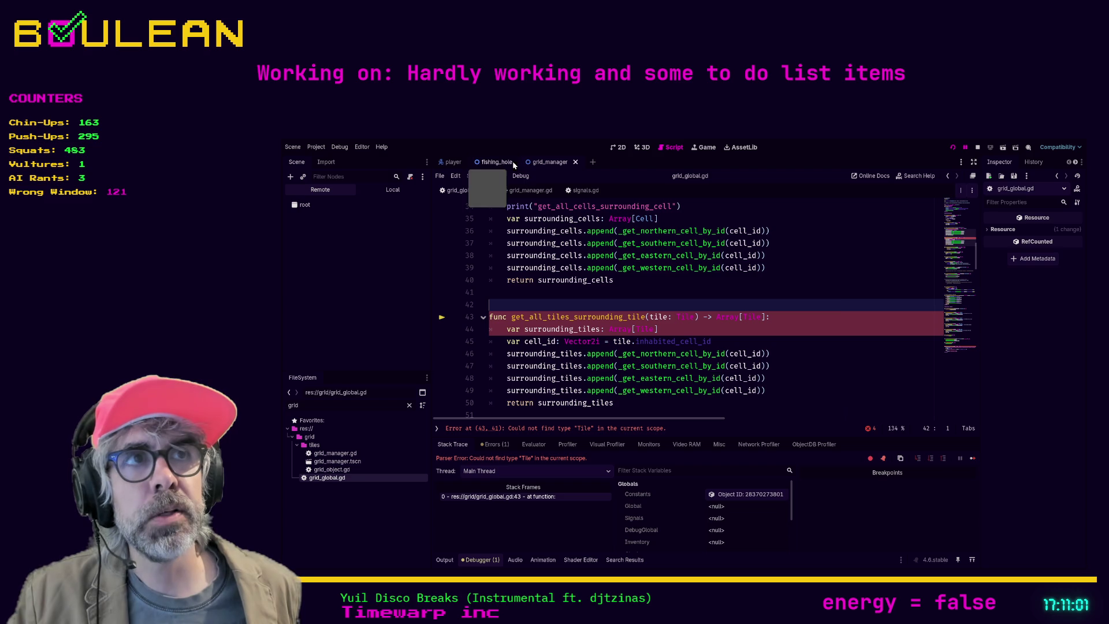
# Return from the 2D view to the grid_global.gd code and show its method list beside it
pyautogui.click(620, 148)
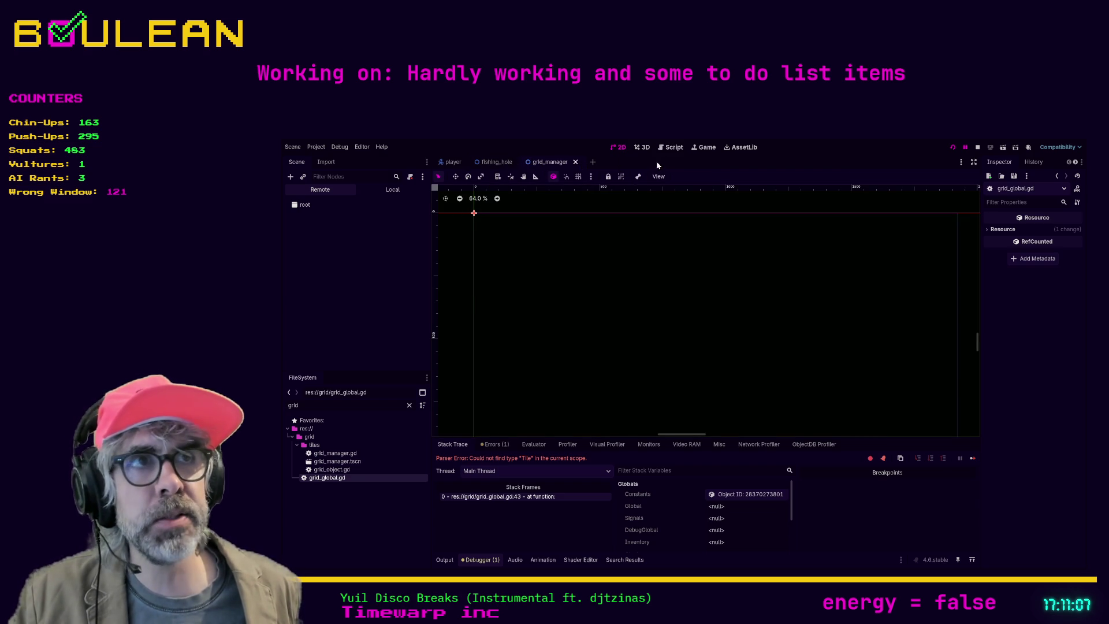
pyautogui.click(671, 147)
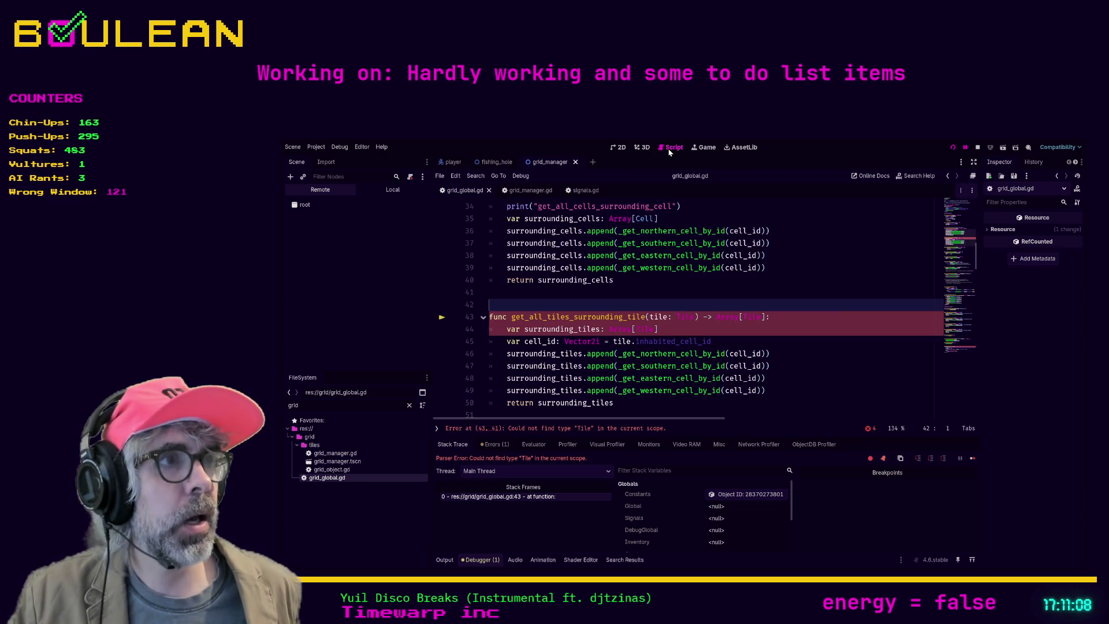
pyautogui.click(798, 284)
pyautogui.hotkey('ctrl', '\\')
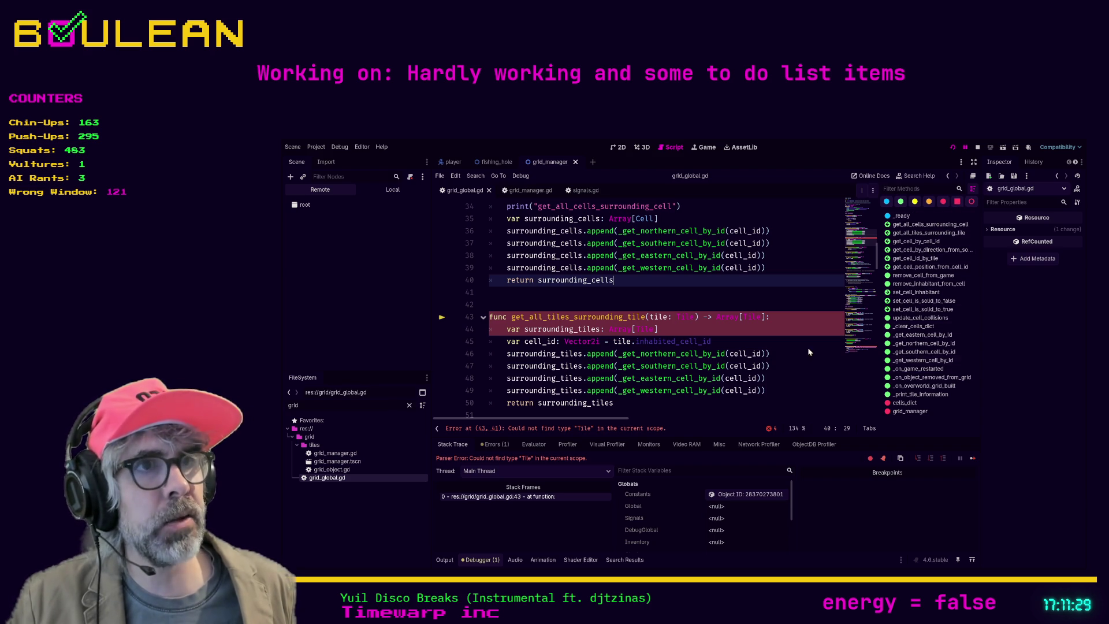
pyautogui.click(729, 298)
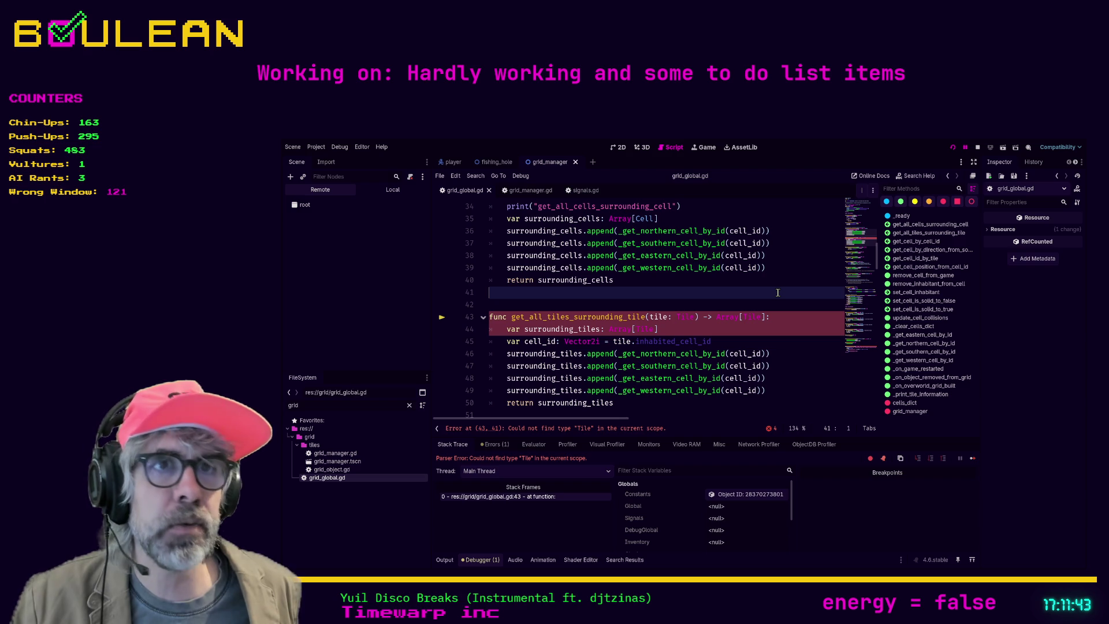
pyautogui.click(695, 301)
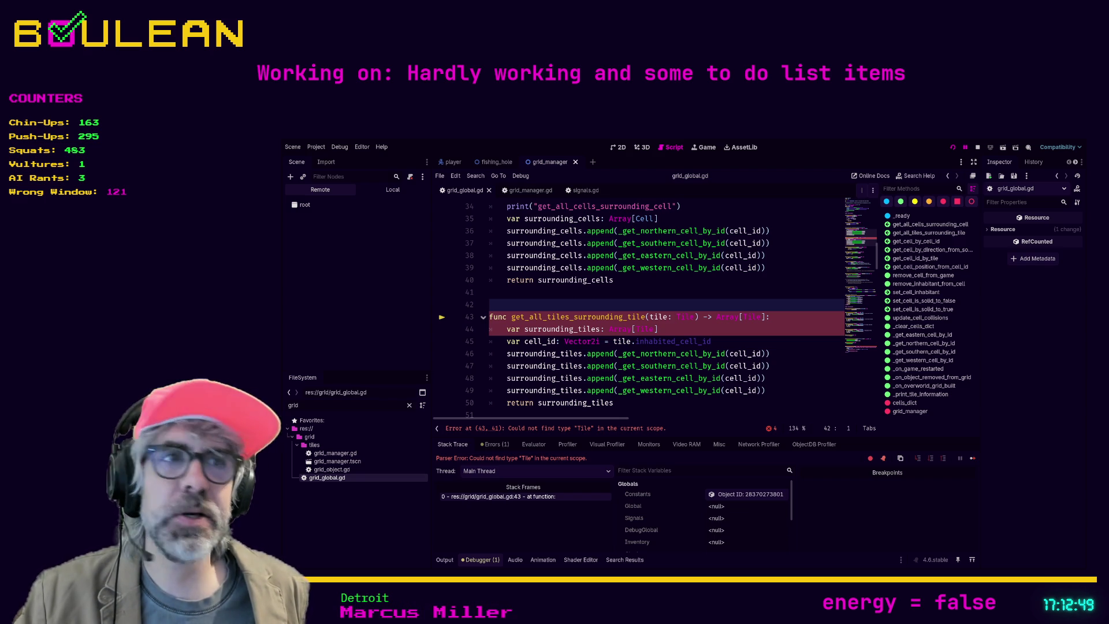
pyautogui.click(716, 295)
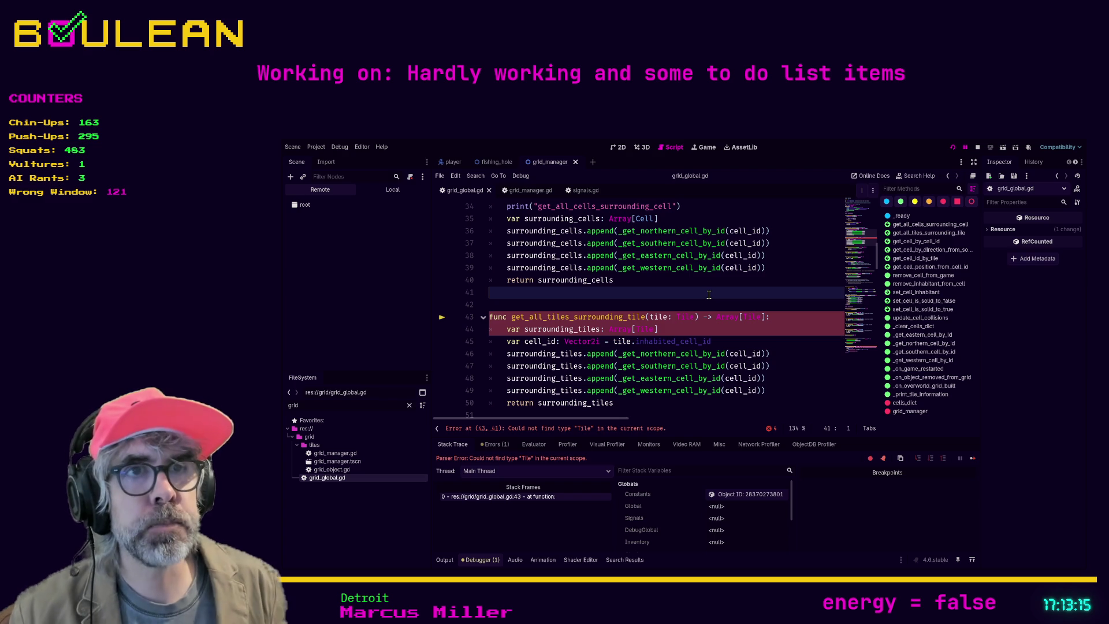
pyautogui.scroll(-1, 687, 310)
pyautogui.scroll(2, 687, 309)
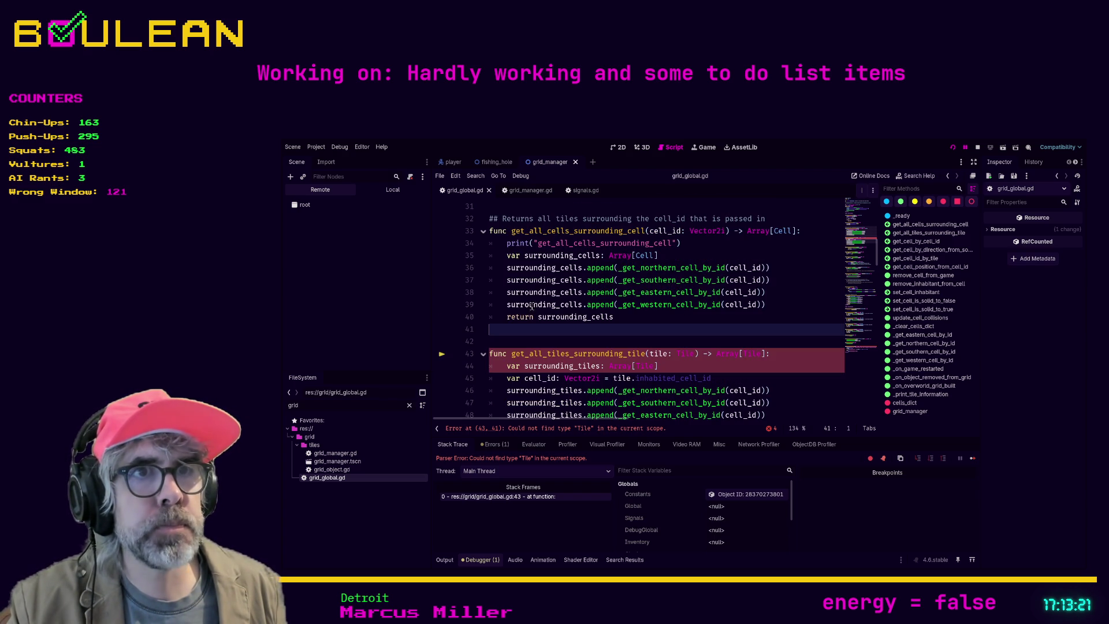
# Comment out get_all_tiles_surrounding_tile (lines 43–50) and run the game to check for errors
pyautogui.scroll(-2, 630, 350)
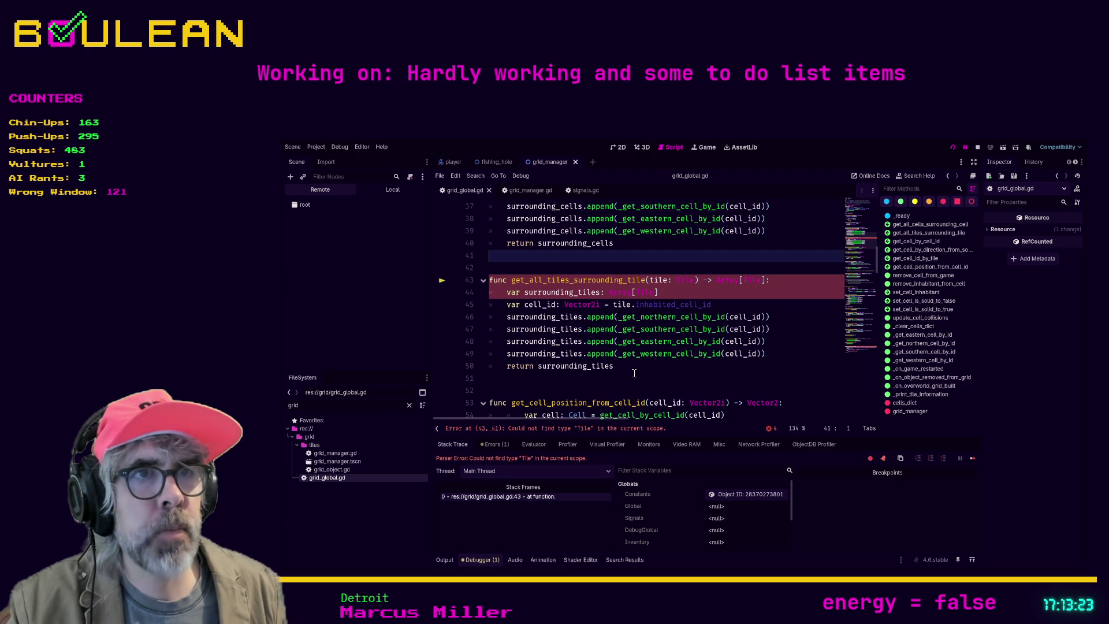
pyautogui.click(638, 365)
pyautogui.moveTo(639, 366); pyautogui.dragTo(475, 281)
pyautogui.hotkey('ctrl', 'k')
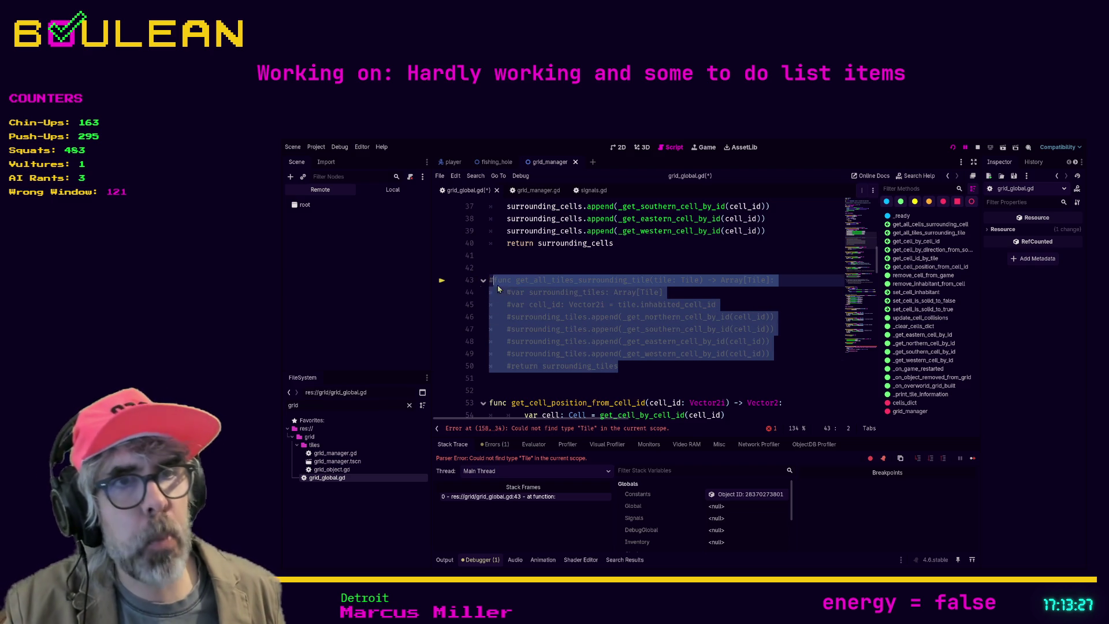
pyautogui.click(646, 368)
pyautogui.press('F5')
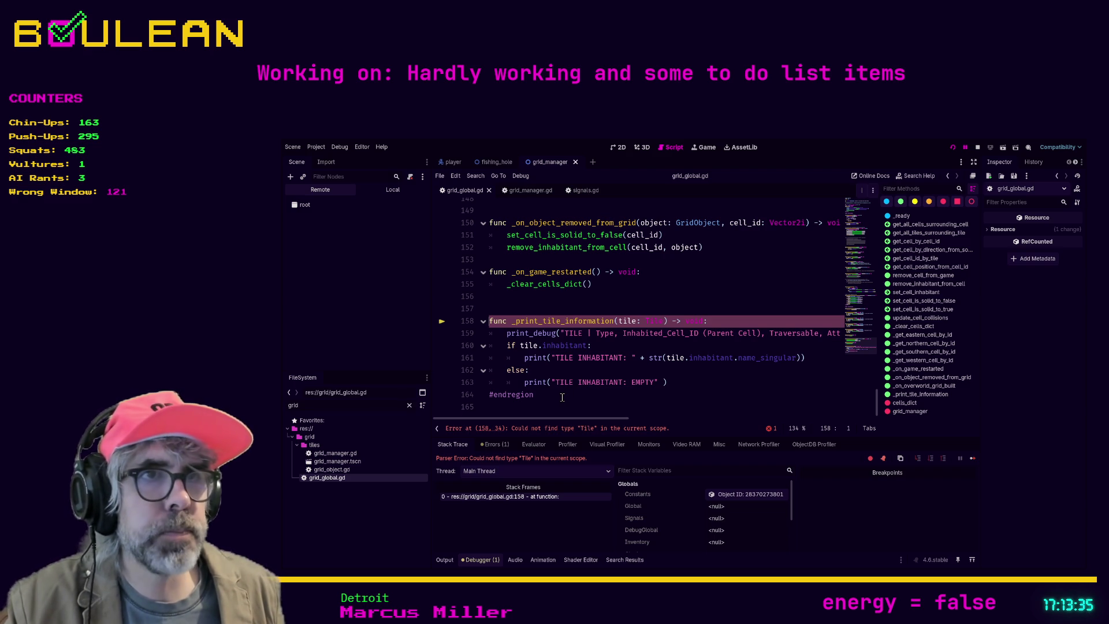
# Comment out the _print_tile_information function and run the game again
pyautogui.moveTo(562, 397); pyautogui.dragTo(479, 332)
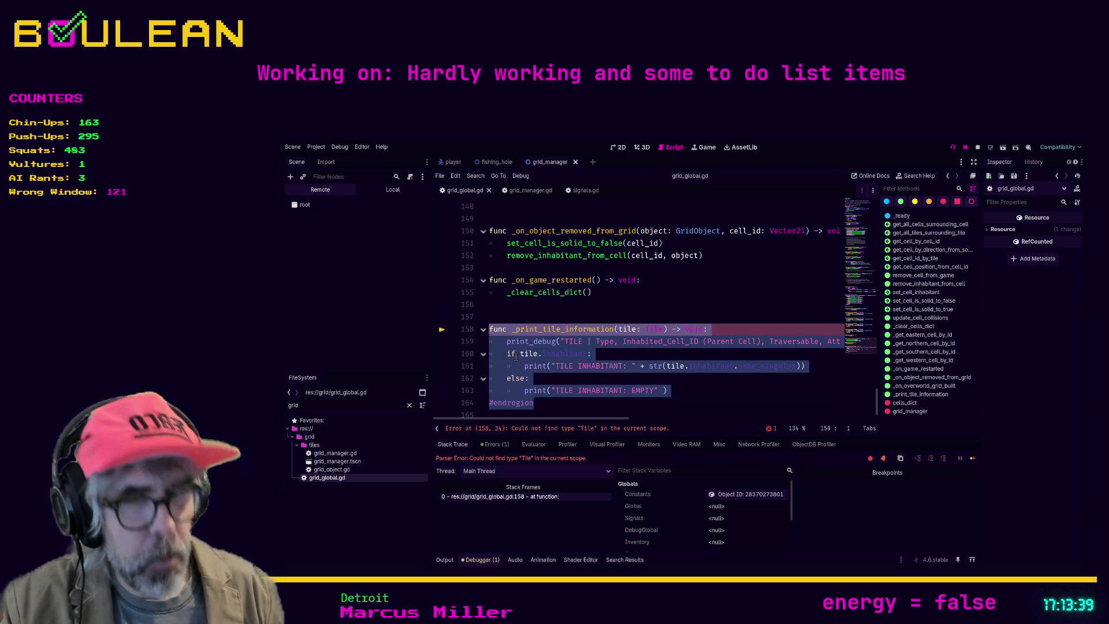
pyautogui.hotkey('ctrl', 'k')
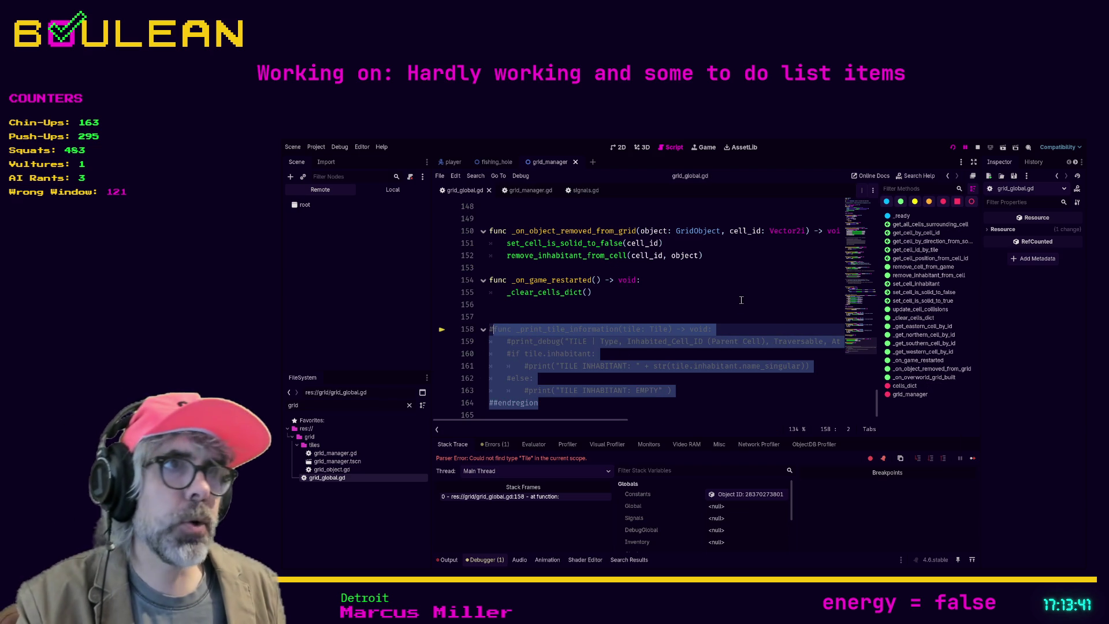
pyautogui.click(743, 293)
pyautogui.press('F5')
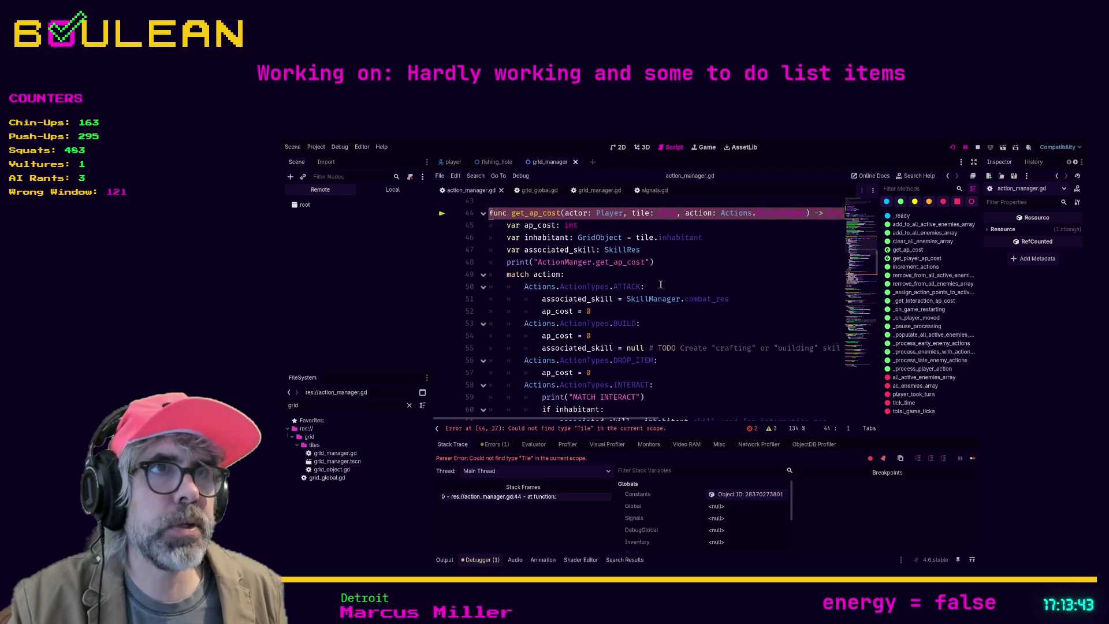
# Change get_ap_cost's parameter from tile: Tile to cell: Cell
pyautogui.scroll(1, 690, 318)
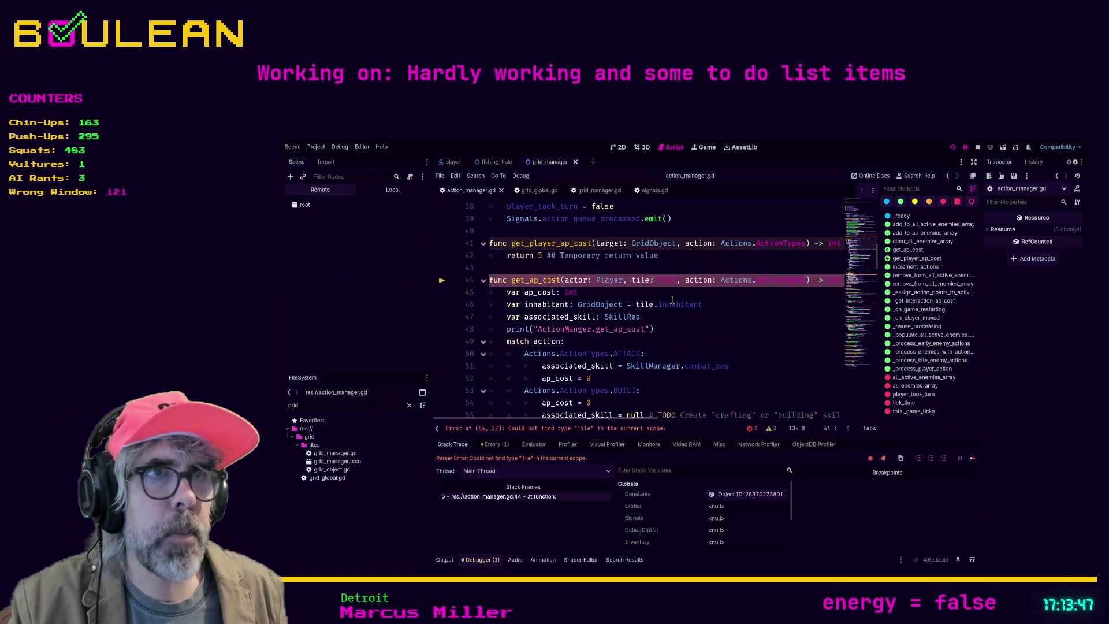
pyautogui.doubleClick(641, 281)
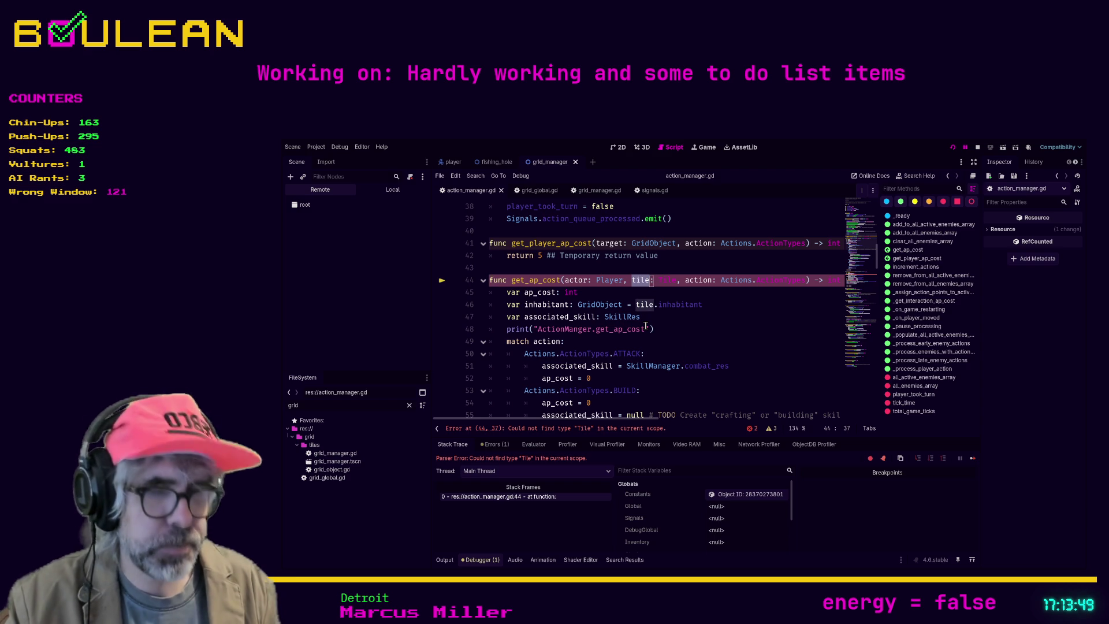
pyautogui.press('Left')
pyautogui.press('Left')
pyautogui.hotkey('ctrl', 'shift', 'Right')
pyautogui.write('cell')
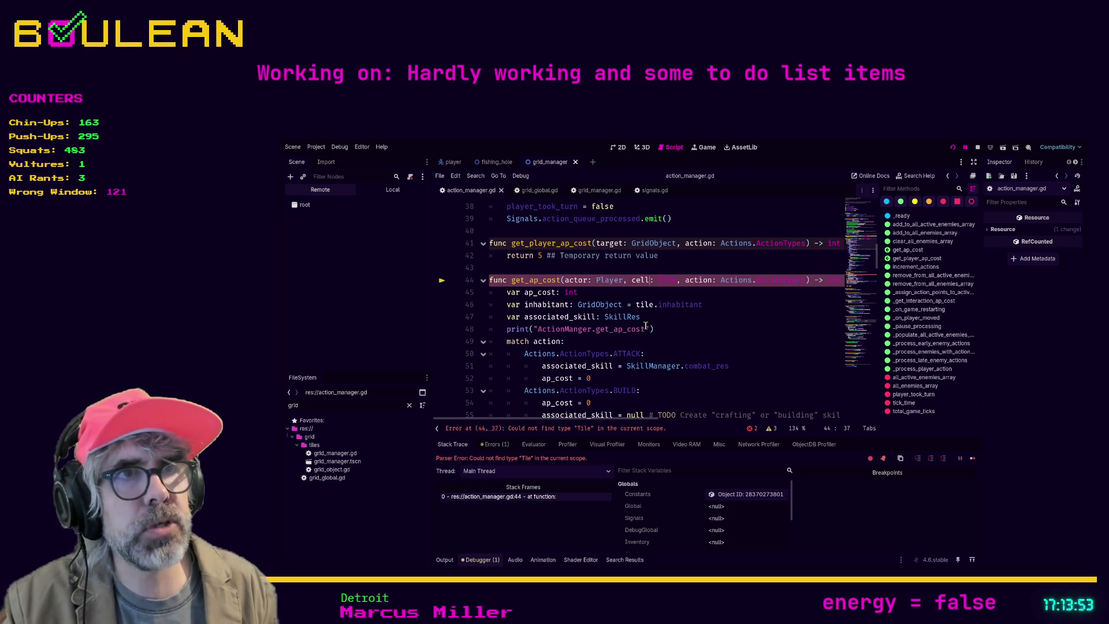
pyautogui.press('Right')
pyautogui.press('Right')
pyautogui.hotkey('shift', 'Right')
pyautogui.hotkey('shift', 'Right')
pyautogui.hotkey('shift', 'Right')
pyautogui.hotkey('shift', 'Right')
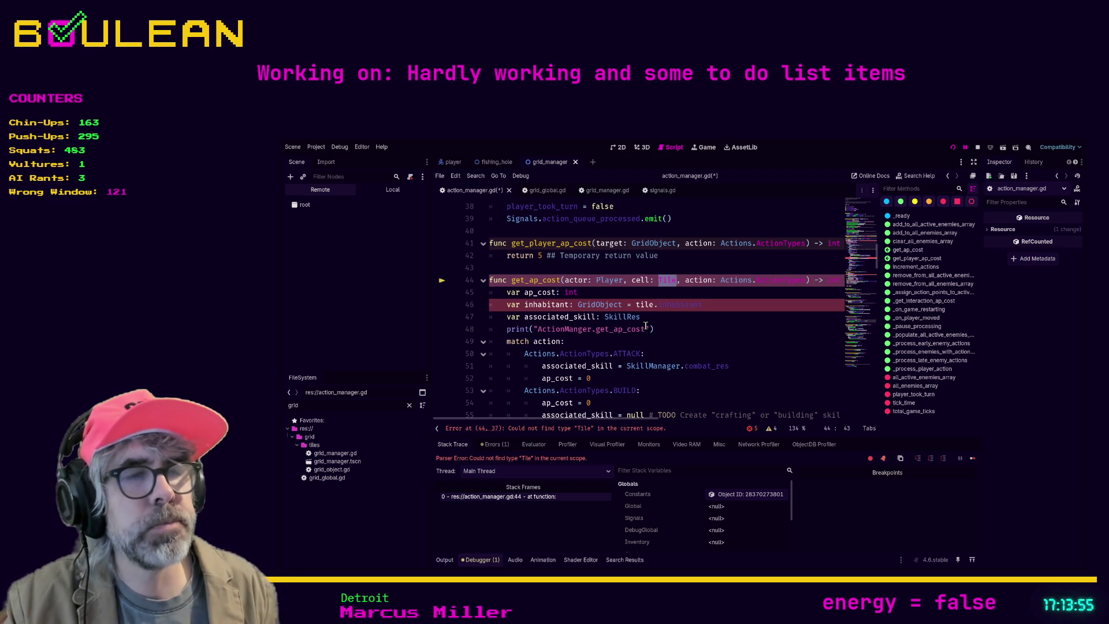
pyautogui.write('Cell')
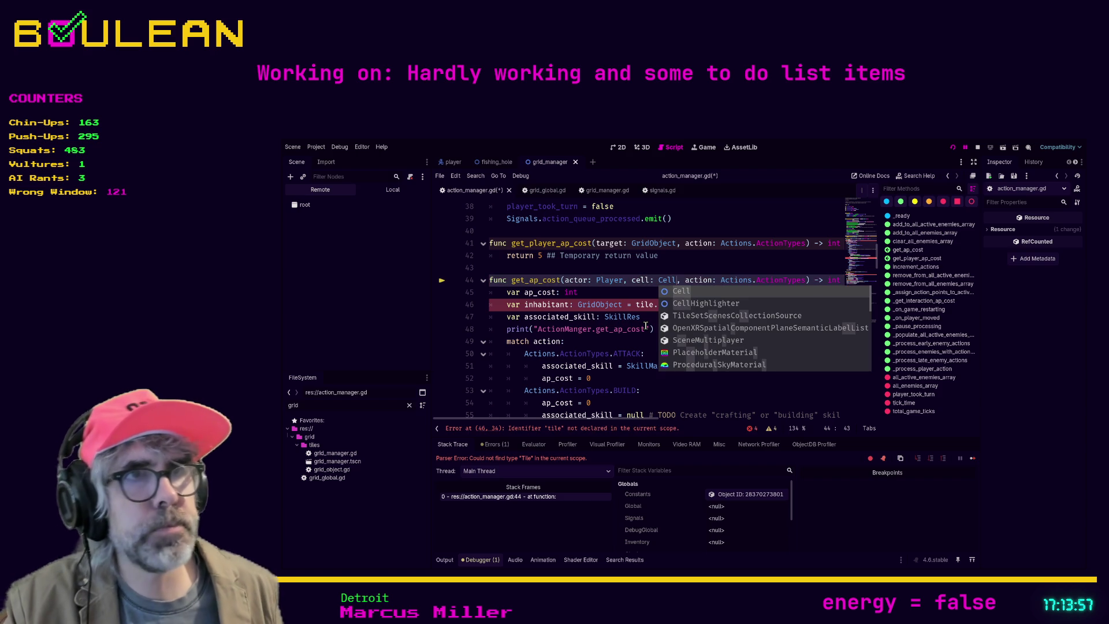
pyautogui.click(613, 341)
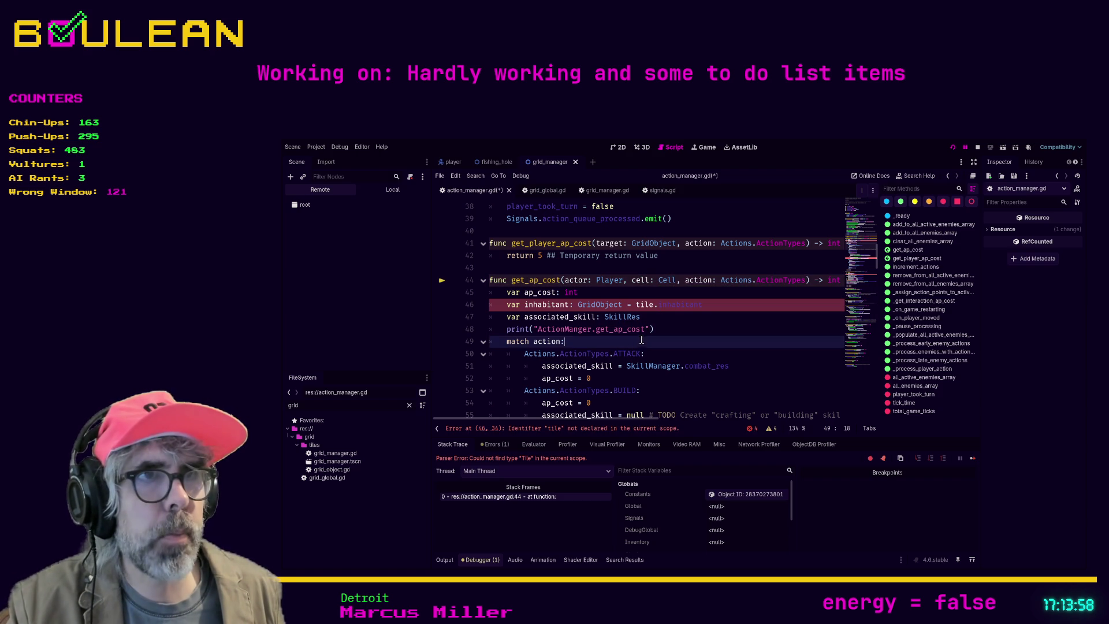
# Read the inhabitant from cell.inhabitant on line 46 and save action_manager.gd
pyautogui.click(655, 305)
pyautogui.press('BackSpace')
pyautogui.press('BackSpace')
pyautogui.press('BackSpace')
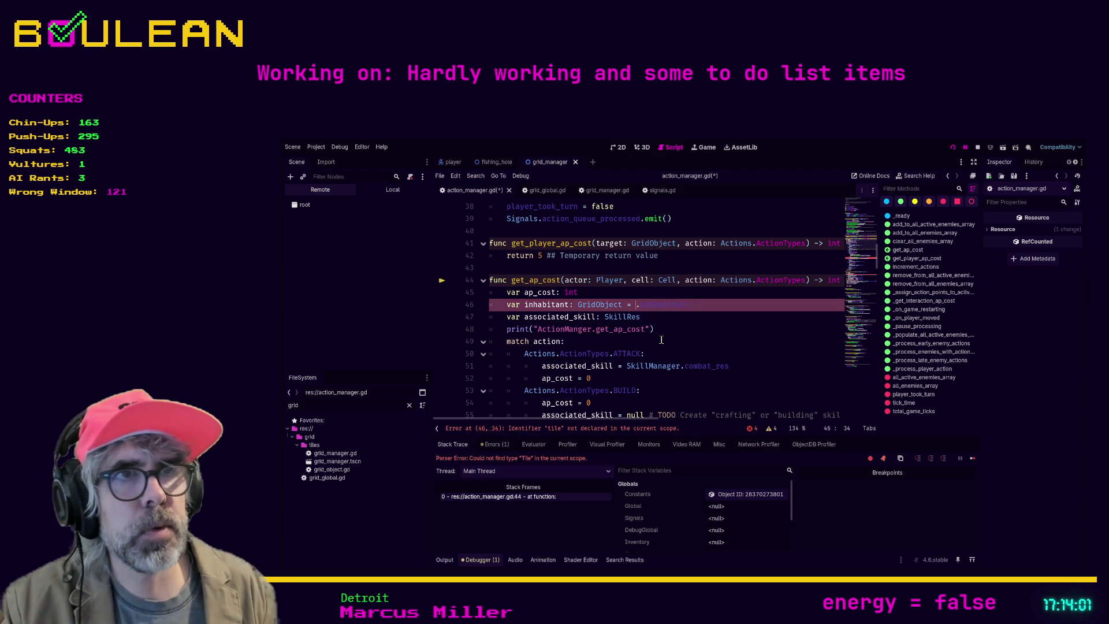
pyautogui.write('cell.')
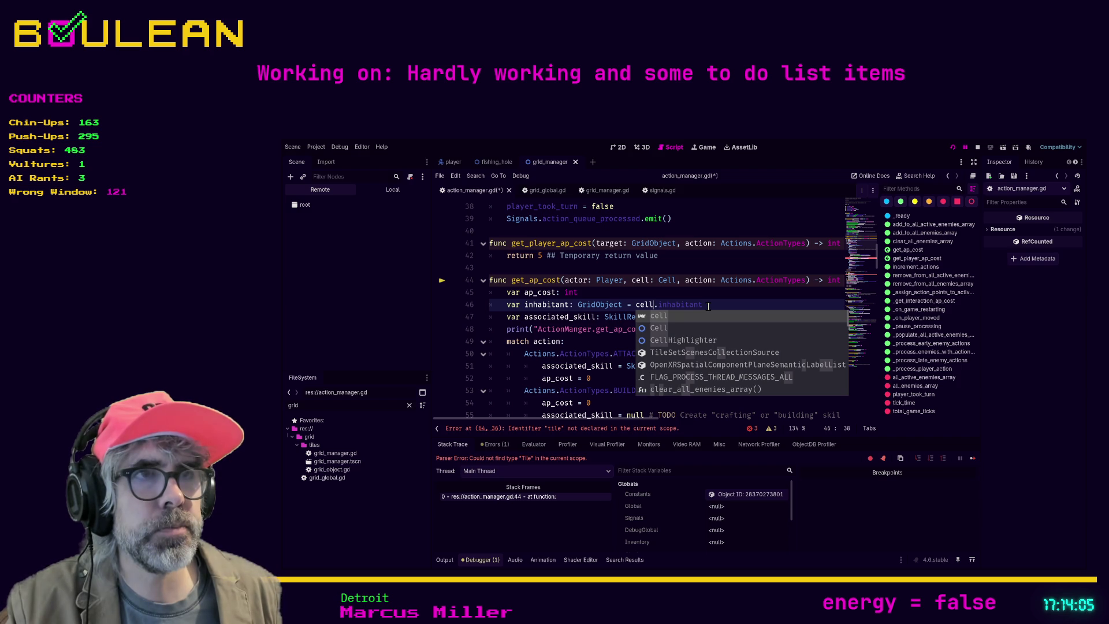
pyautogui.press('Tab')
pyautogui.click(694, 328)
pyautogui.press('F5')
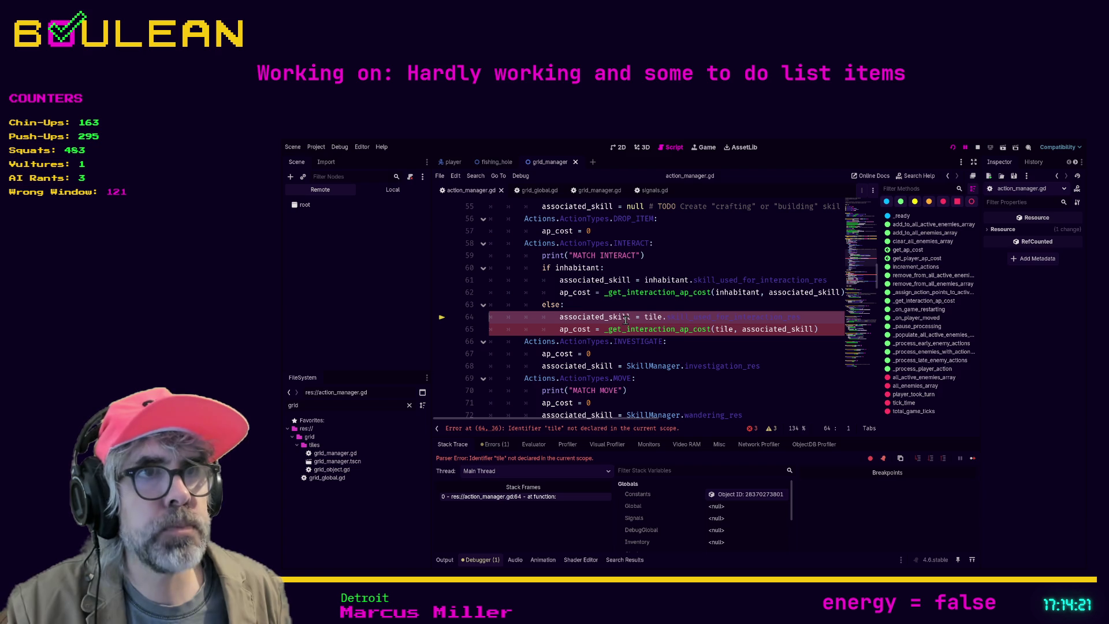
# Replace tile.skill_used_for_interaction_res on line 64 with cell.skill_for_interacting
pyautogui.doubleClick(653, 318)
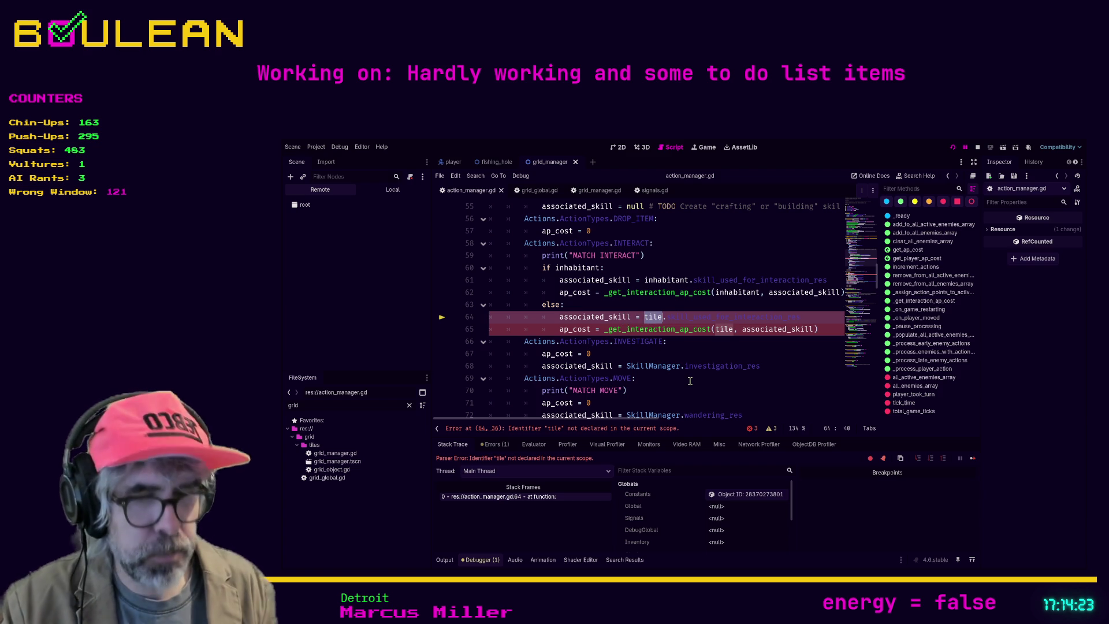
pyautogui.write('cell')
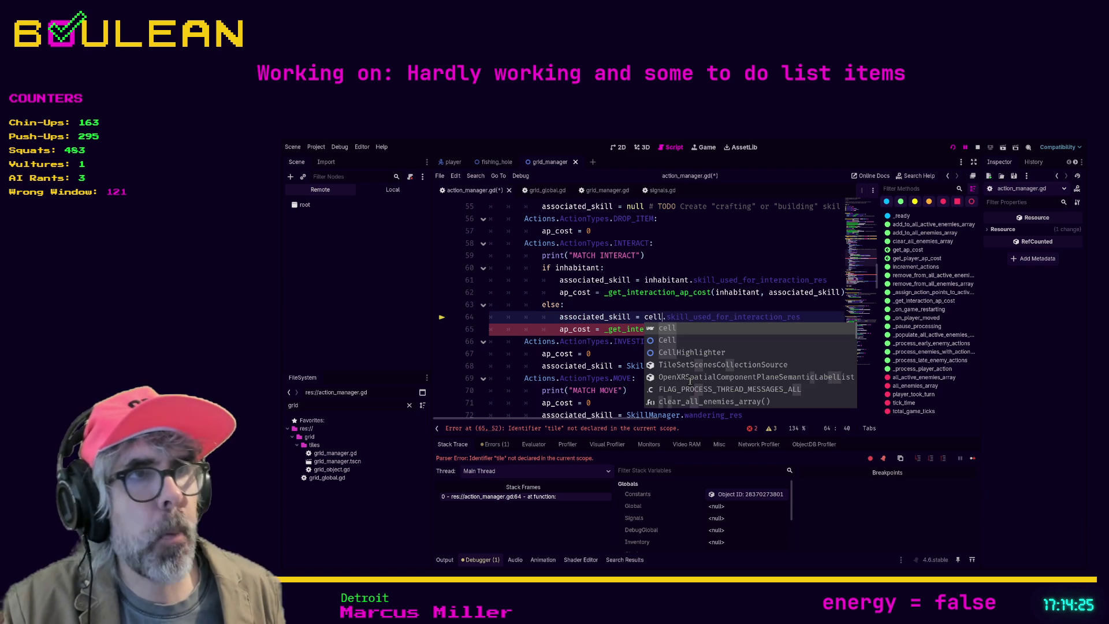
pyautogui.click(810, 317)
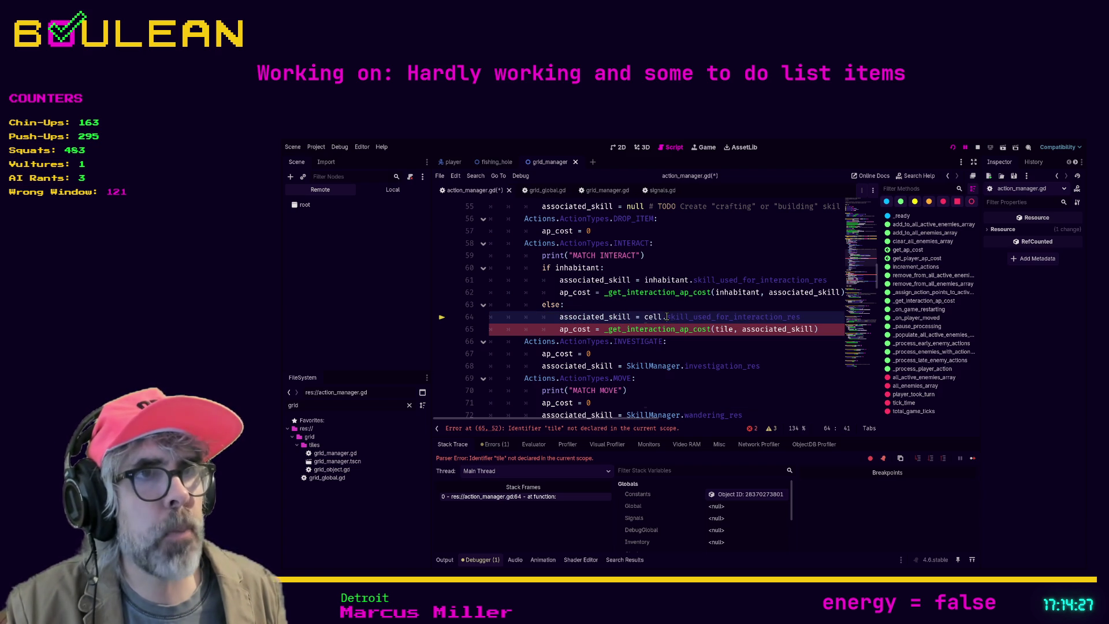
pyautogui.doubleClick(810, 316)
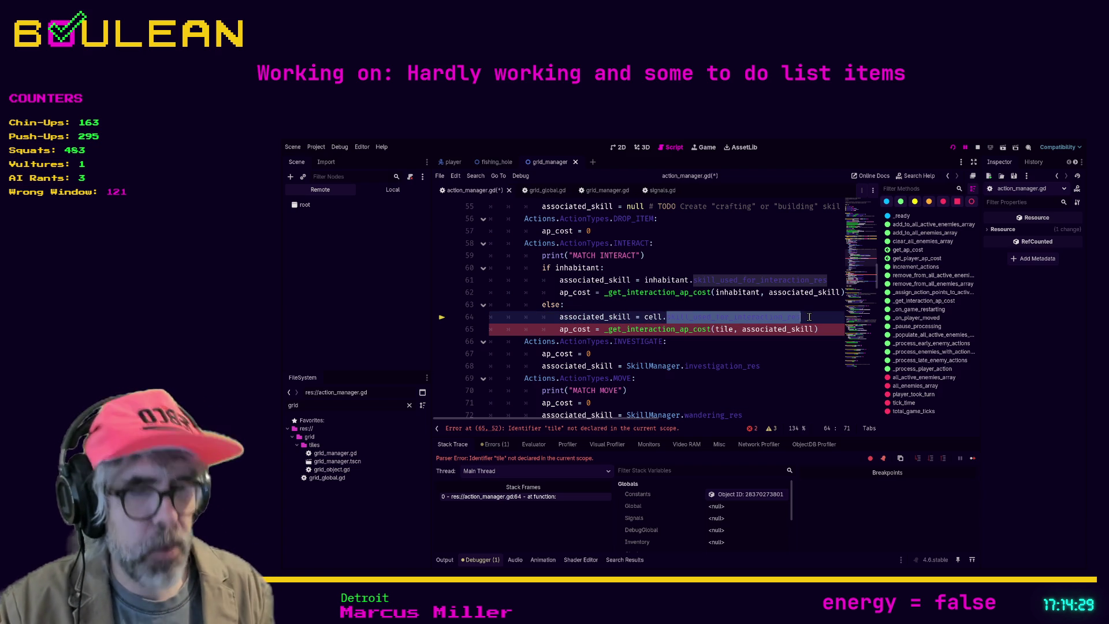
pyautogui.write('ski')
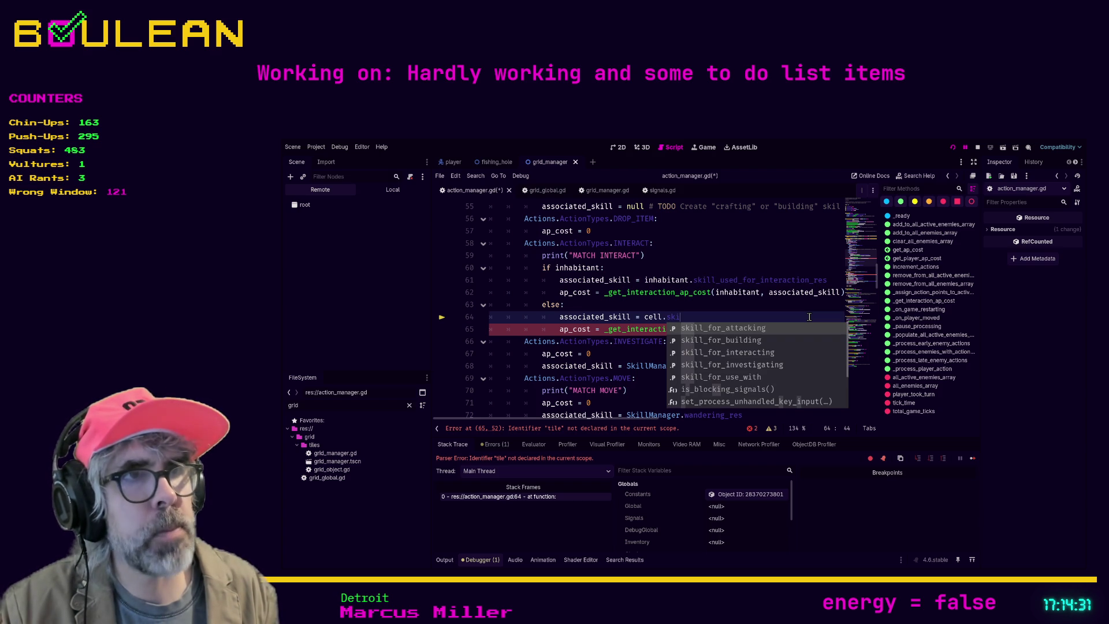
pyautogui.press('Down')
pyautogui.press('Down')
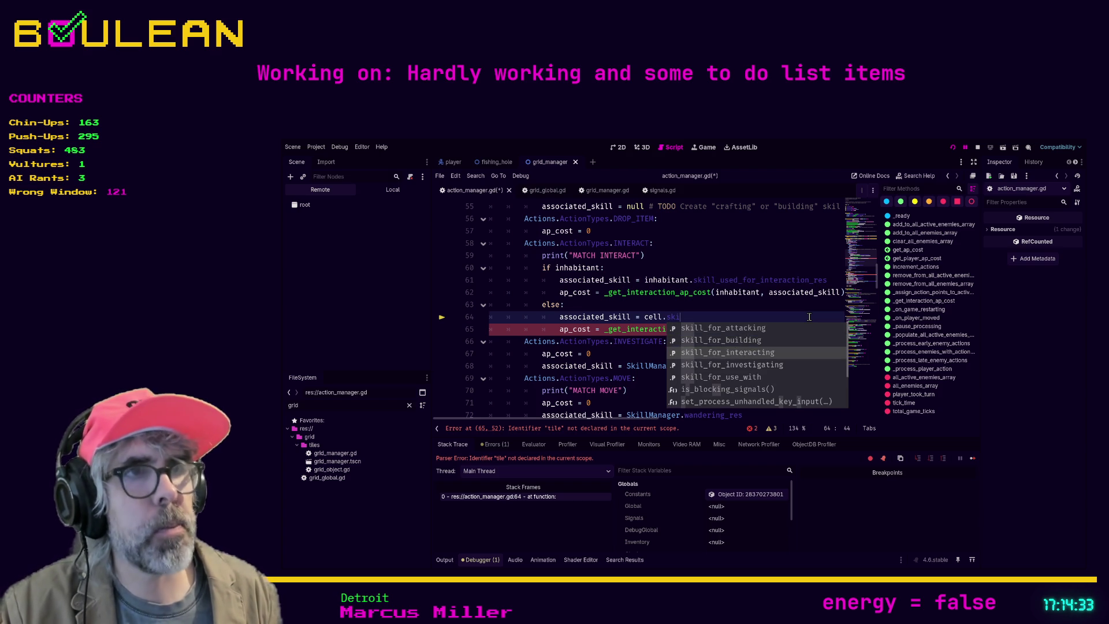
pyautogui.press('Return')
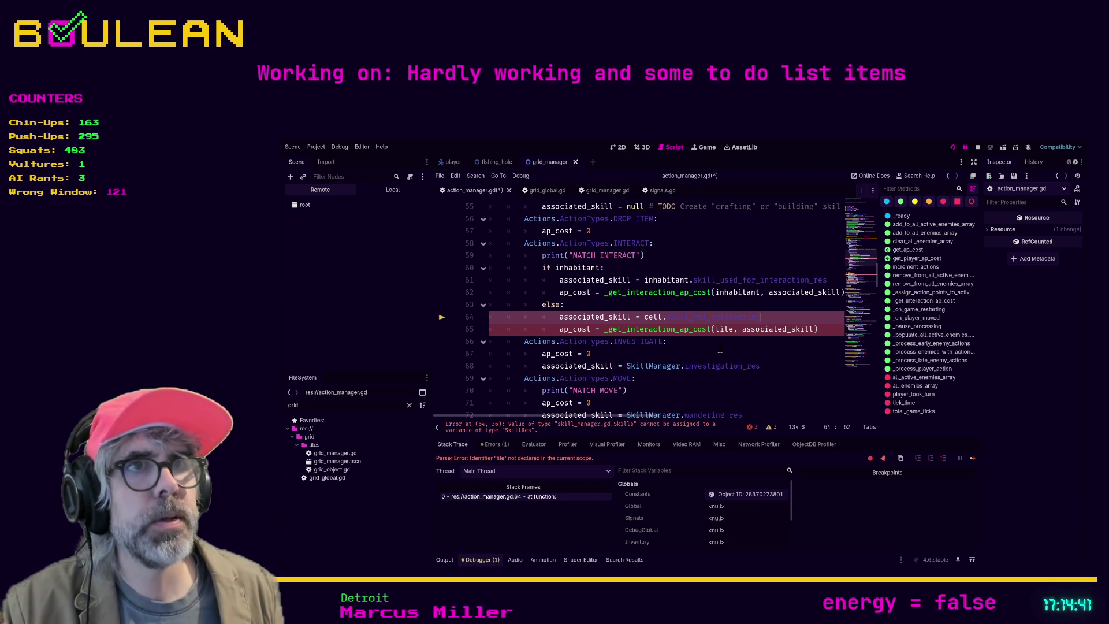
pyautogui.scroll(7, 720, 349)
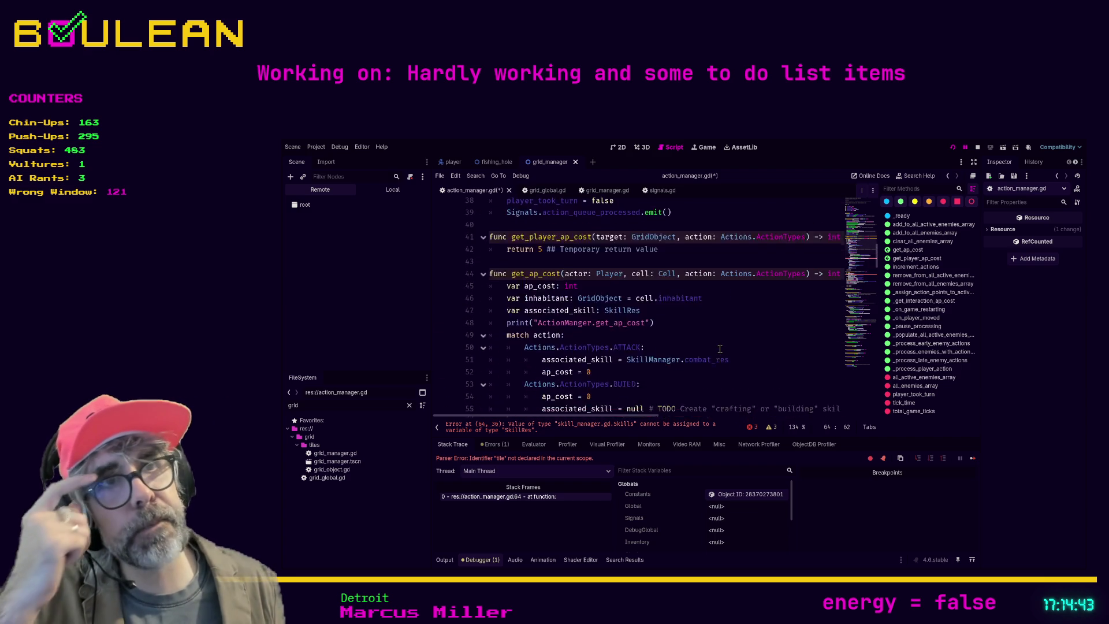
pyautogui.scroll(-6, 720, 349)
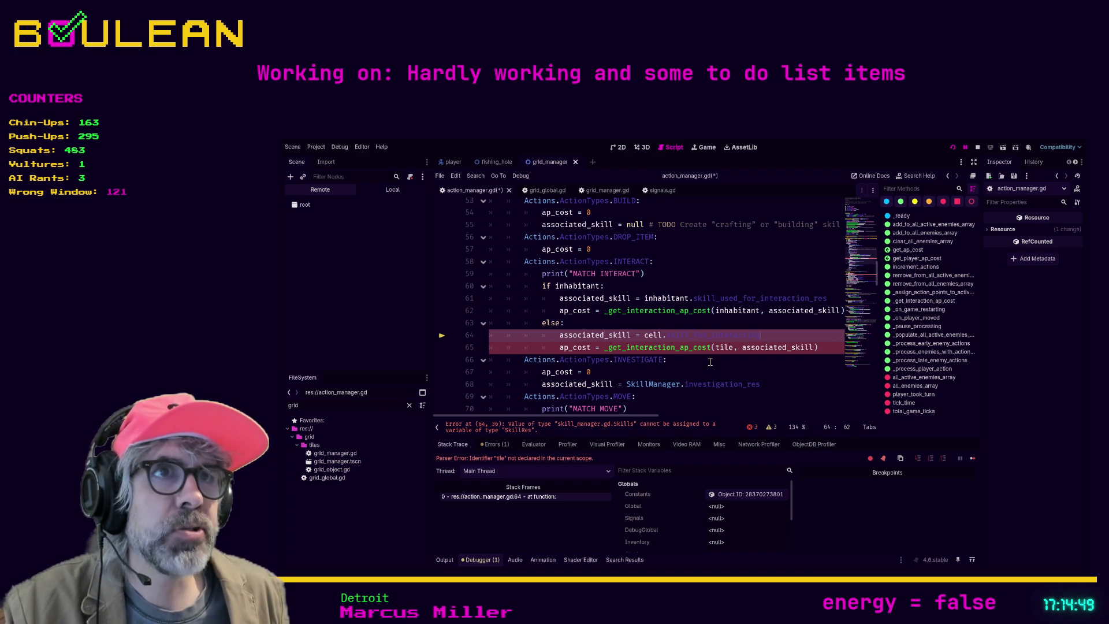
pyautogui.scroll(1, 714, 366)
pyautogui.scroll(1, 655, 299)
pyautogui.scroll(1, 655, 299)
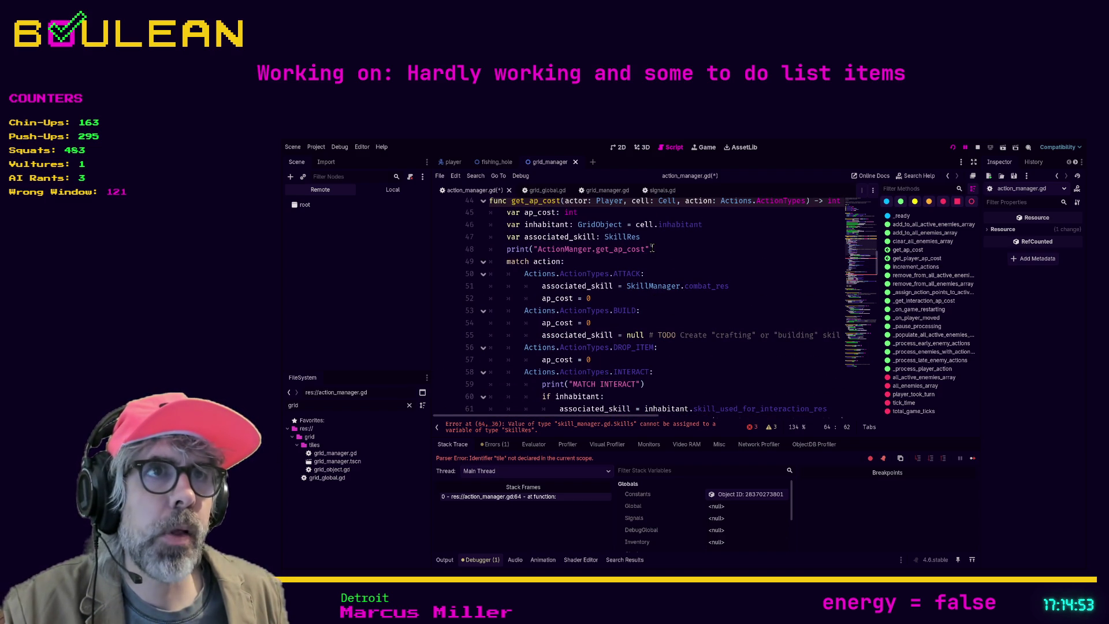
pyautogui.scroll(-1, 666, 262)
pyautogui.scroll(-1, 667, 262)
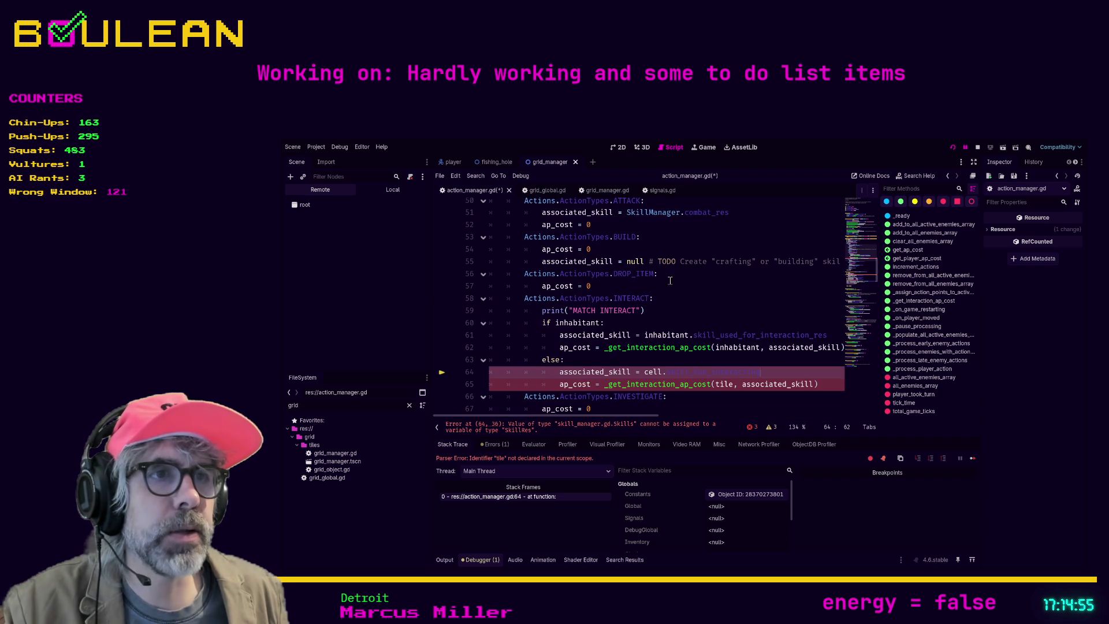
pyautogui.keyDown('ctrl'); pyautogui.click(712, 377); pyautogui.keyUp('ctrl')
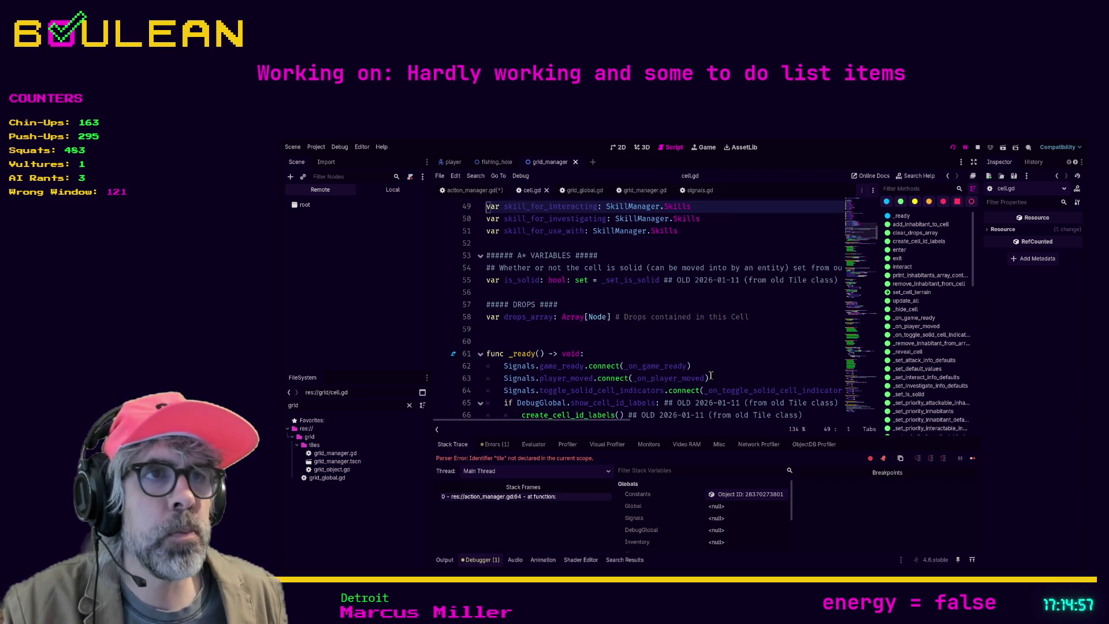
pyautogui.scroll(1, 732, 276)
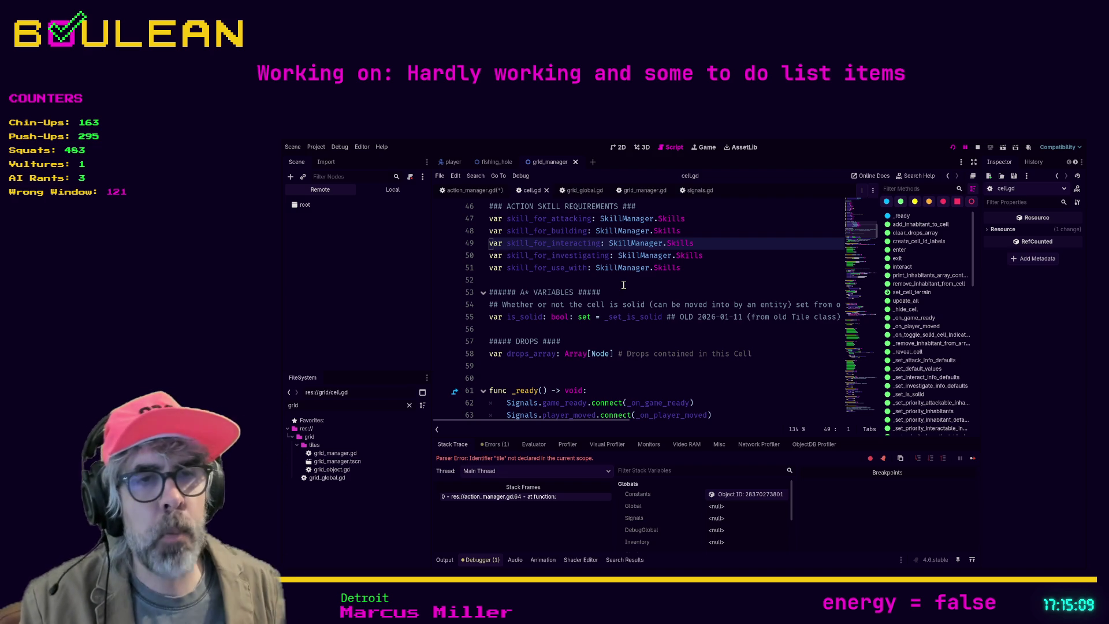
pyautogui.click(542, 498)
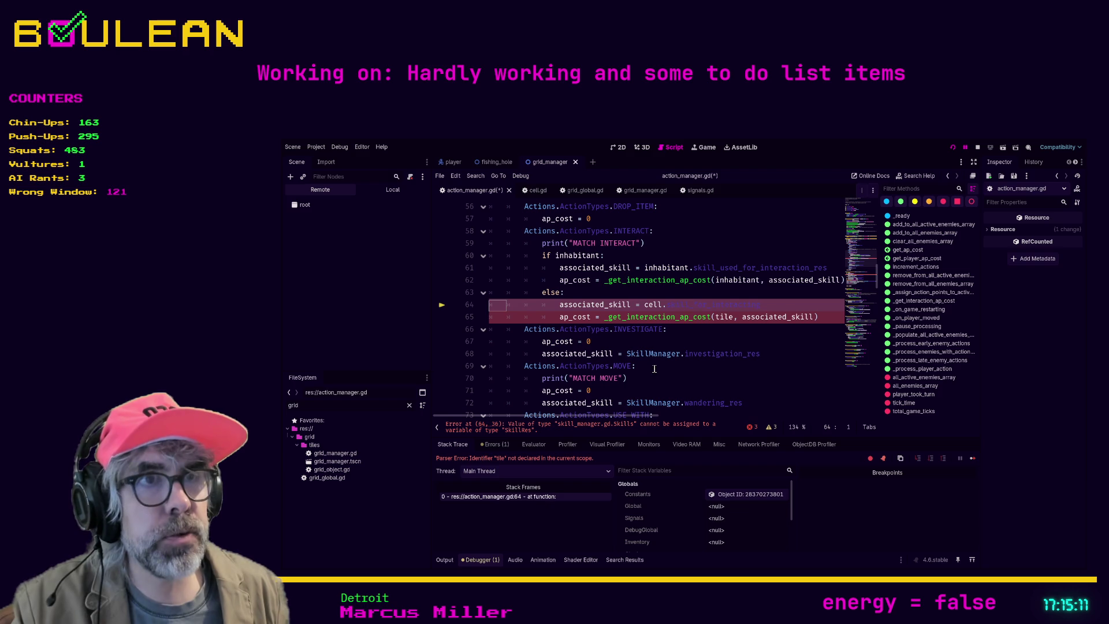
# Change the SkillRes type on line 47 to SkillManager.Skills
pyautogui.click(701, 335)
pyautogui.scroll(4, 693, 324)
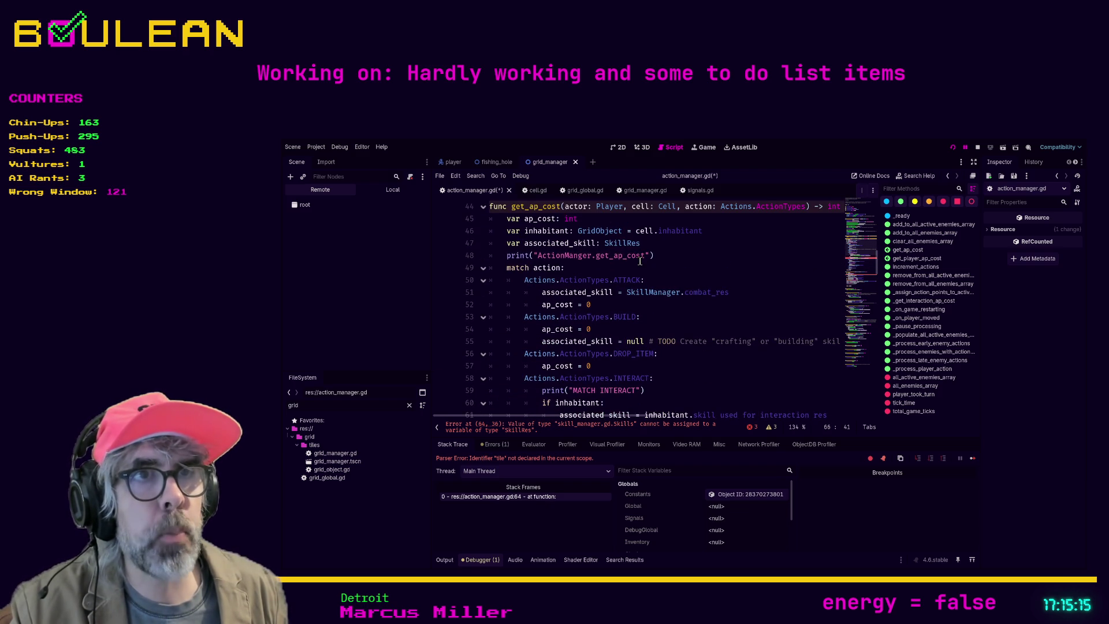
pyautogui.doubleClick(623, 244)
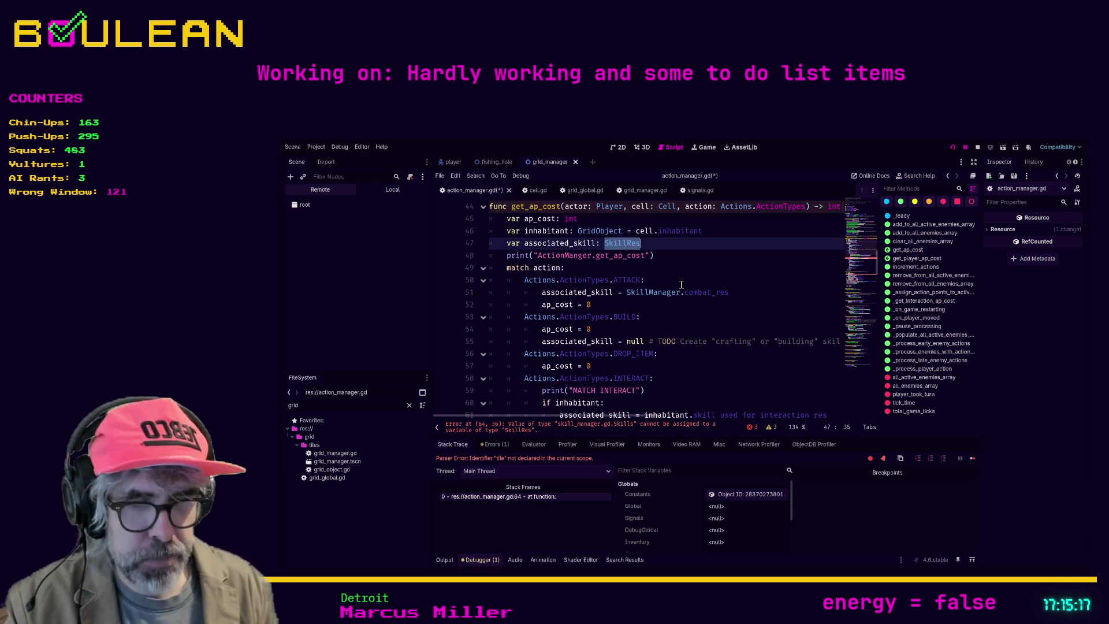
pyautogui.write('SkillManager.')
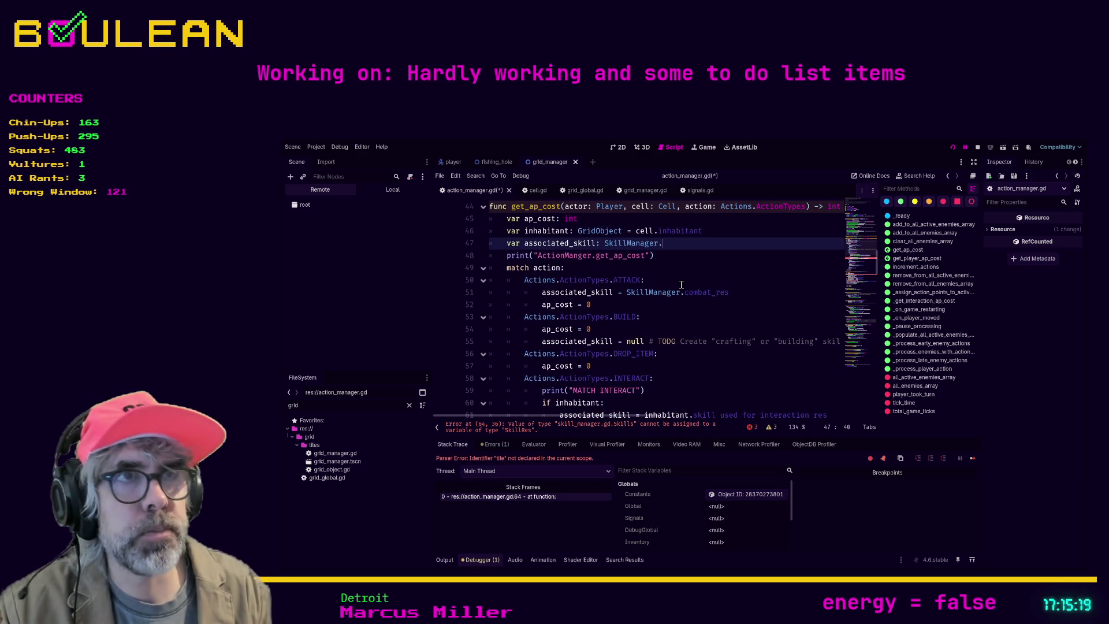
pyautogui.write('Skills')
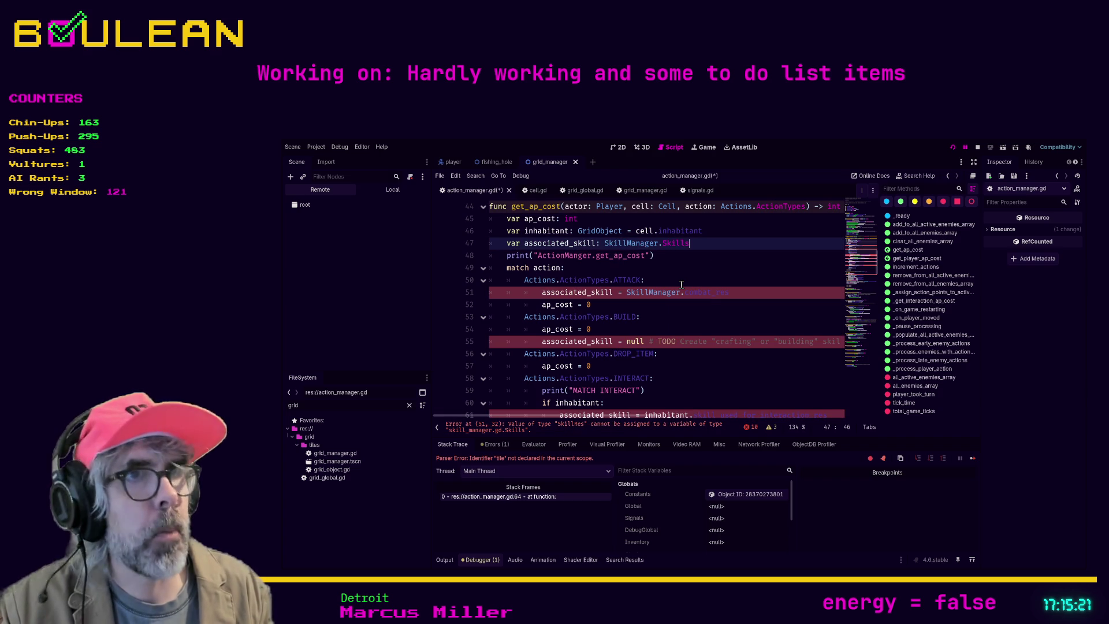
pyautogui.click(722, 310)
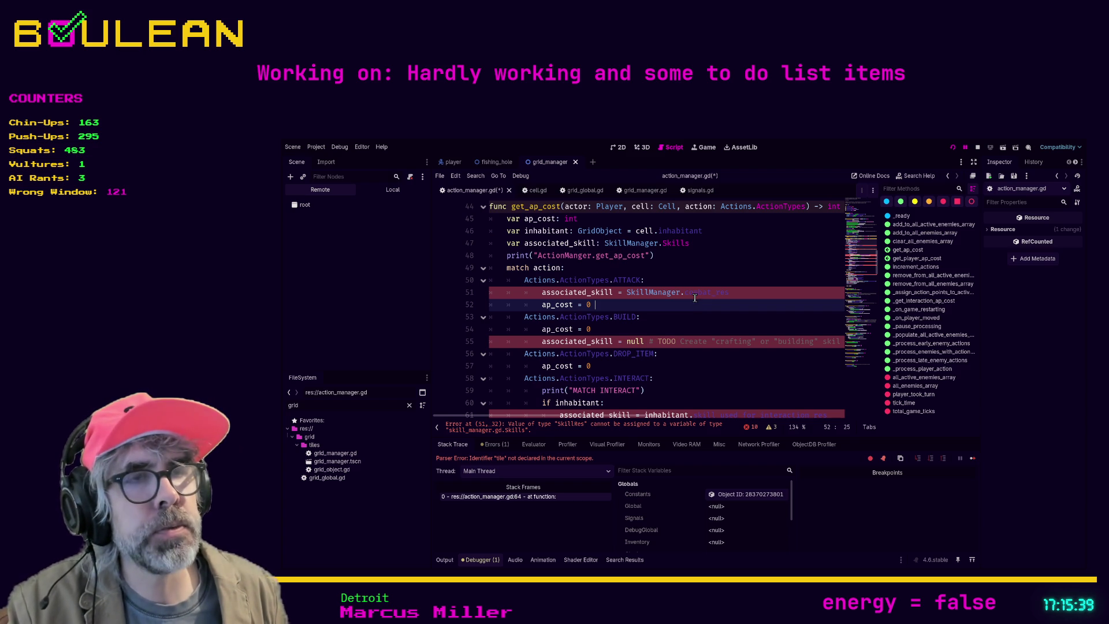
# Set line 51 to SkillManager.Skills.COMBAT, checking the Skills enum in skill_manager.gd
pyautogui.click(695, 293)
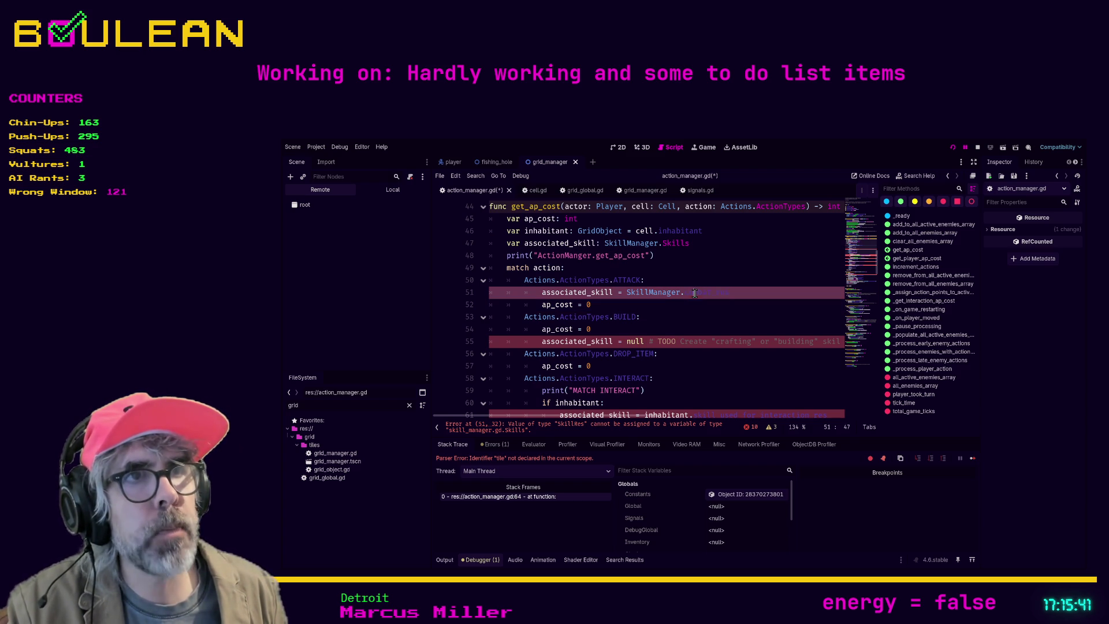
pyautogui.write('Skills.com')
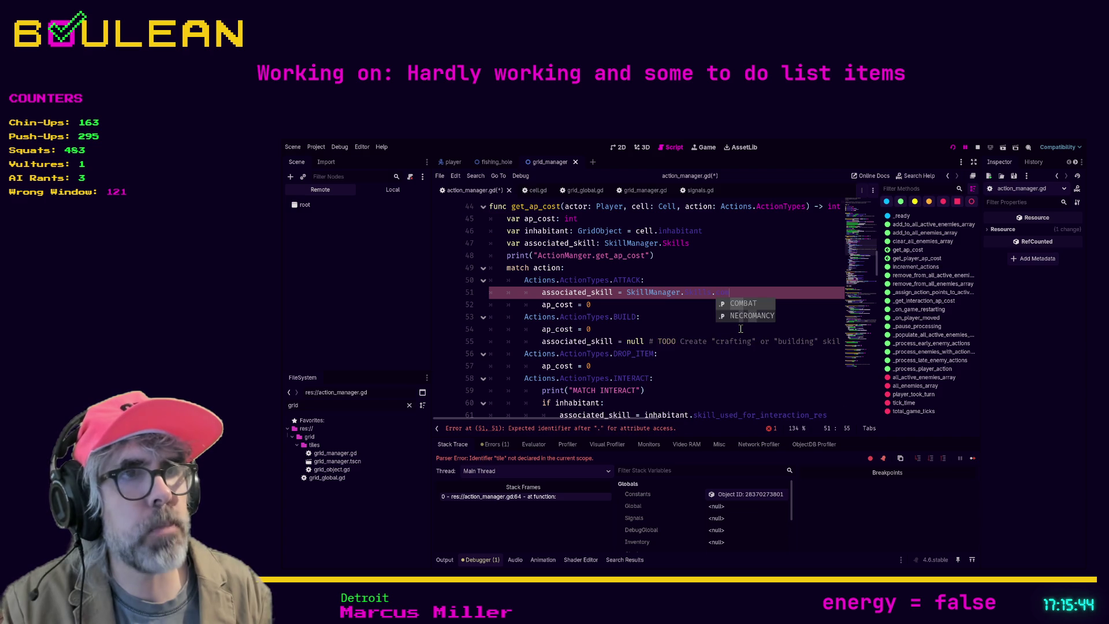
pyautogui.press('Return')
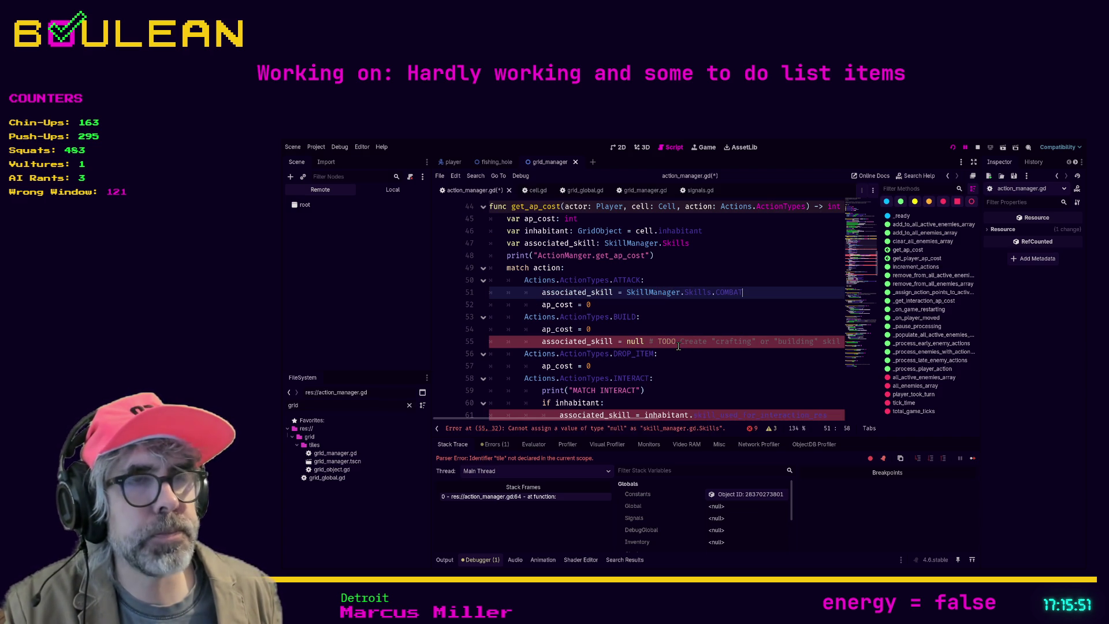
pyautogui.keyDown('ctrl'); pyautogui.click(692, 291); pyautogui.keyUp('ctrl')
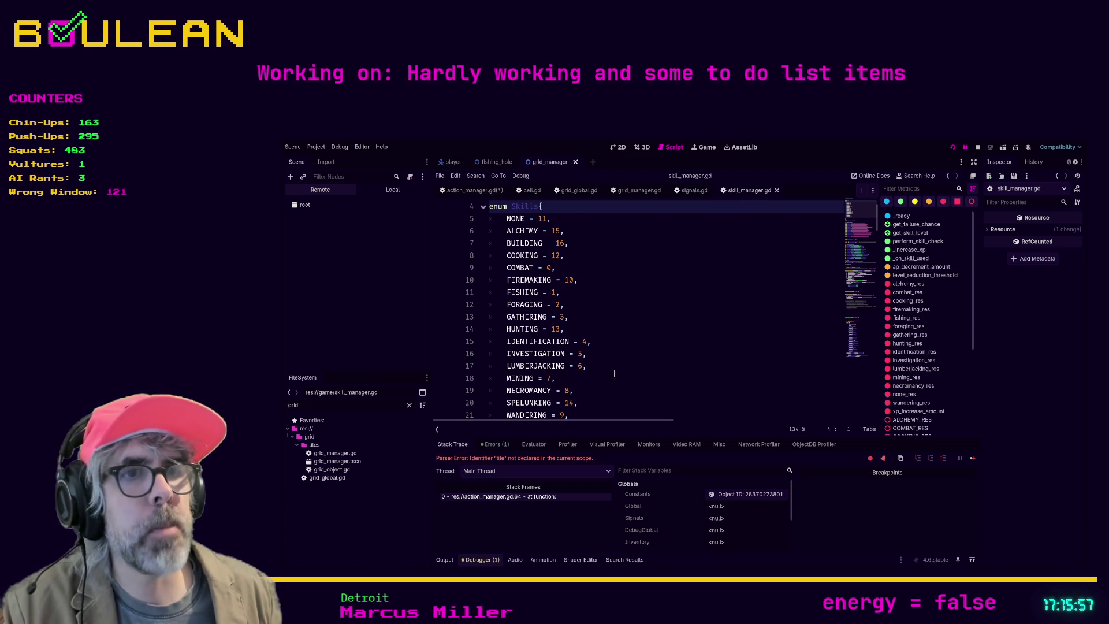
pyautogui.click(553, 501)
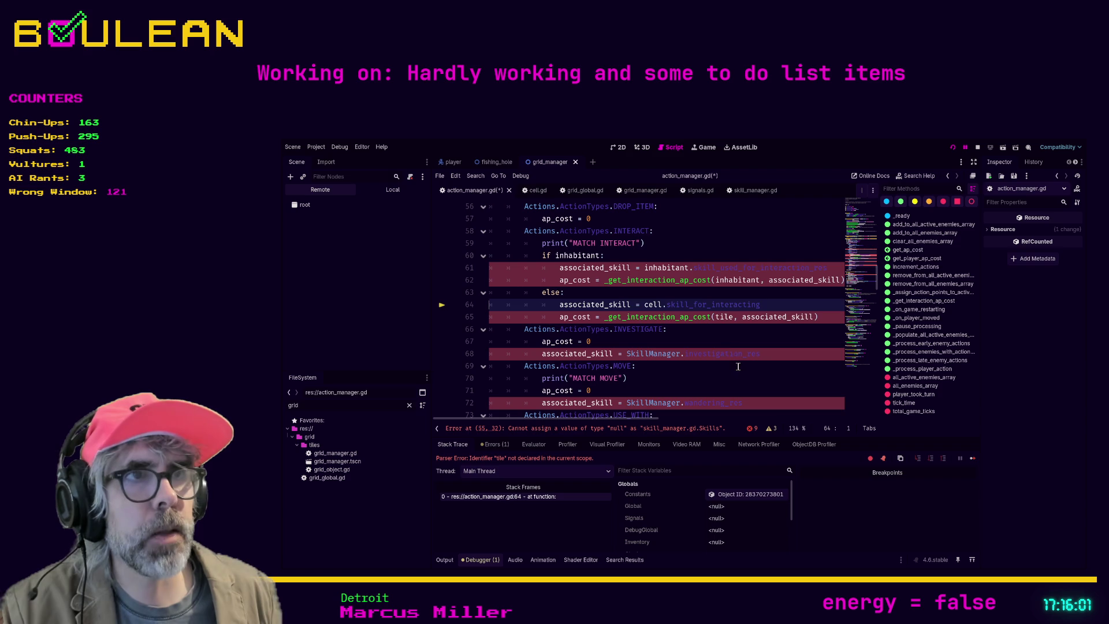
# Replace null in the BUILD case with SkillManager.Skills.NONE
pyautogui.scroll(1, 741, 372)
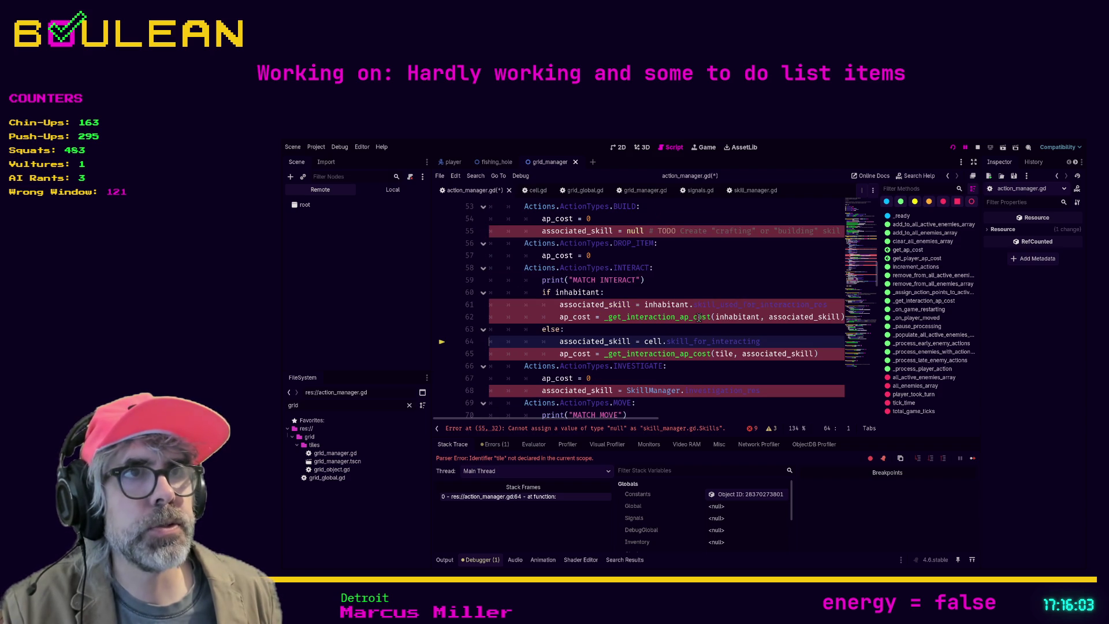
pyautogui.scroll(1, 670, 292)
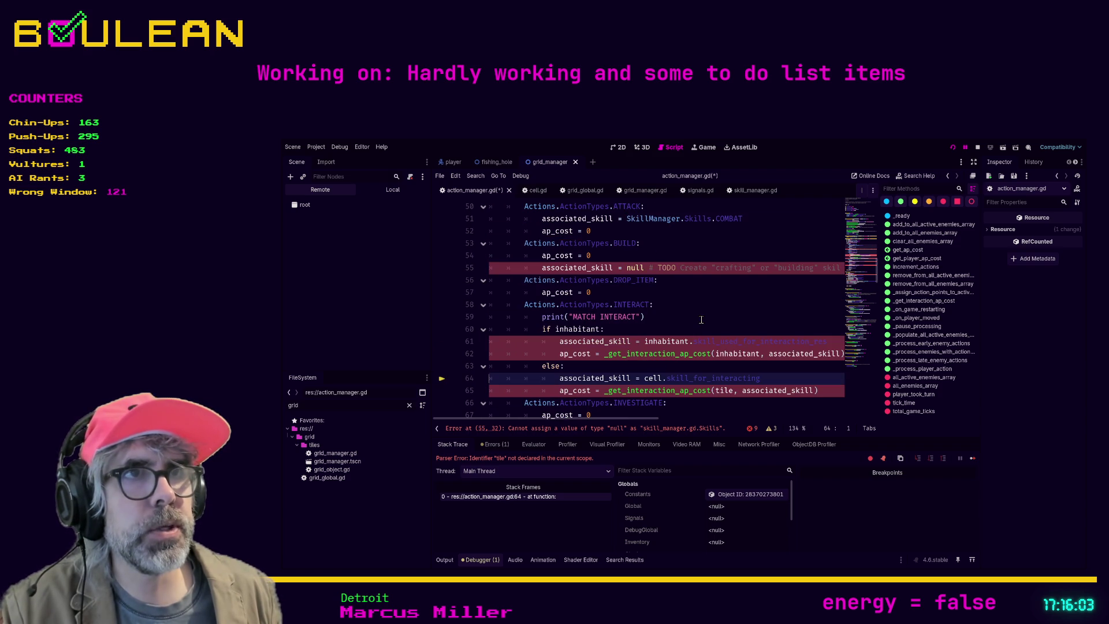
pyautogui.doubleClick(636, 268)
pyautogui.write('SkillManager.')
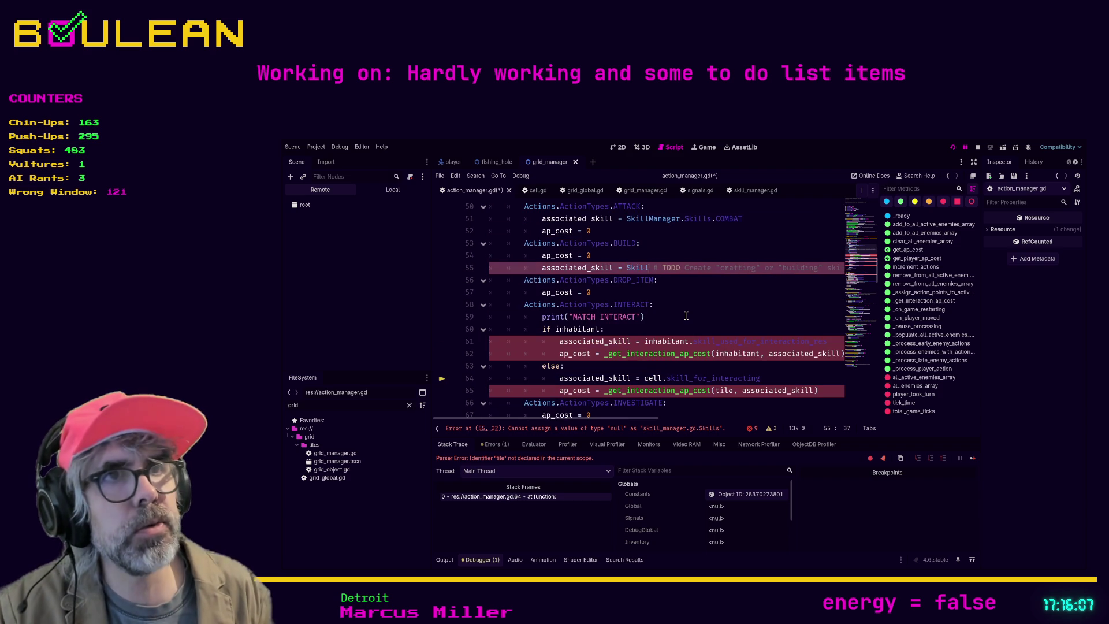
pyautogui.write('Skills.NONE')
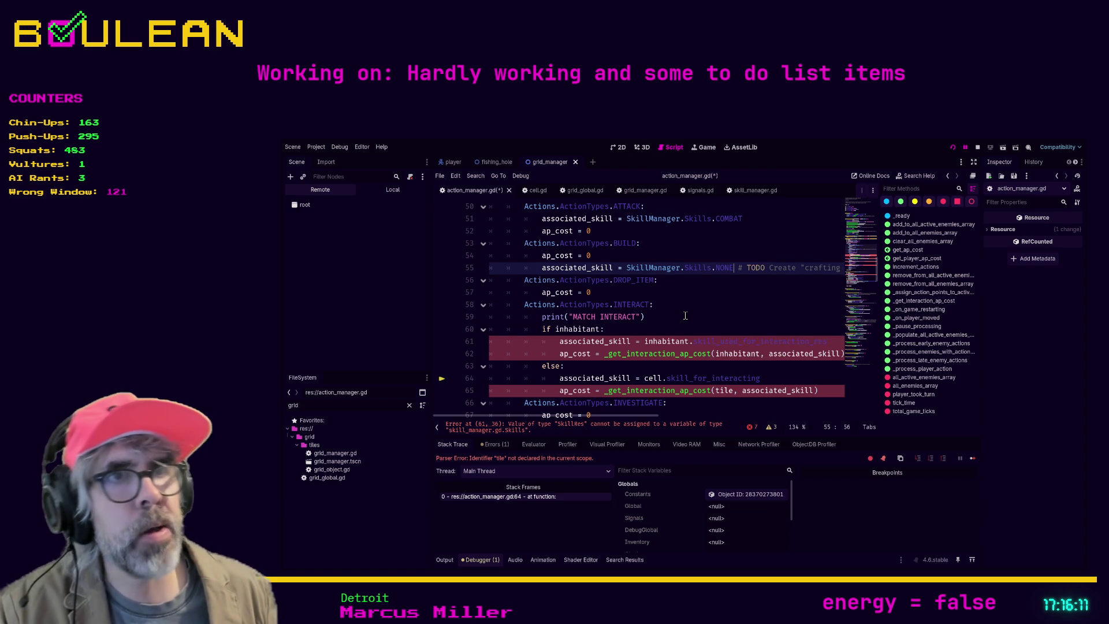
pyautogui.click(686, 315)
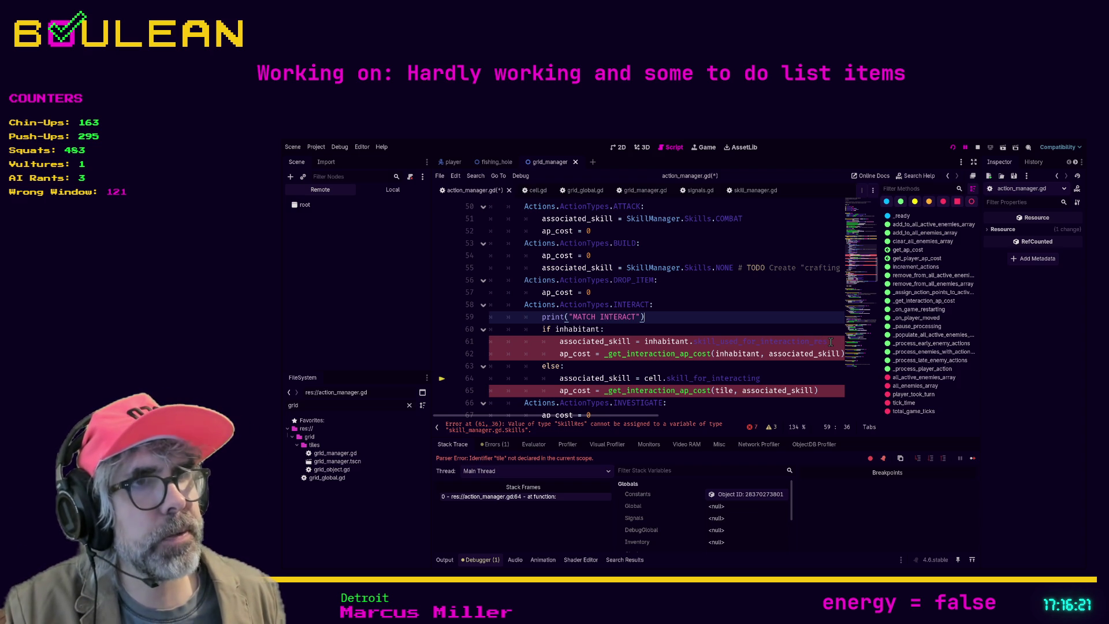
pyautogui.doubleClick(831, 342)
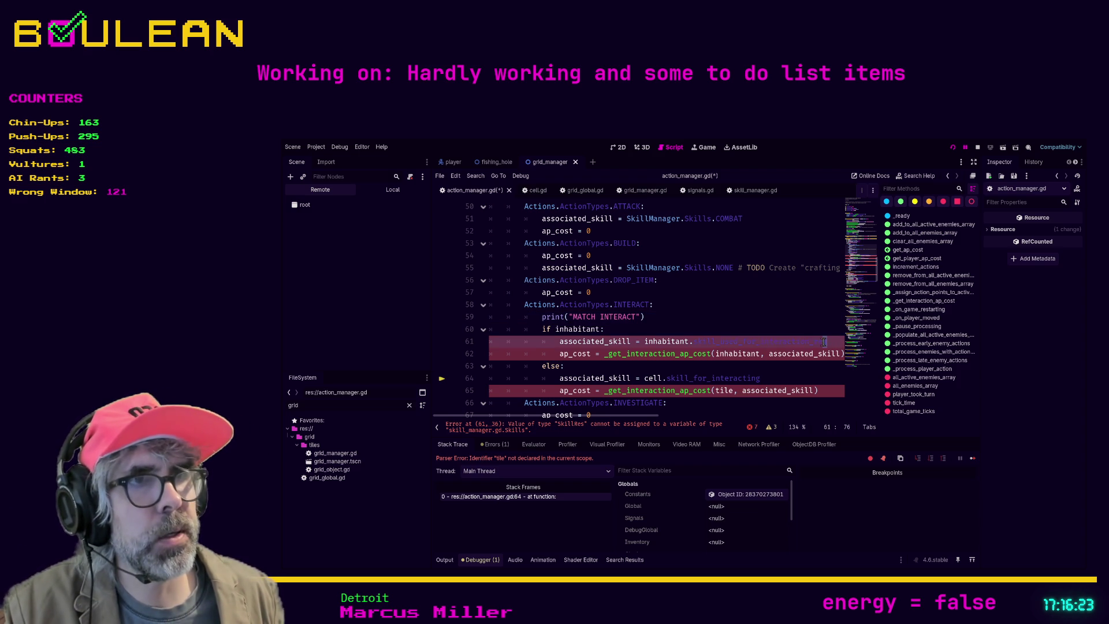
# Replace inhabitant.skill_used_for_interaction_res on line 61 with cell.skill_for_interacting
pyautogui.keyDown('shift'); pyautogui.click(646, 341); pyautogui.keyUp('shift')
pyautogui.write('cell.')
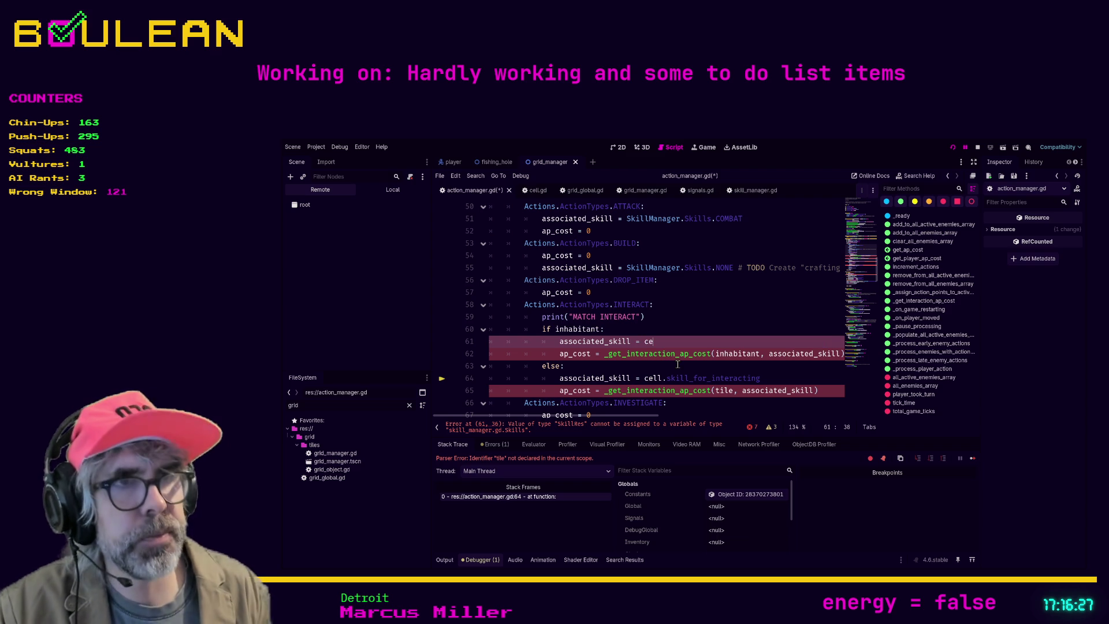
pyautogui.press('BackSpace')
pyautogui.write('in')
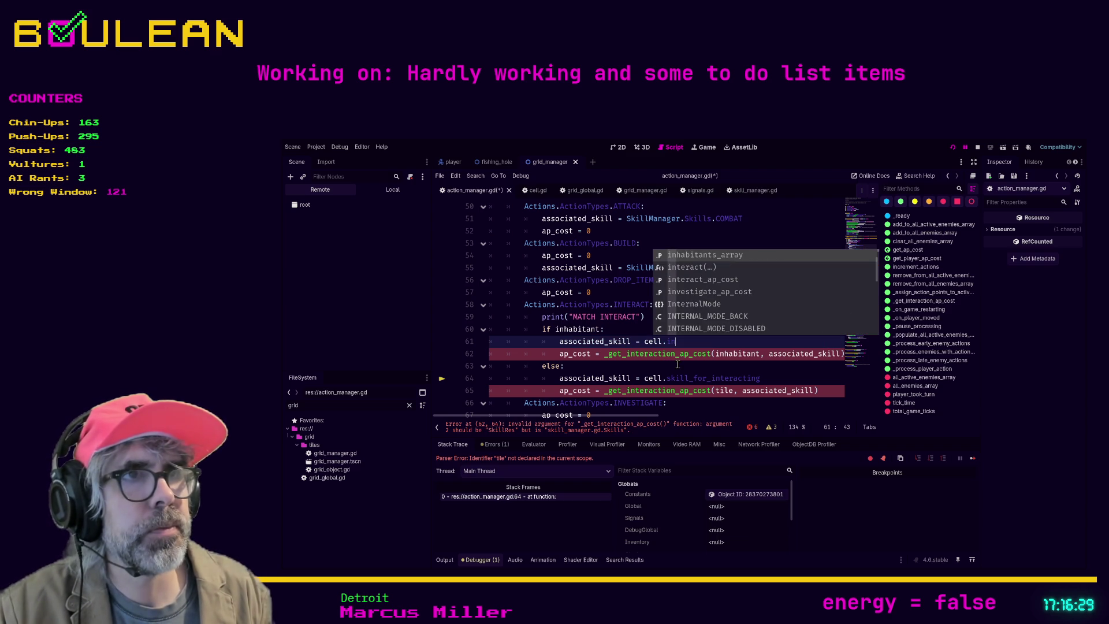
pyautogui.press('BackSpace')
pyautogui.press('BackSpace')
pyautogui.write('skil')
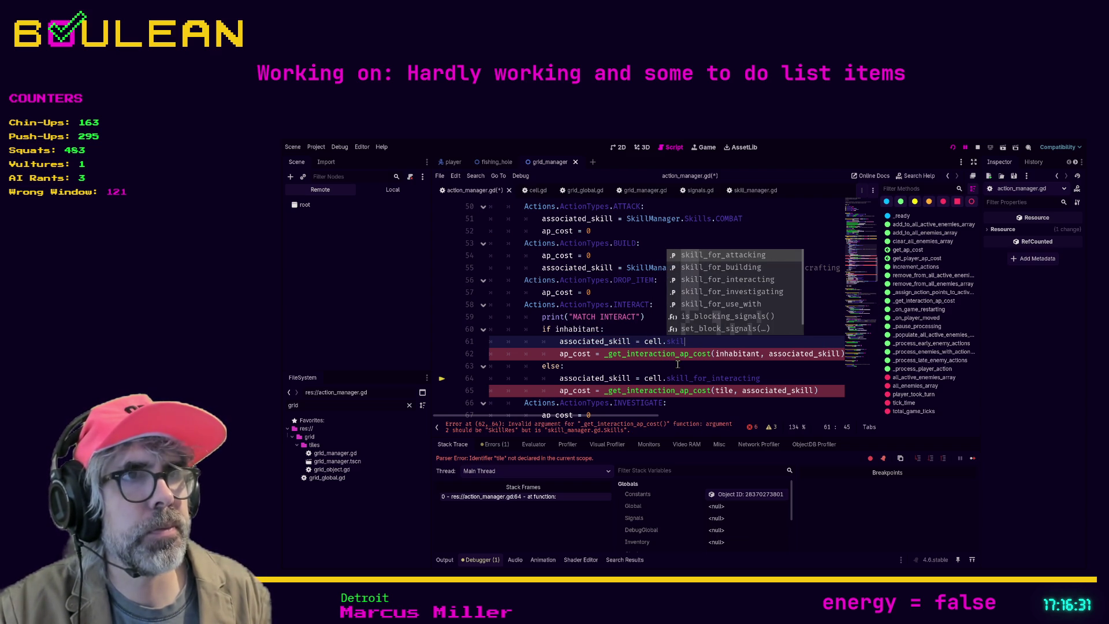
pyautogui.press('Down')
pyautogui.press('Down')
pyautogui.press('Return')
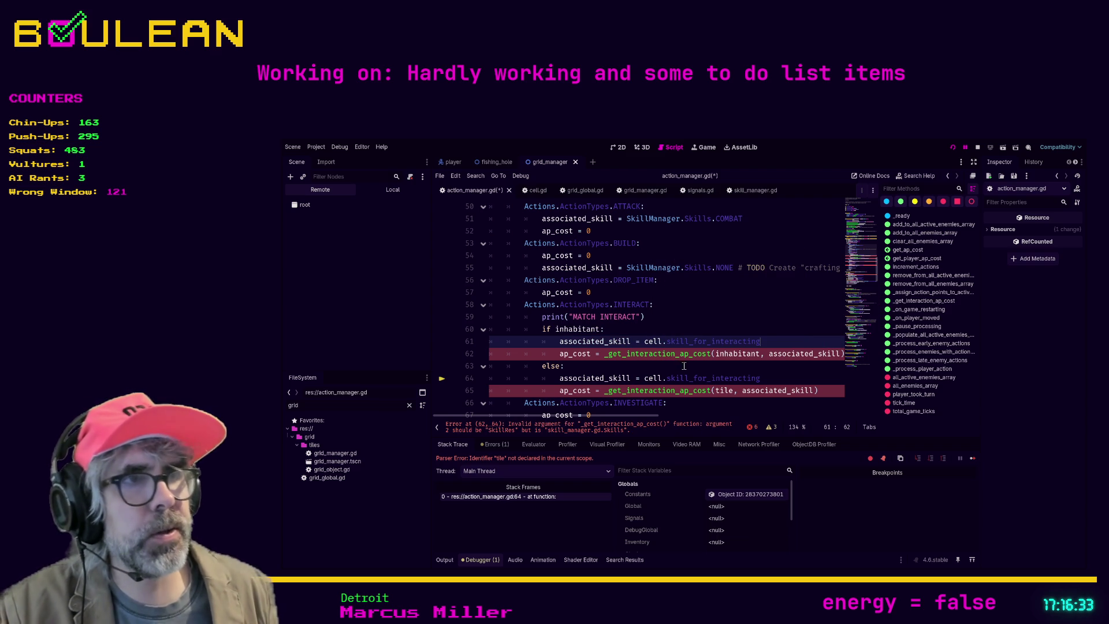
# Jump to the _get_interaction_ap_cost function definition
pyautogui.hscroll(3, 678, 416)
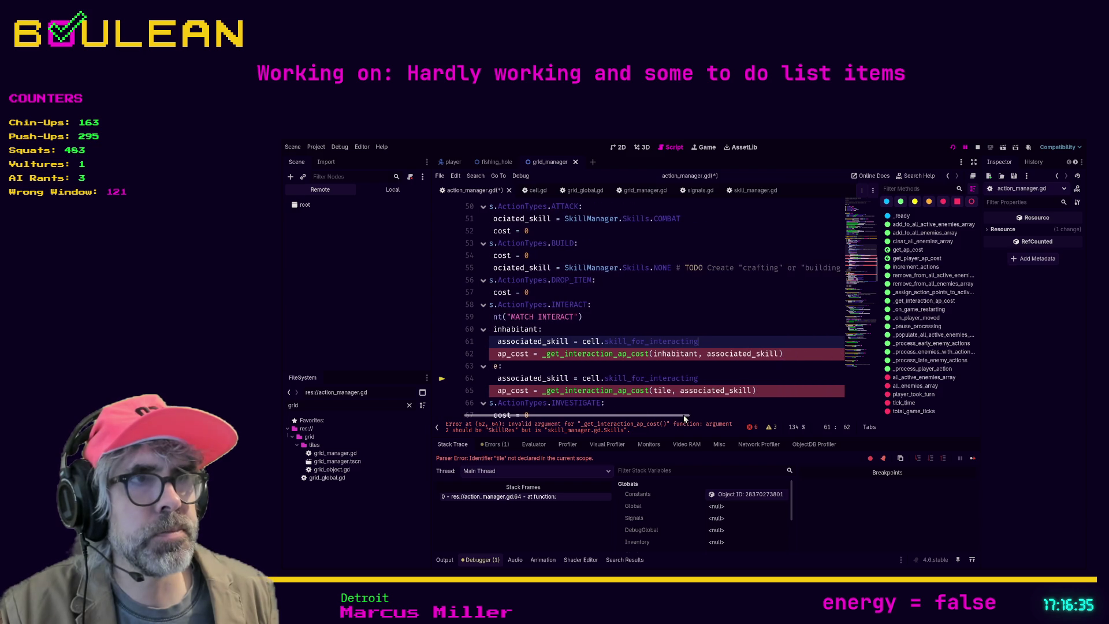
pyautogui.keyDown('ctrl'); pyautogui.click(643, 355); pyautogui.keyUp('ctrl')
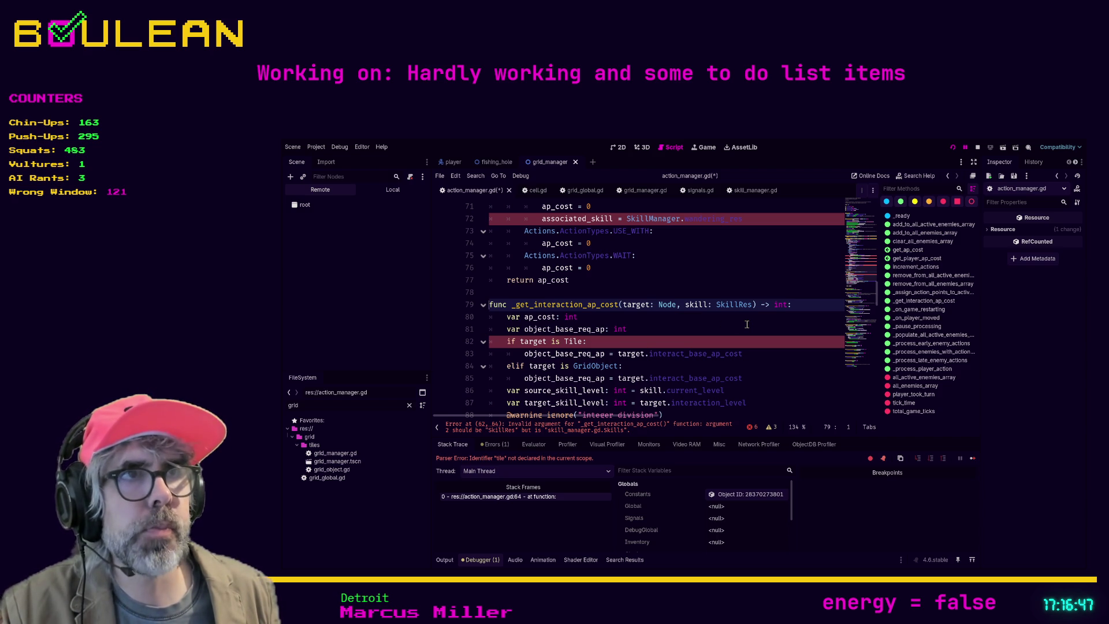
pyautogui.scroll(1, 760, 328)
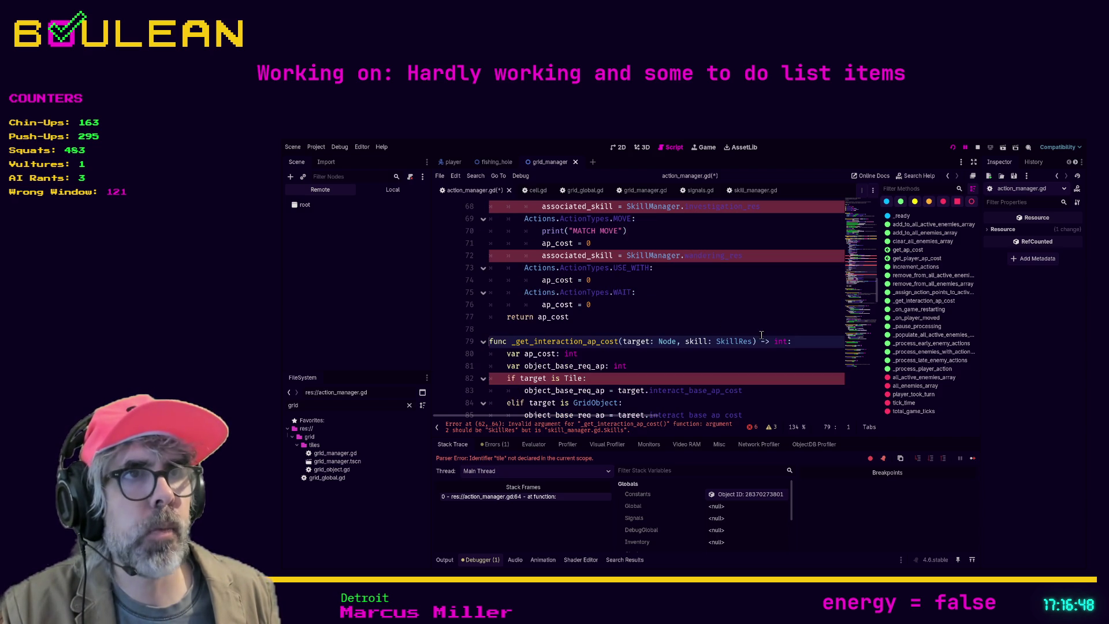
# Map MOVE to SkillManager.Skills.WANDERING and INVESTIGATE to SkillManager.Skills.INVESTIGATION
pyautogui.click(702, 255)
pyautogui.press('Delete')
pyautogui.press('Delete')
pyautogui.press('Delete')
pyautogui.write('_')
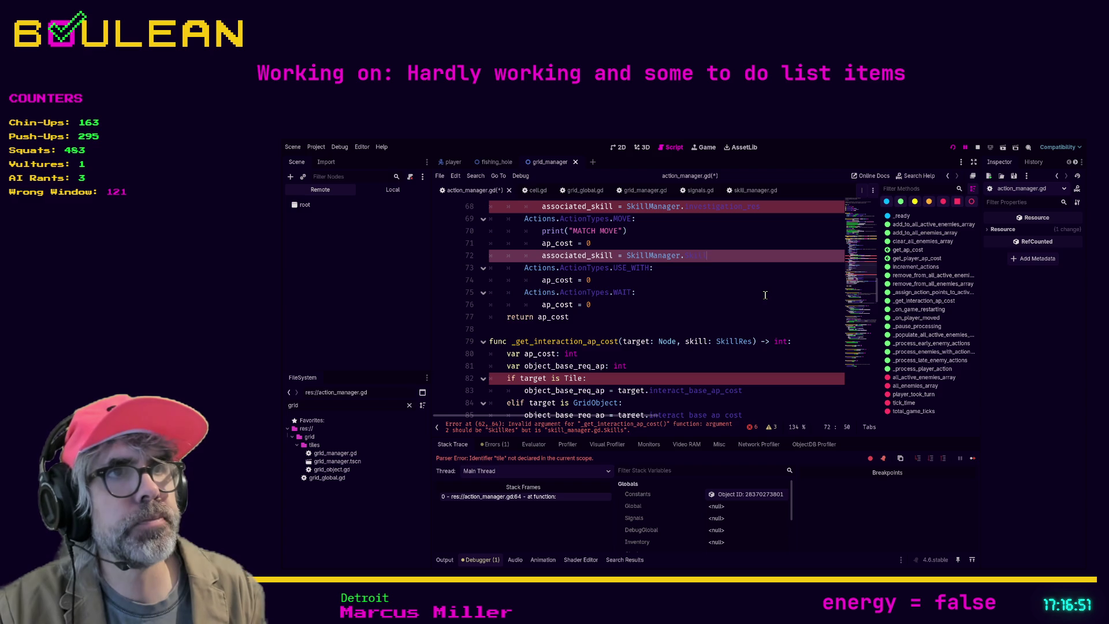
pyautogui.write('WANDERING')
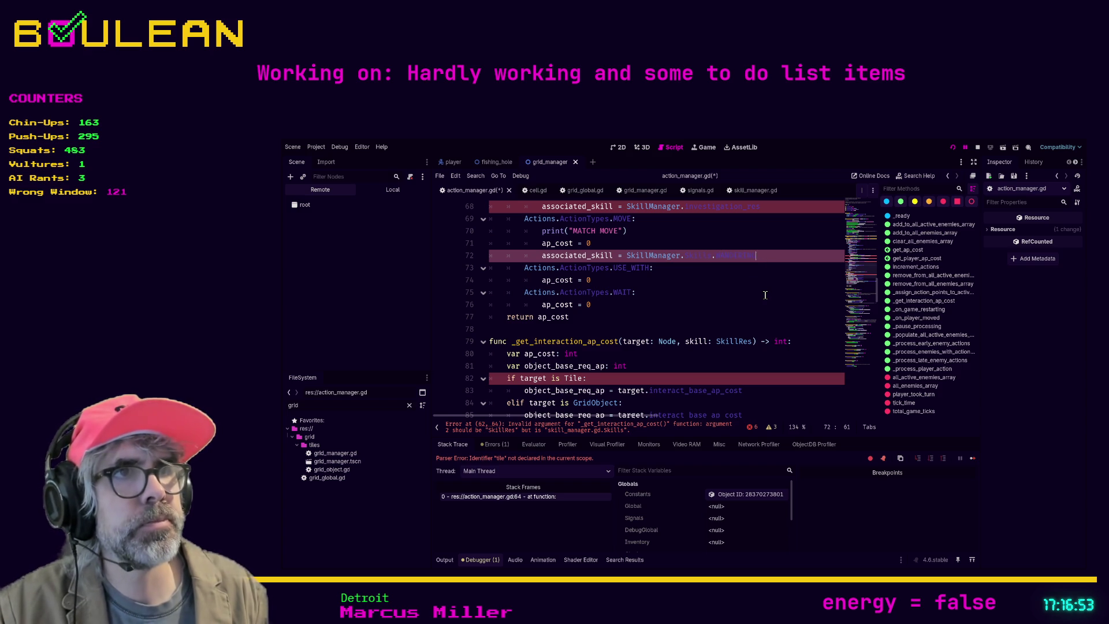
pyautogui.doubleClick(732, 207)
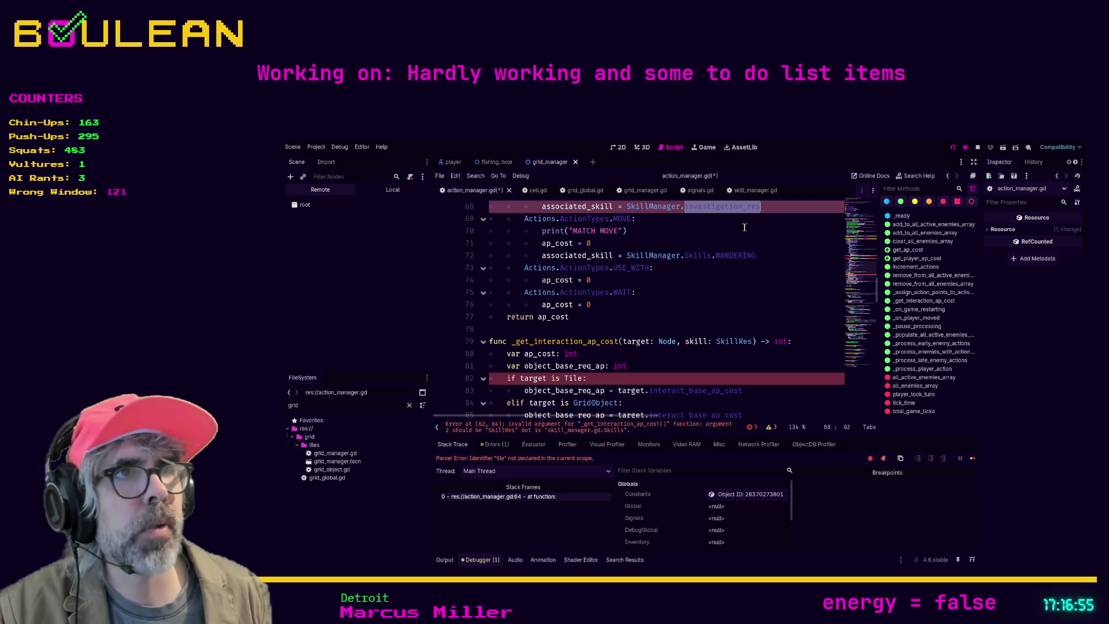
pyautogui.write('Skills.')
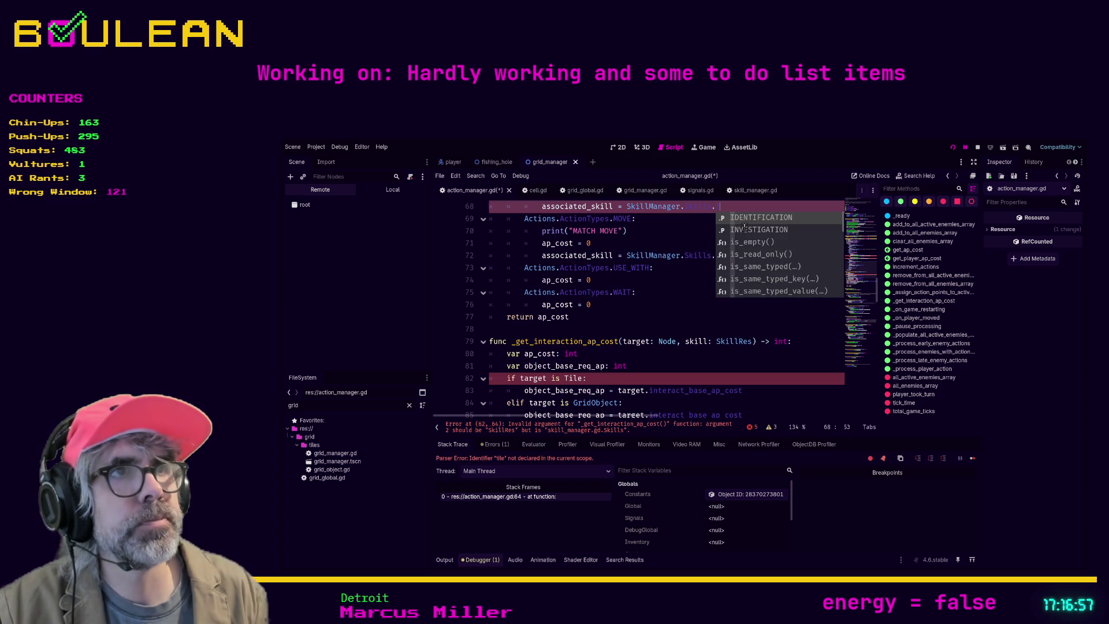
pyautogui.doubleClick(746, 230)
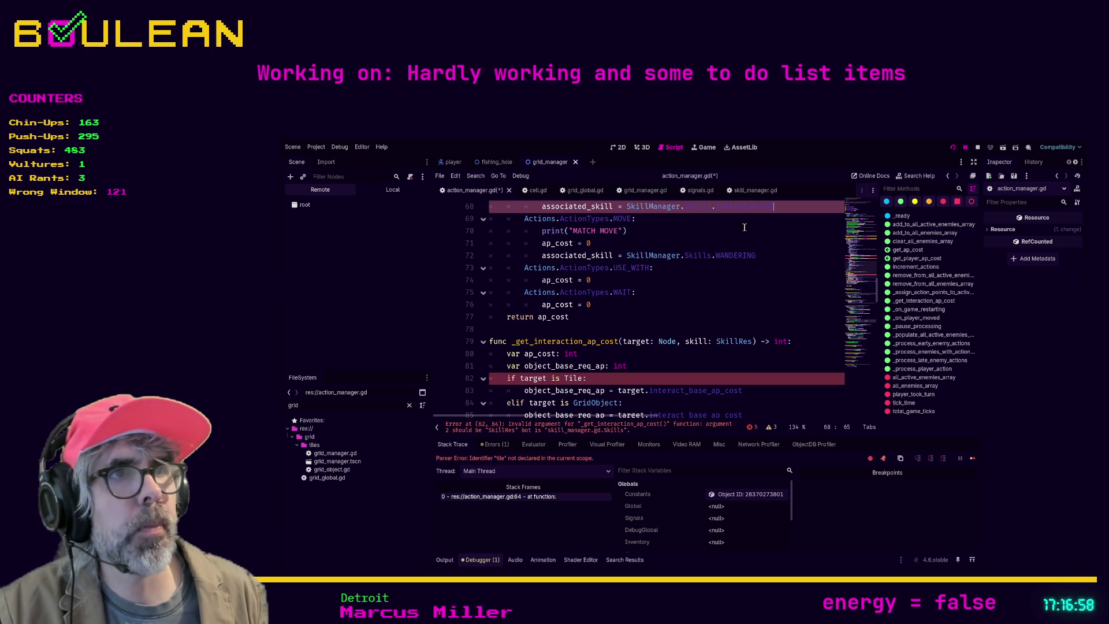
pyautogui.click(712, 256)
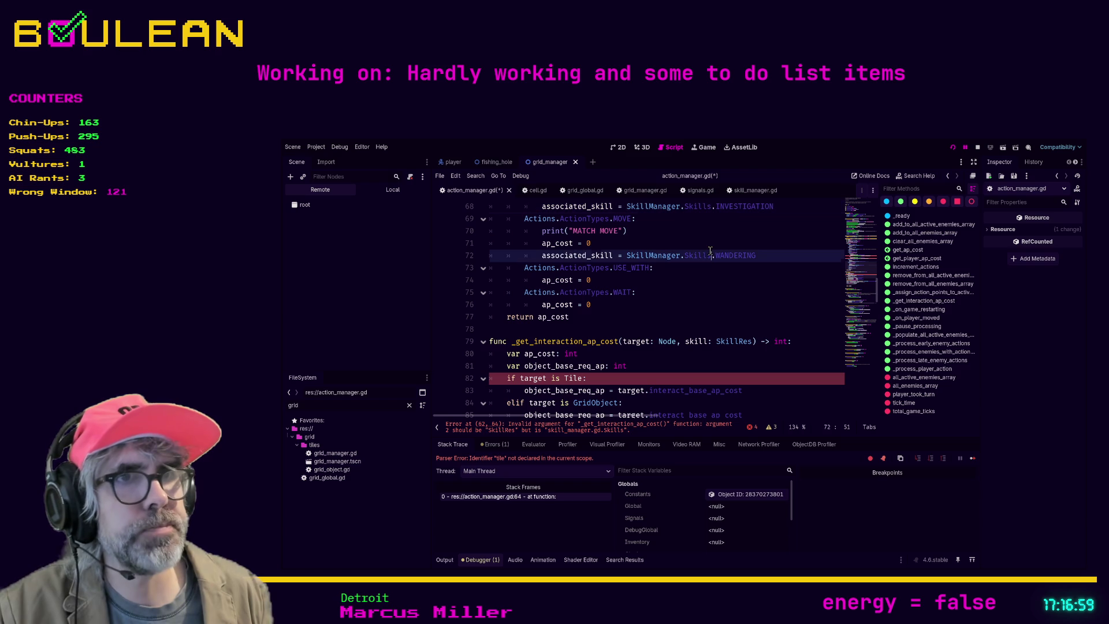
# Change the target check to 'if target is Cell' and return to the line 62 error
pyautogui.doubleClick(574, 379)
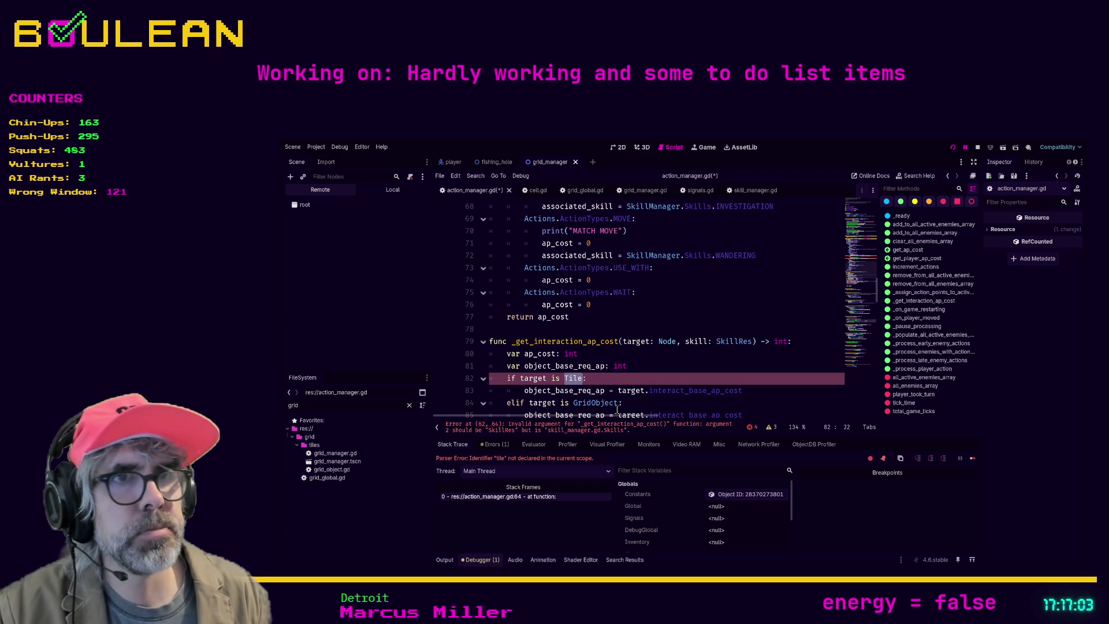
pyautogui.write('Cell')
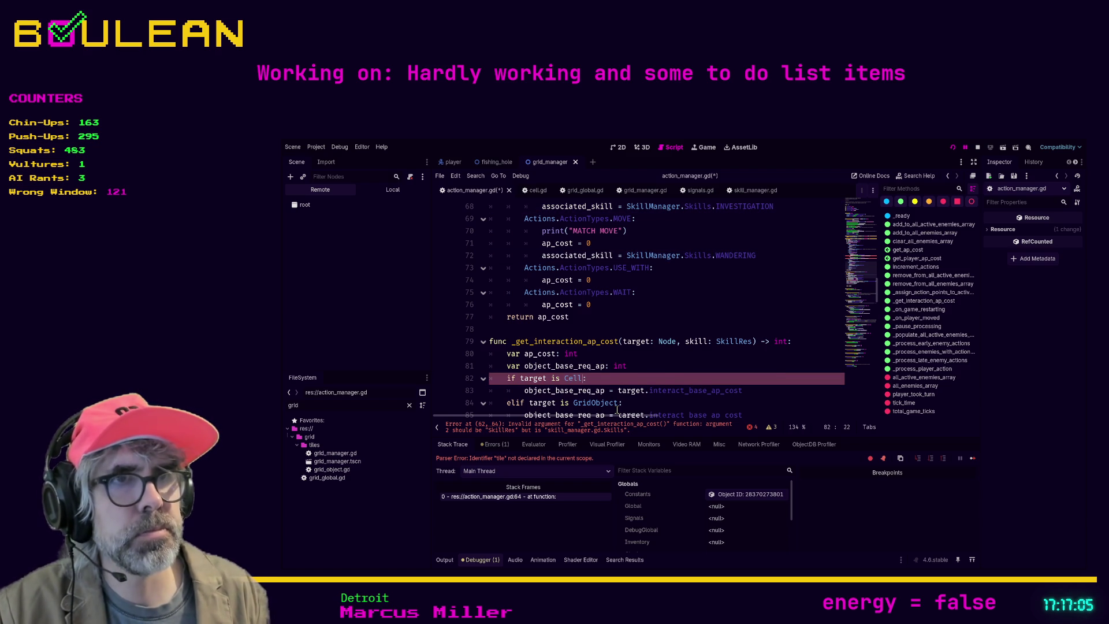
pyautogui.click(640, 403)
pyautogui.scroll(-1, 760, 378)
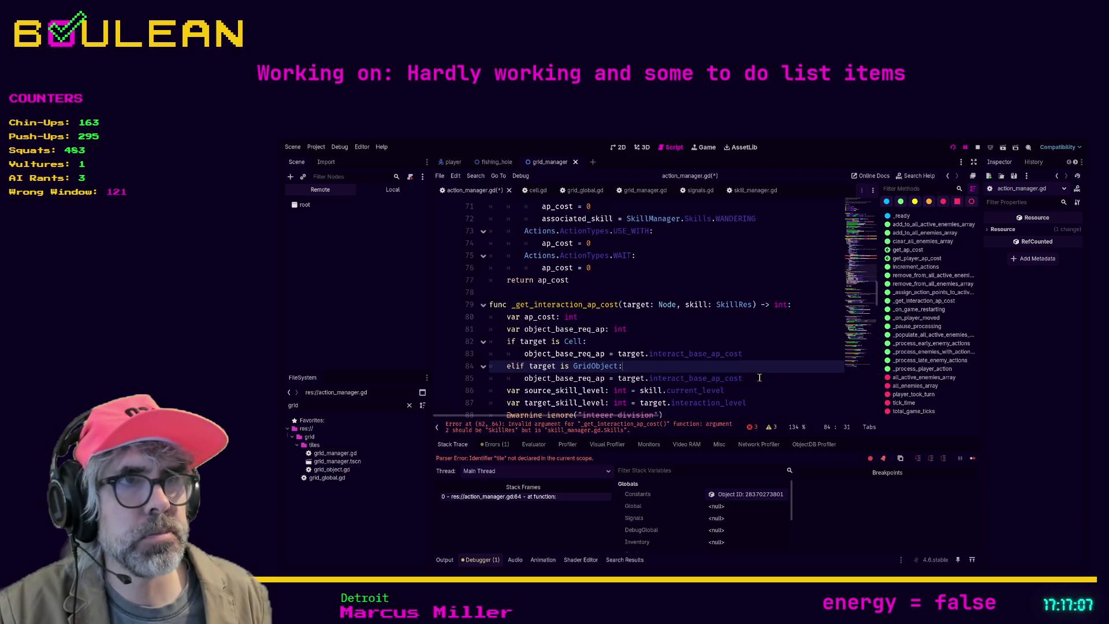
pyautogui.click(691, 431)
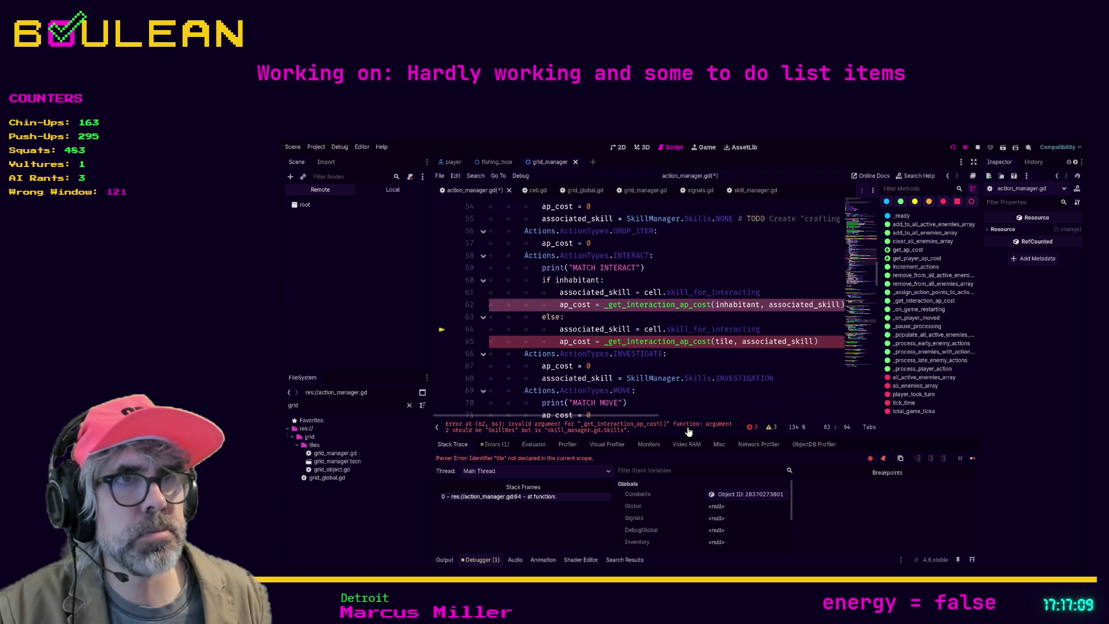
# Change _get_interaction_ap_cost's skill parameter type from SkillRes to SkillManager.Skills
pyautogui.click(672, 308)
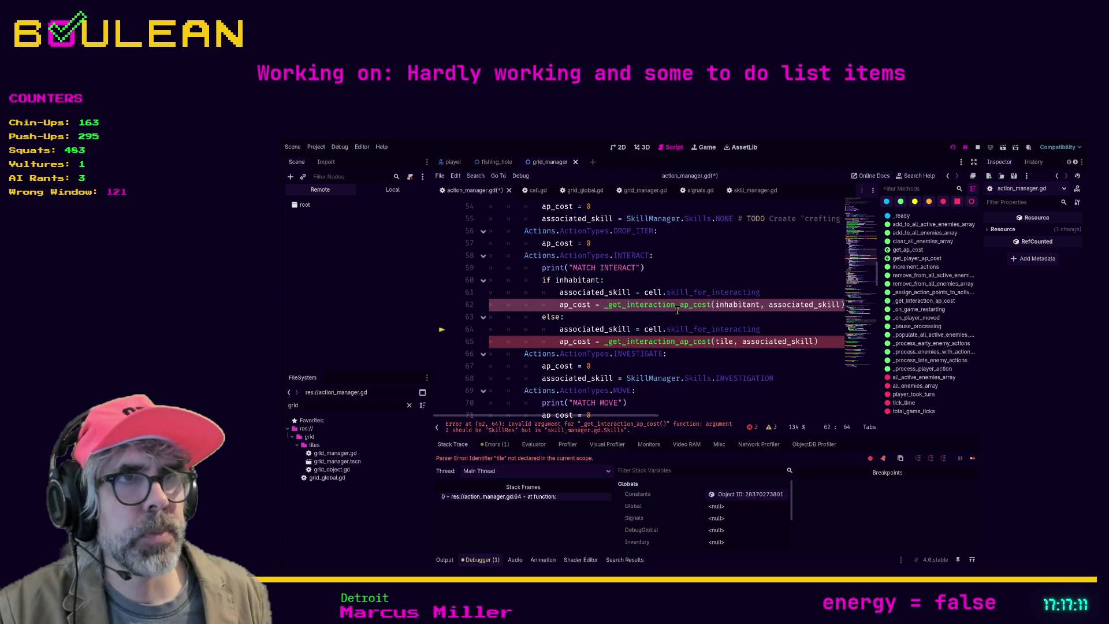
pyautogui.keyDown('ctrl'); pyautogui.click(671, 308); pyautogui.keyUp('ctrl')
pyautogui.doubleClick(736, 308)
pyautogui.write('SkillMan')
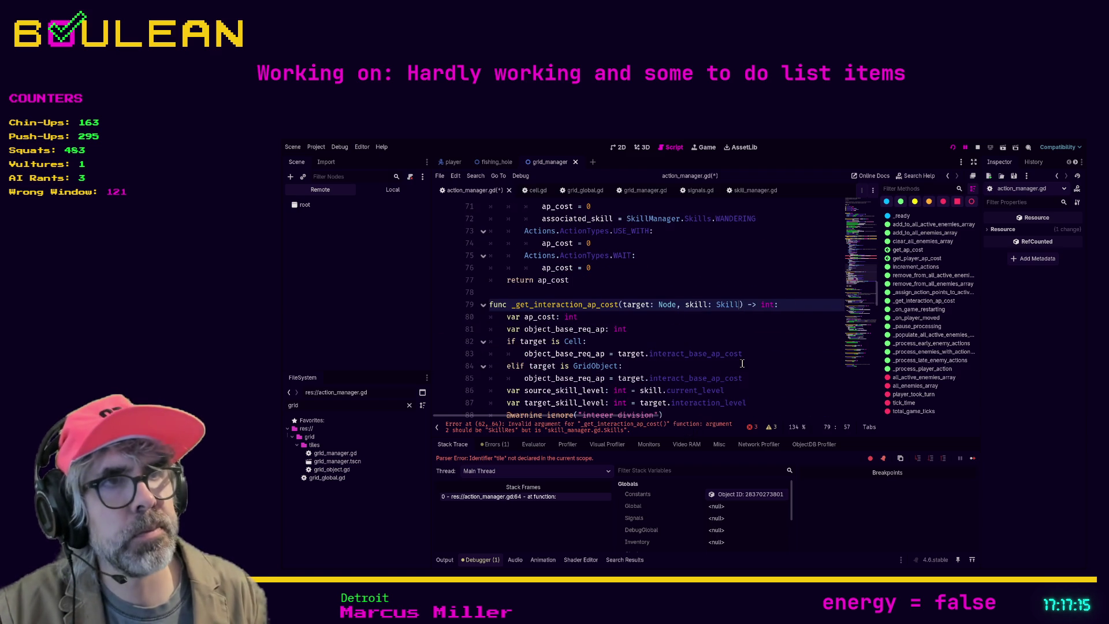
pyautogui.press('Return')
pyautogui.write('.S')
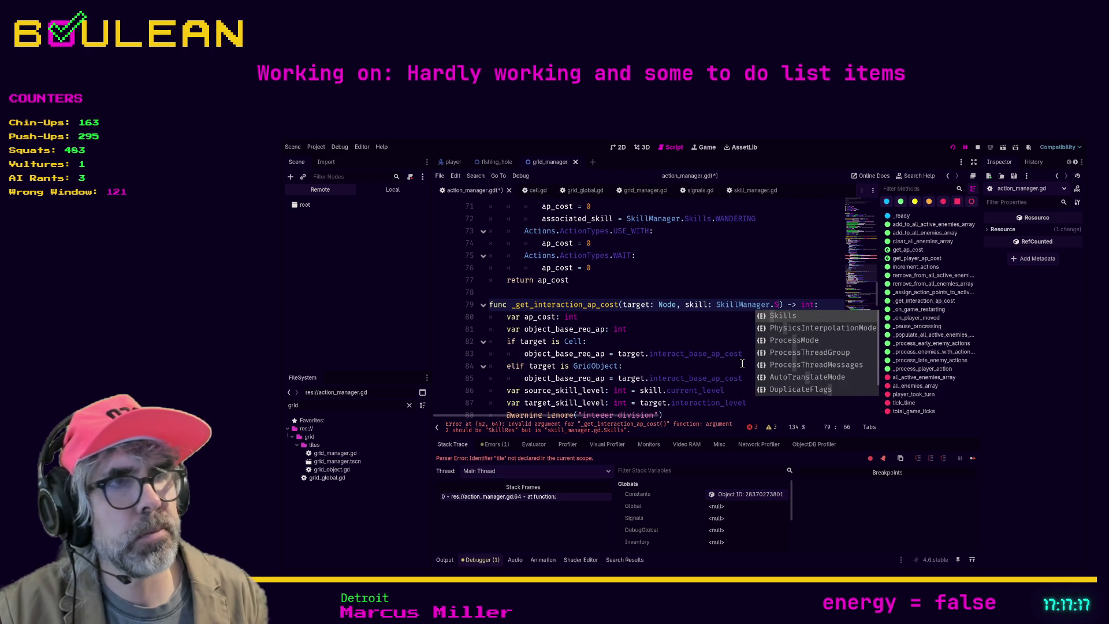
pyautogui.press('Return')
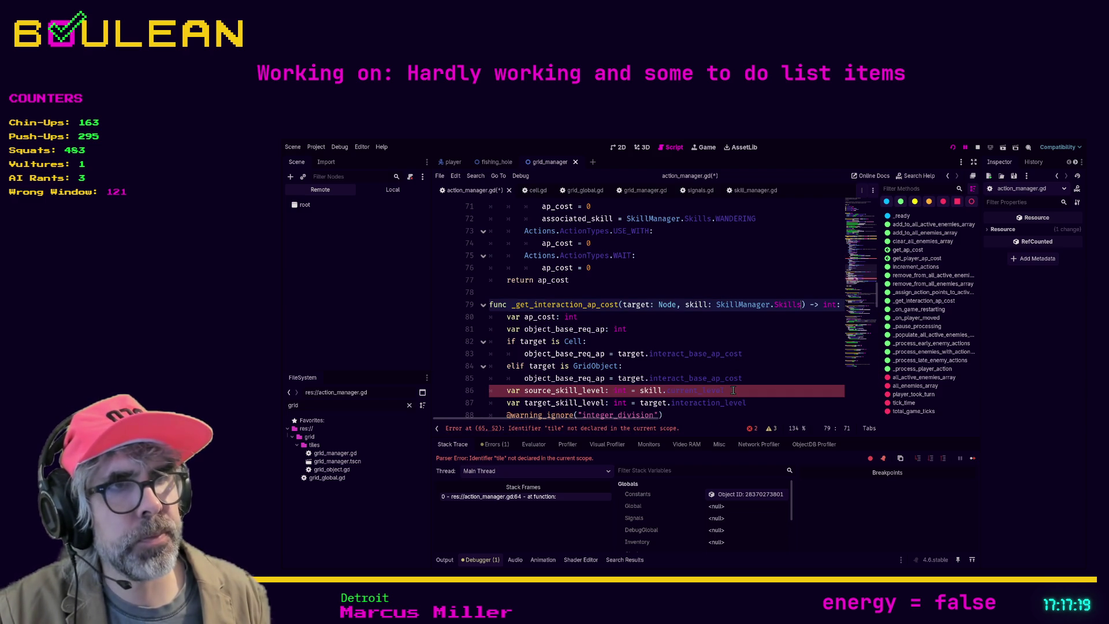
pyautogui.click(734, 391)
pyautogui.scroll(-1, 746, 384)
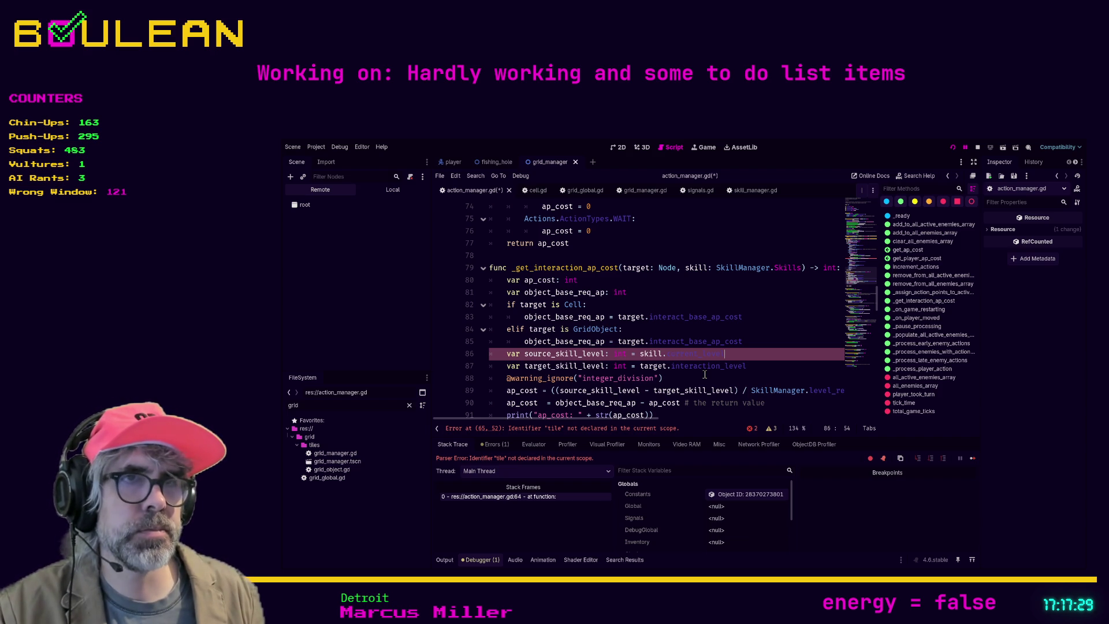
# Pass cell instead of the undeclared tile on line 65, then go to the line 86 error
pyautogui.click(641, 429)
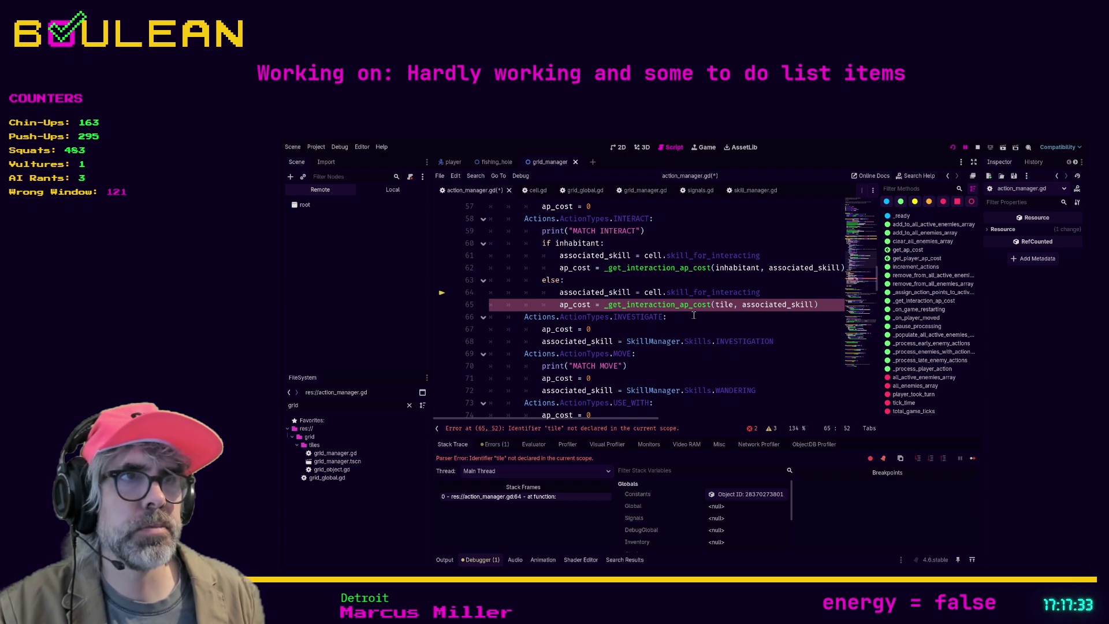
pyautogui.doubleClick(724, 305)
pyautogui.write('cell')
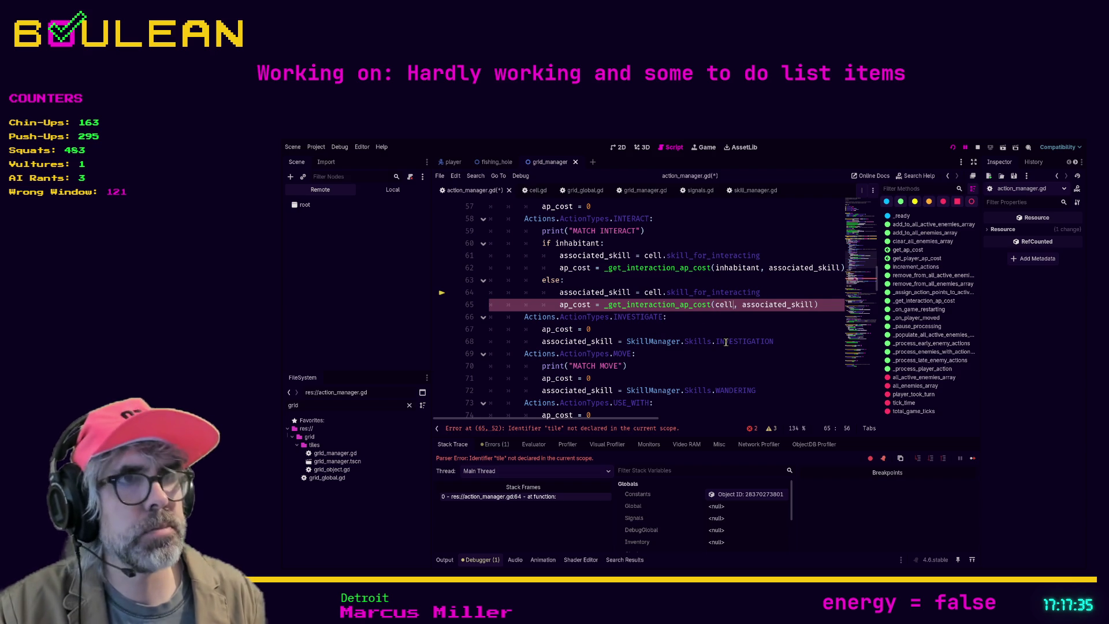
pyautogui.press('Escape')
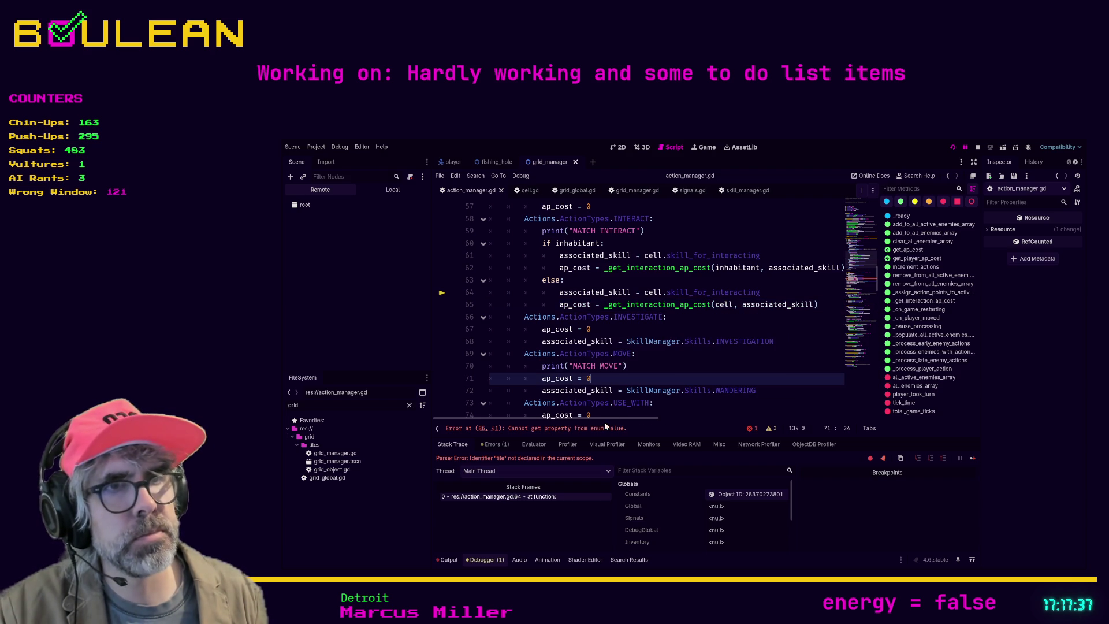
pyautogui.click(600, 433)
pyautogui.click(731, 305)
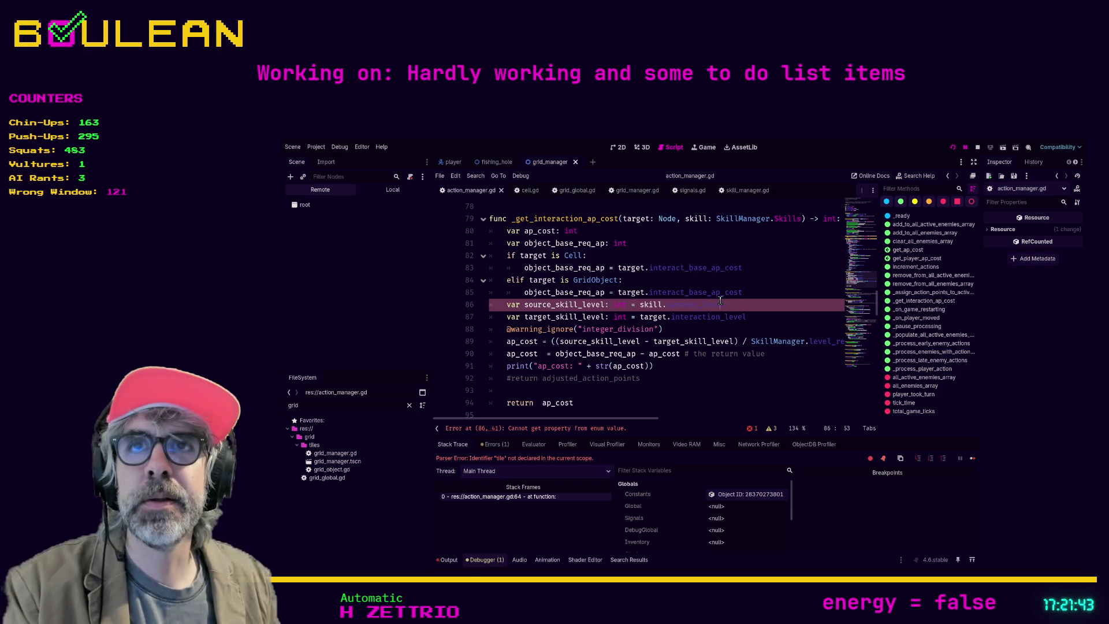
# Write source_skill_level and target_skill_level in _get_interaction_ap_cost and compute ap_cost from them
pyautogui.write('l')
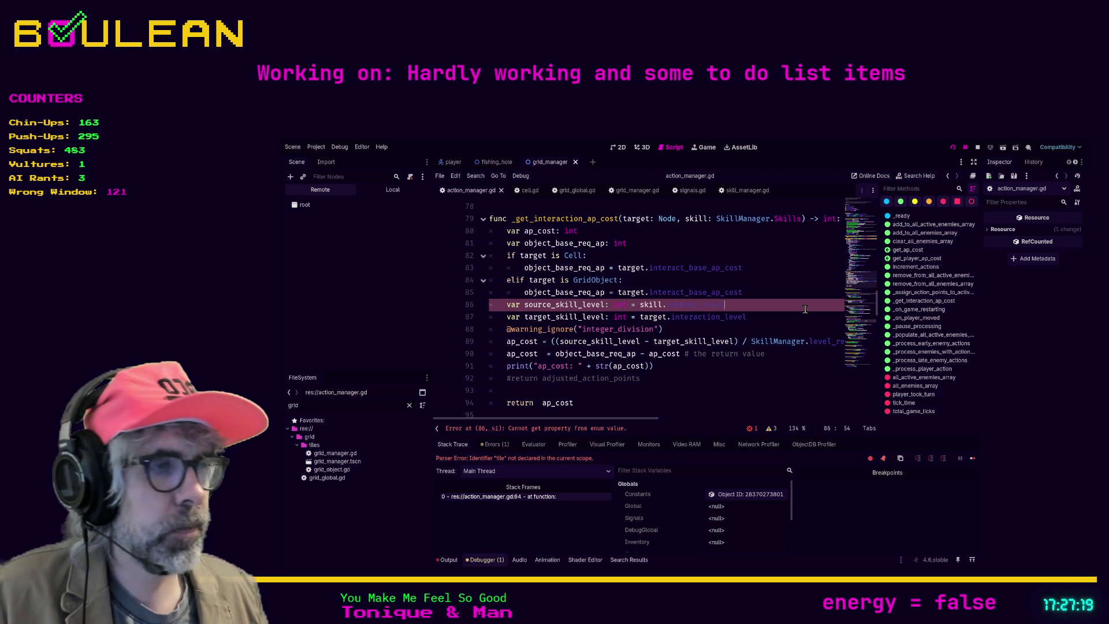
pyautogui.click(756, 318)
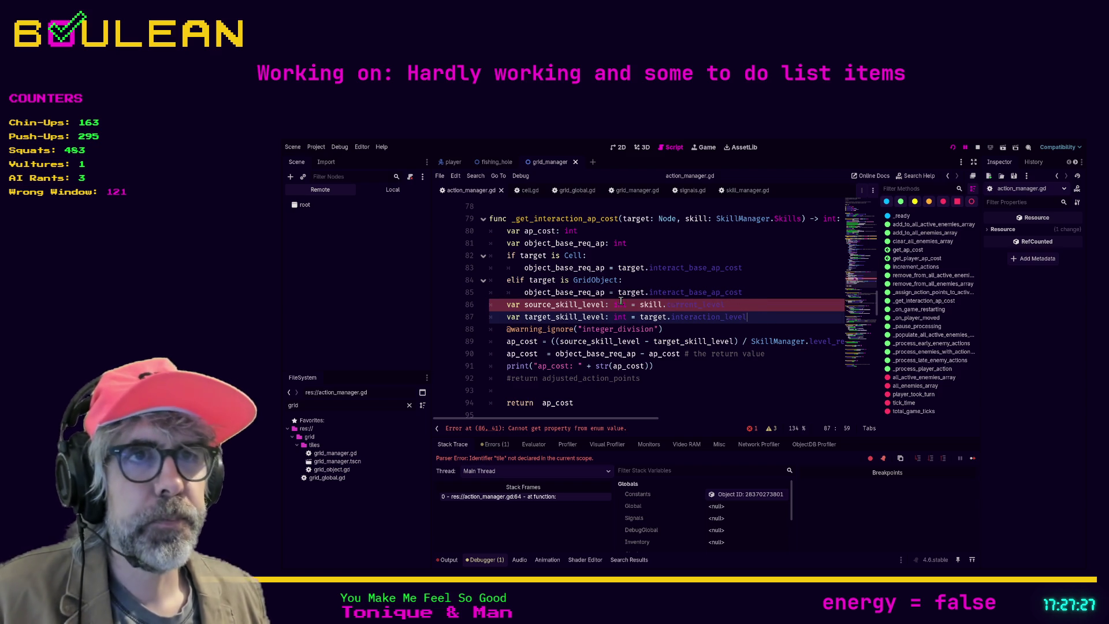
# Inspect line 86's SkillManager.Skills parameter, then view the Skills enum in skill_manager.gd
pyautogui.click(677, 305)
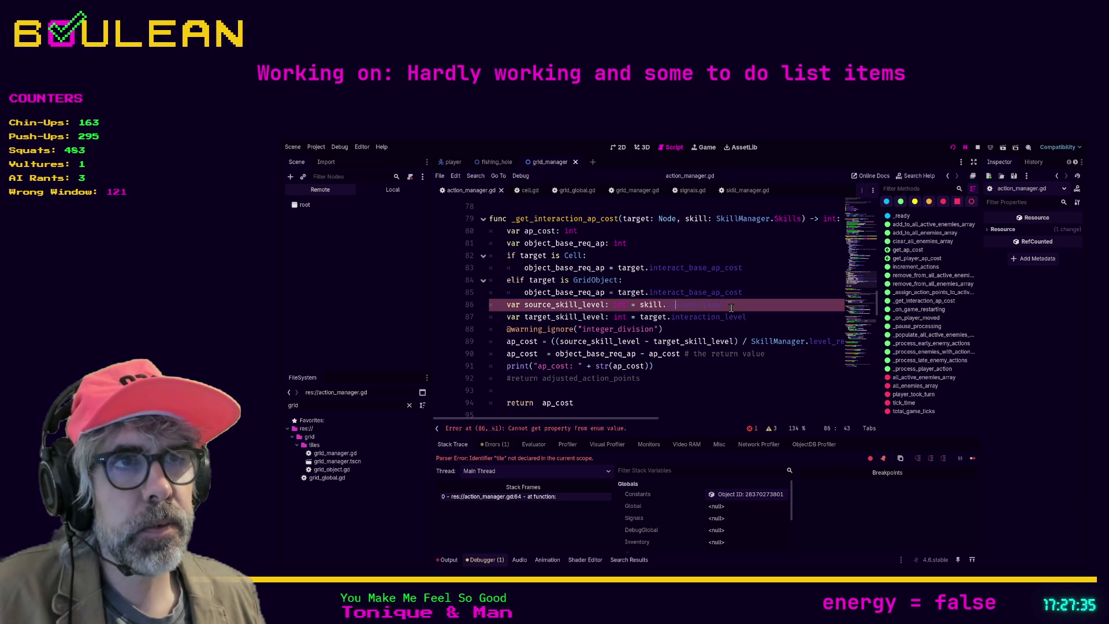
pyautogui.scroll(-3, 749, 335)
pyautogui.scroll(3, 748, 335)
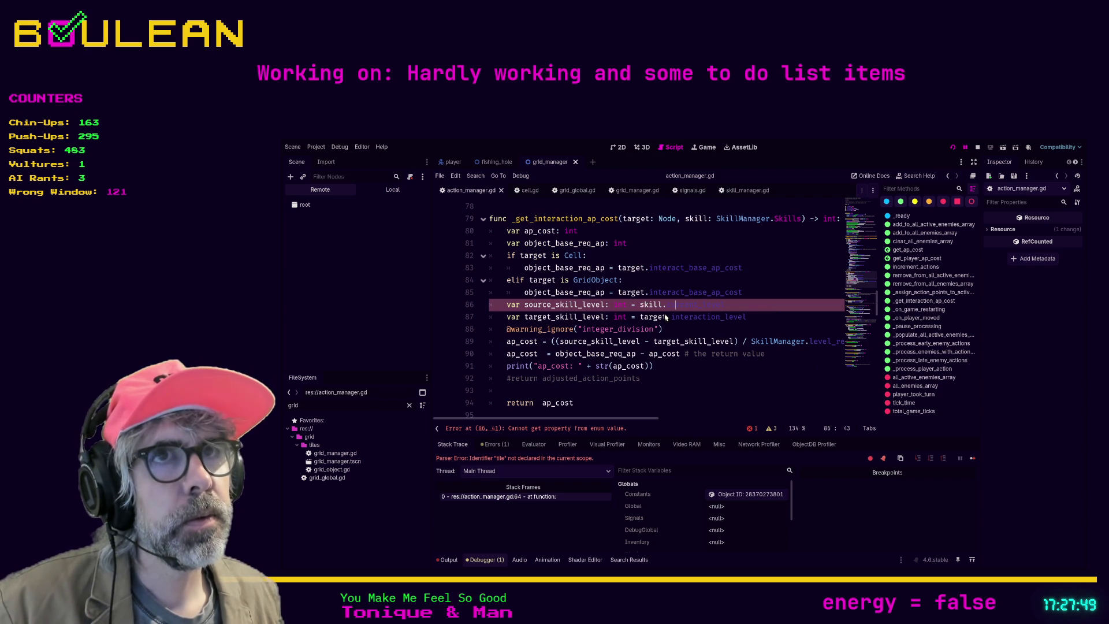
pyautogui.click(734, 223)
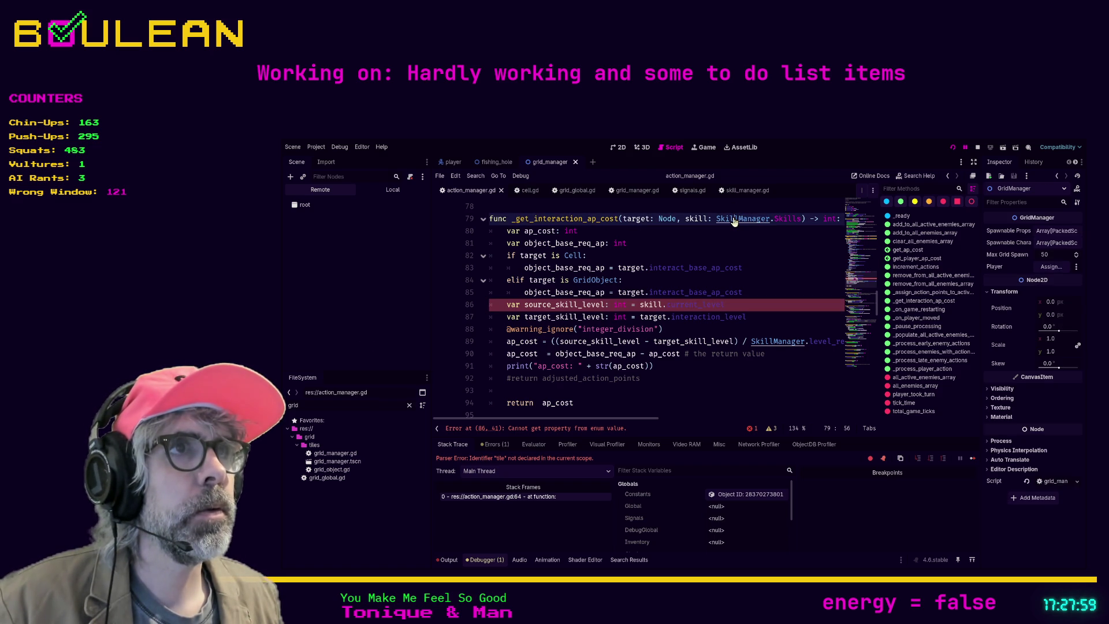
pyautogui.click(742, 190)
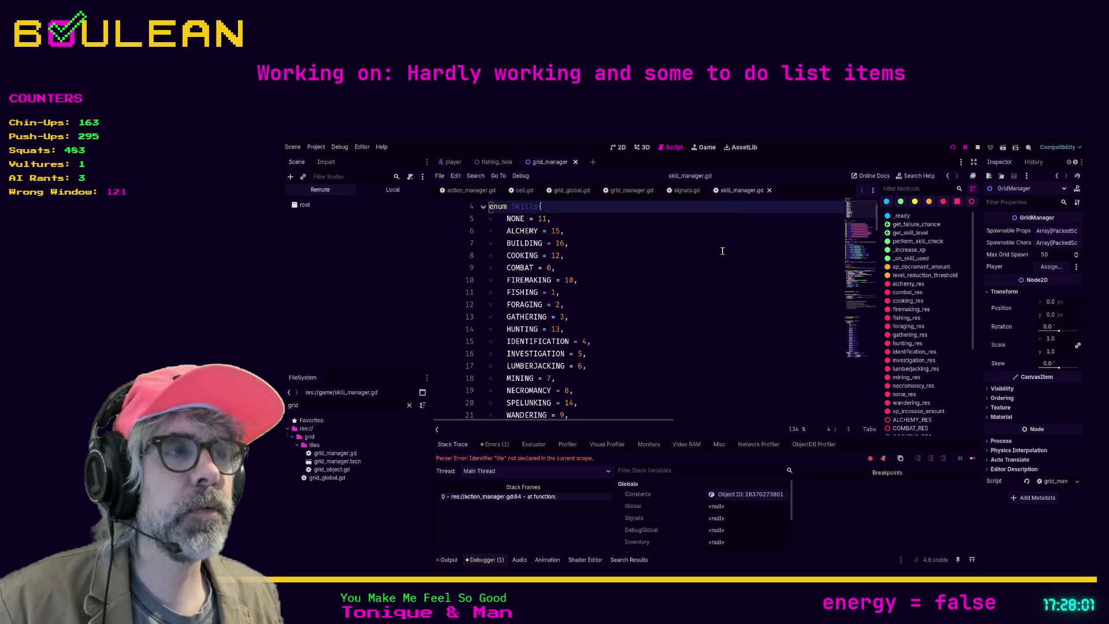
# Scroll past the resource variables and skill checks, then select the commented get_required_ap lines
pyautogui.scroll(-6, 722, 250)
pyautogui.scroll(-6, 737, 250)
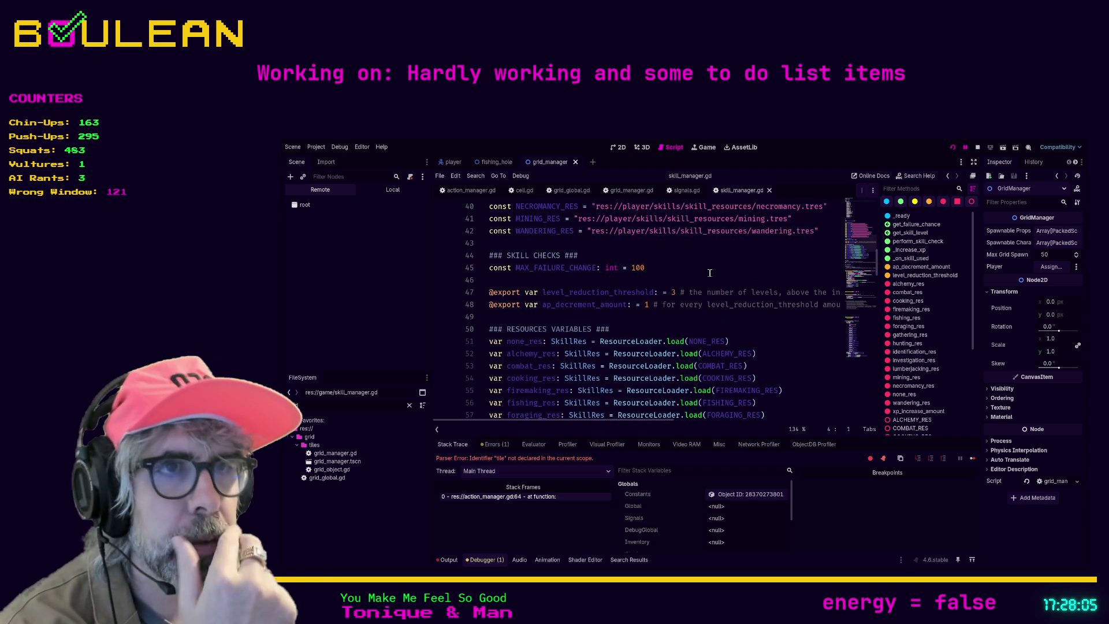
pyautogui.scroll(-3, 722, 272)
pyautogui.scroll(-1, 710, 281)
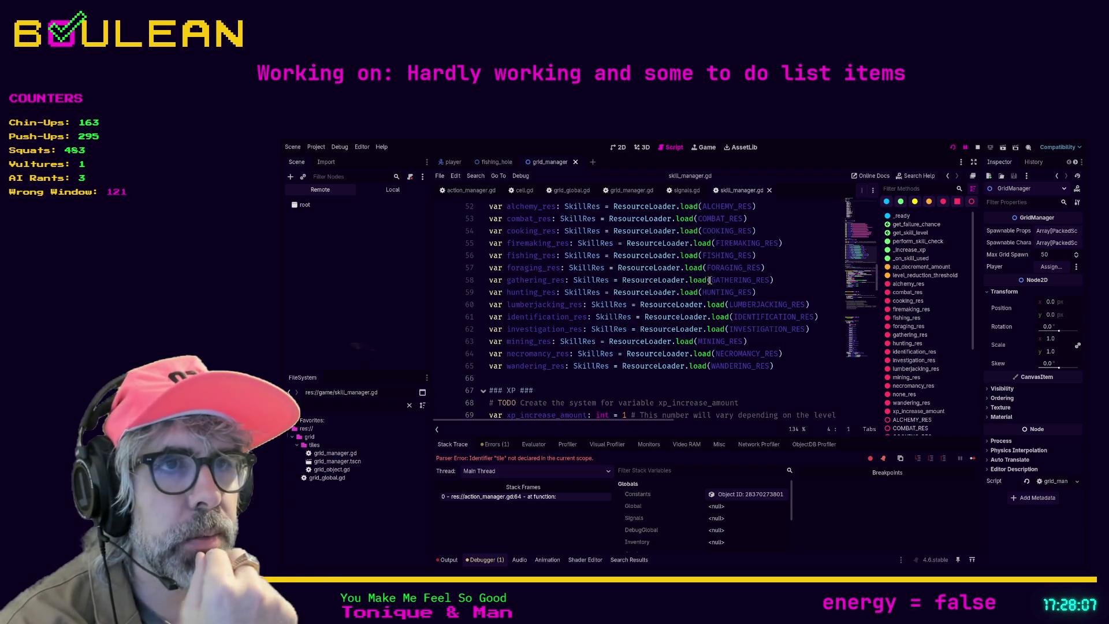
pyautogui.scroll(-4, 710, 280)
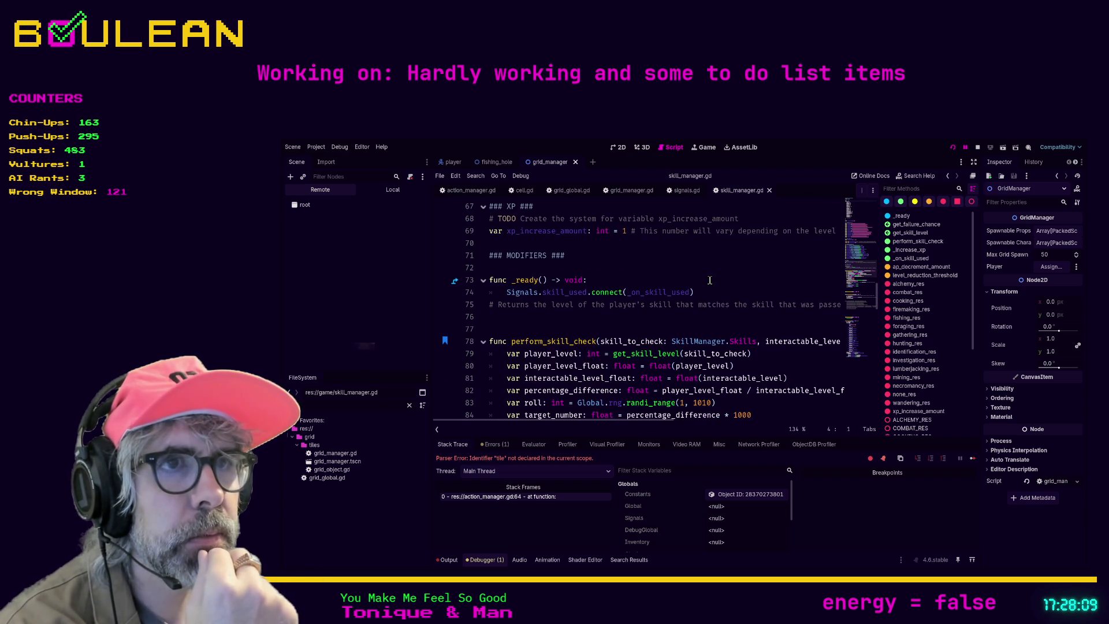
pyautogui.scroll(-6, 710, 280)
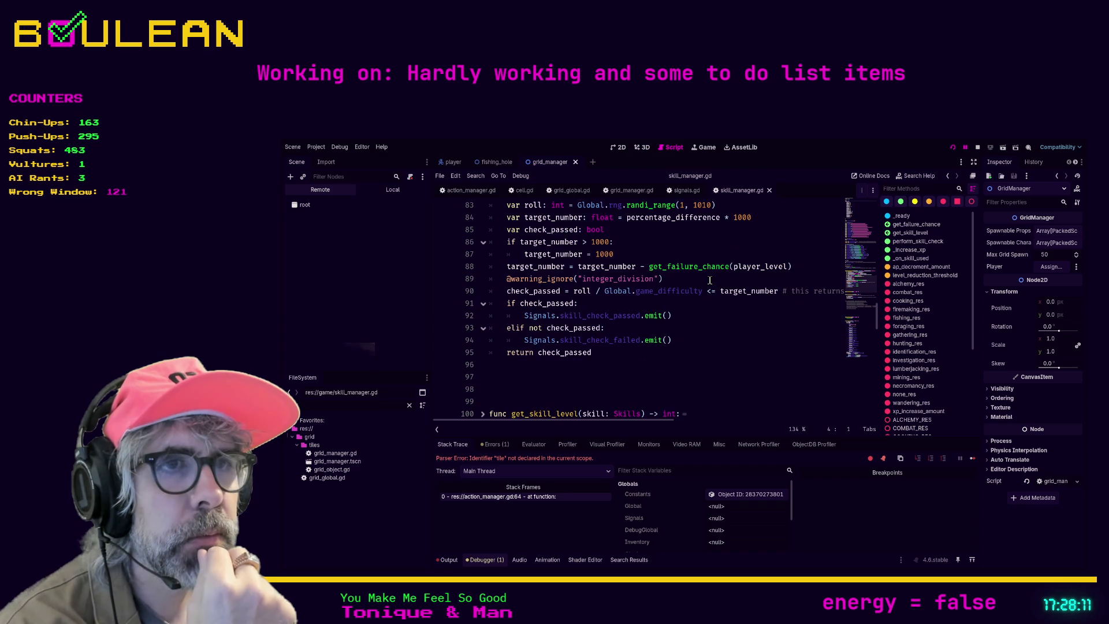
pyautogui.scroll(-4, 711, 291)
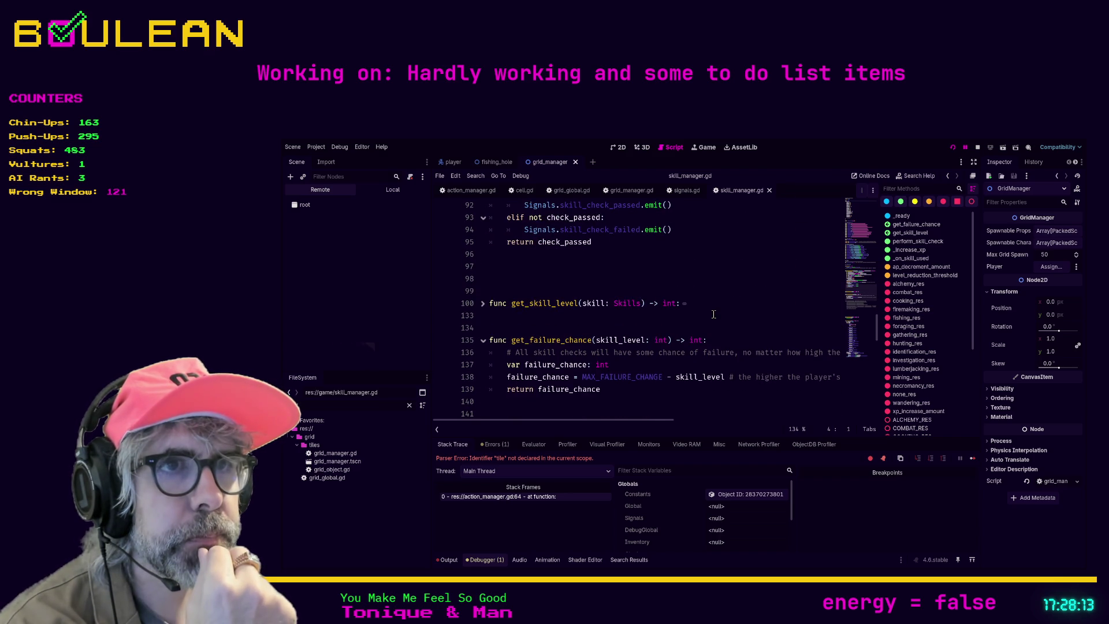
pyautogui.scroll(-6, 713, 314)
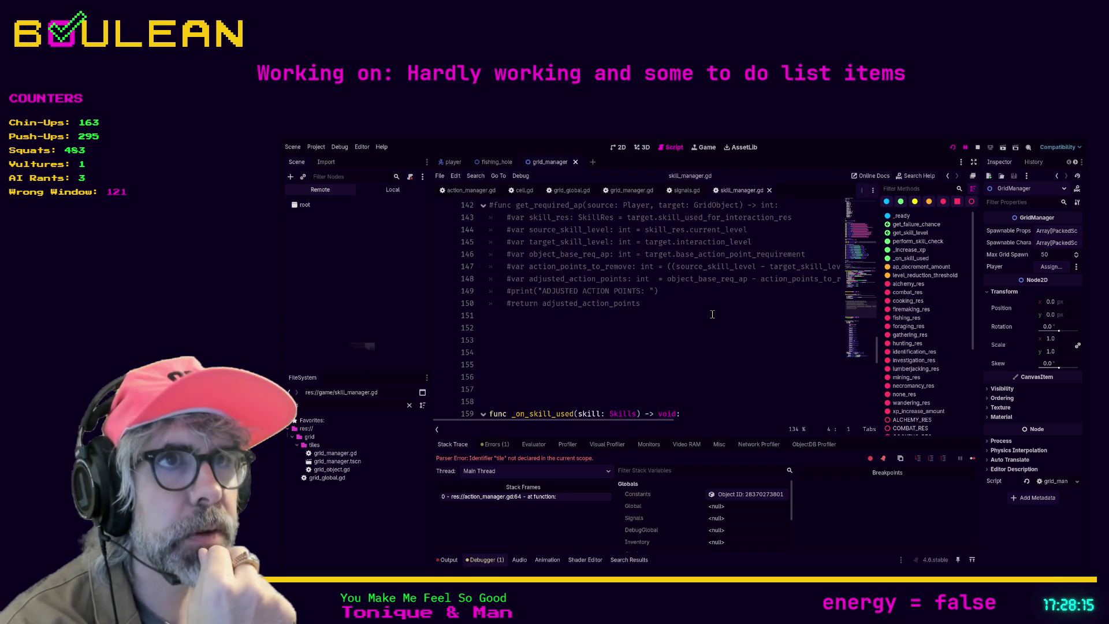
pyautogui.moveTo(586, 335); pyautogui.dragTo(509, 280)
# Delete the commented get_required_ap block and its leftover blank lines
pyautogui.scroll(2, 543, 303)
pyautogui.press('Delete')
pyautogui.press('Up')
pyautogui.press('BackSpace')
pyautogui.press('Delete')
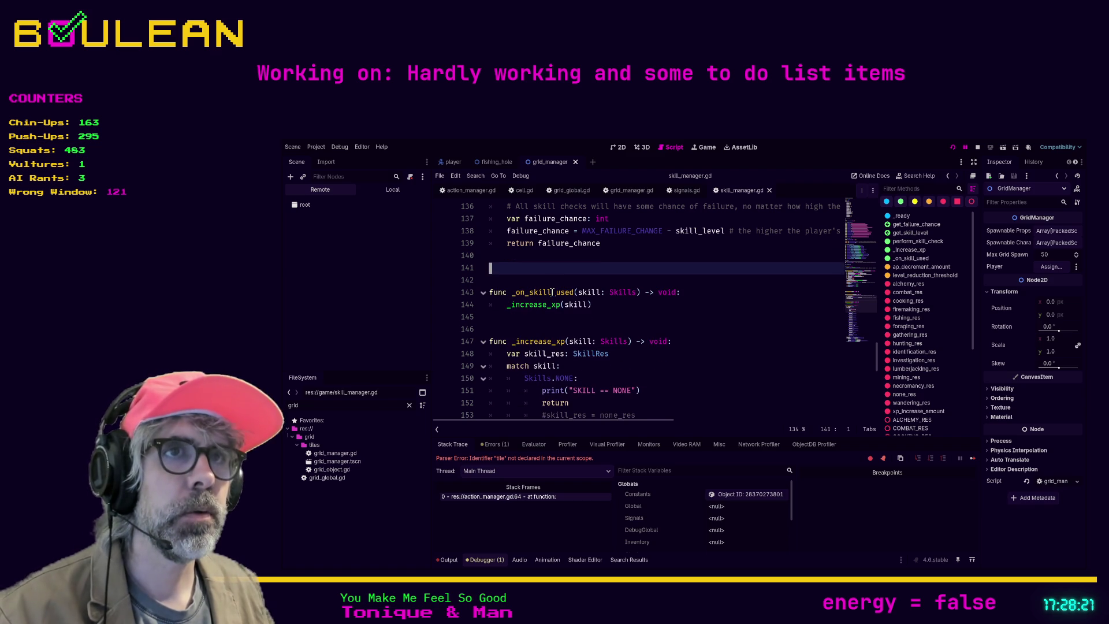
# Fold the _increase_xp function and move below it
pyautogui.click(570, 311)
pyautogui.scroll(-1, 598, 316)
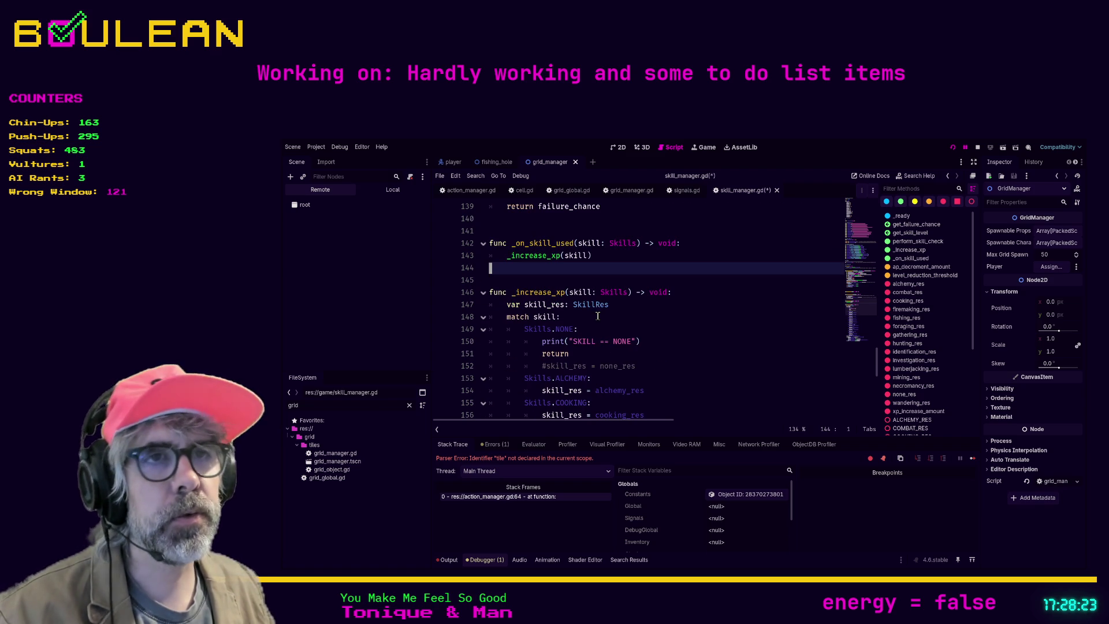
pyautogui.click(483, 295)
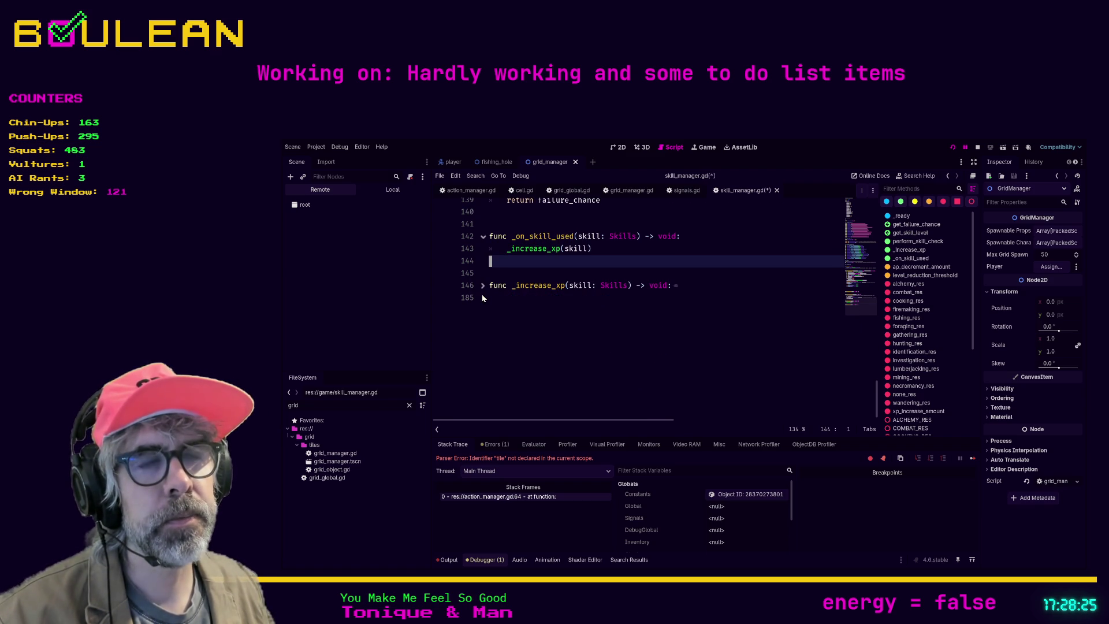
pyautogui.scroll(4, 504, 314)
pyautogui.scroll(1, 541, 379)
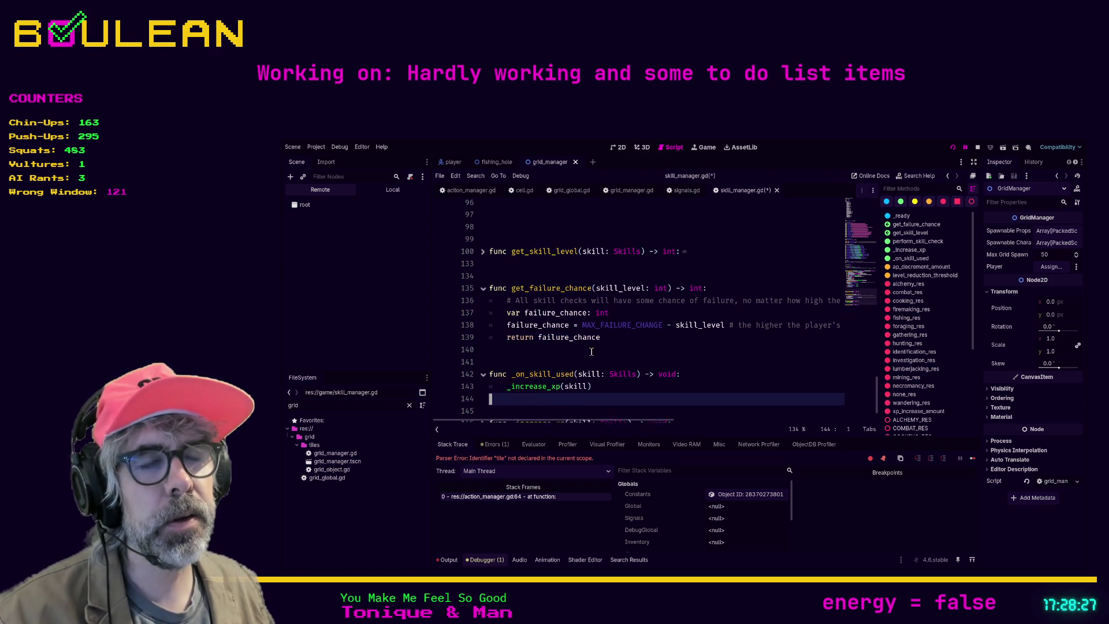
pyautogui.scroll(-1, 542, 380)
pyautogui.click(502, 409)
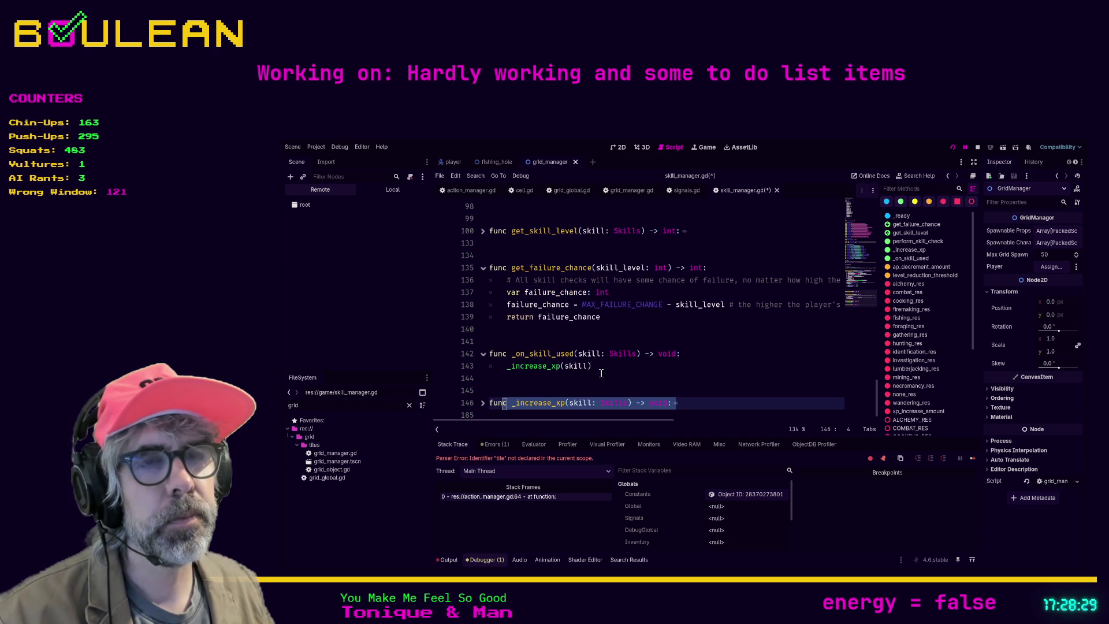
pyautogui.press('Down')
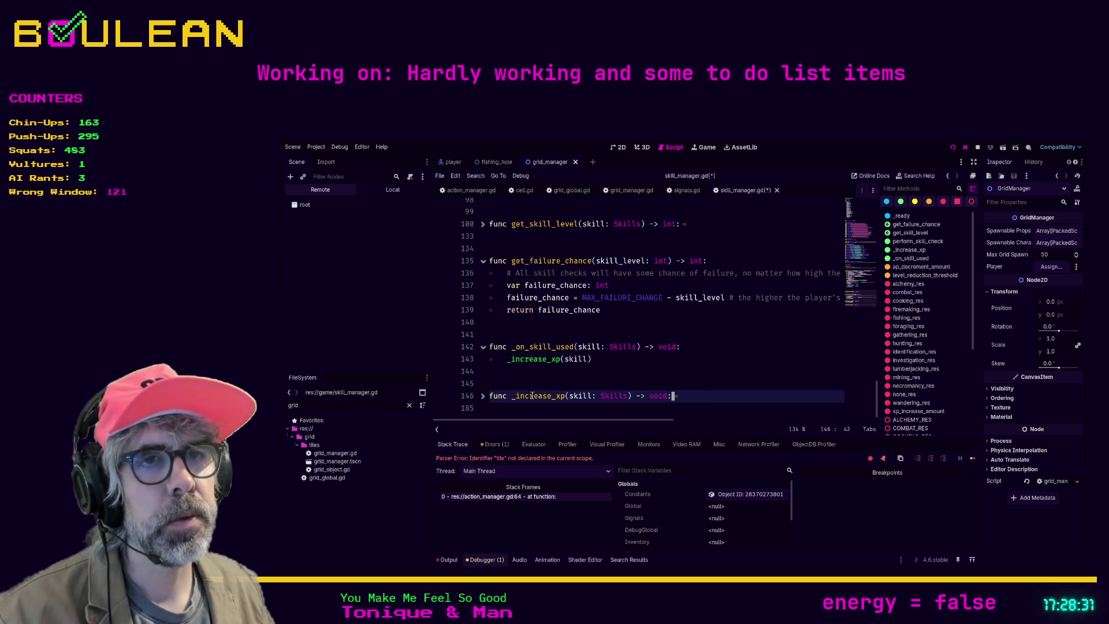
# Discard a function started at the file end, and add blank lines above _on_skill_used
pyautogui.press('Return')
pyautogui.press('Return')
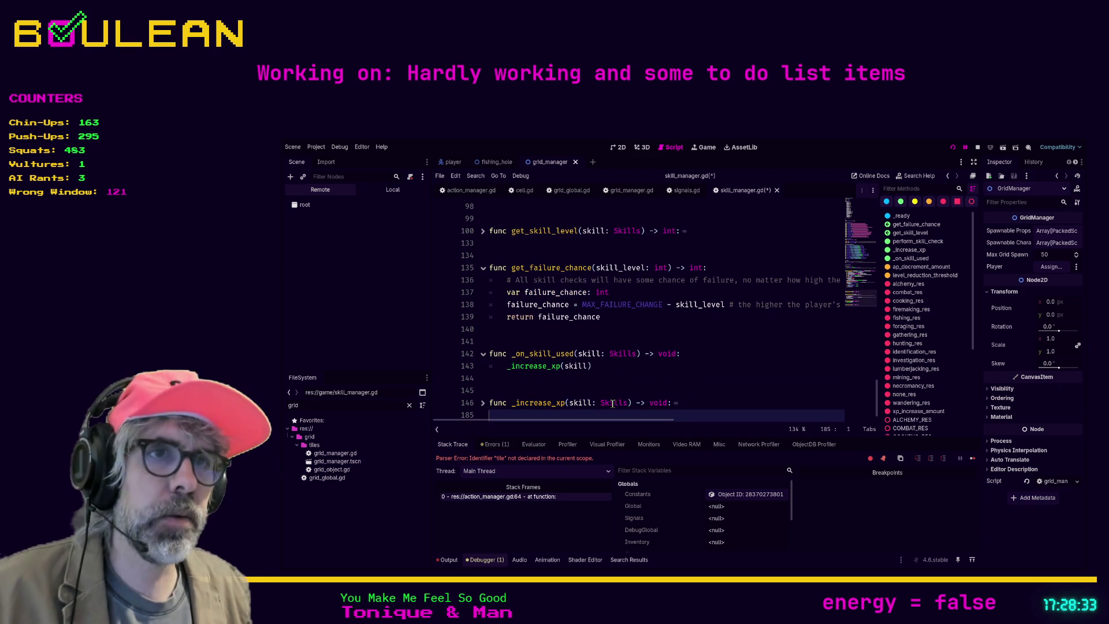
pyautogui.write('fun')
pyautogui.press('BackSpace')
pyautogui.press('BackSpace')
pyautogui.press('BackSpace')
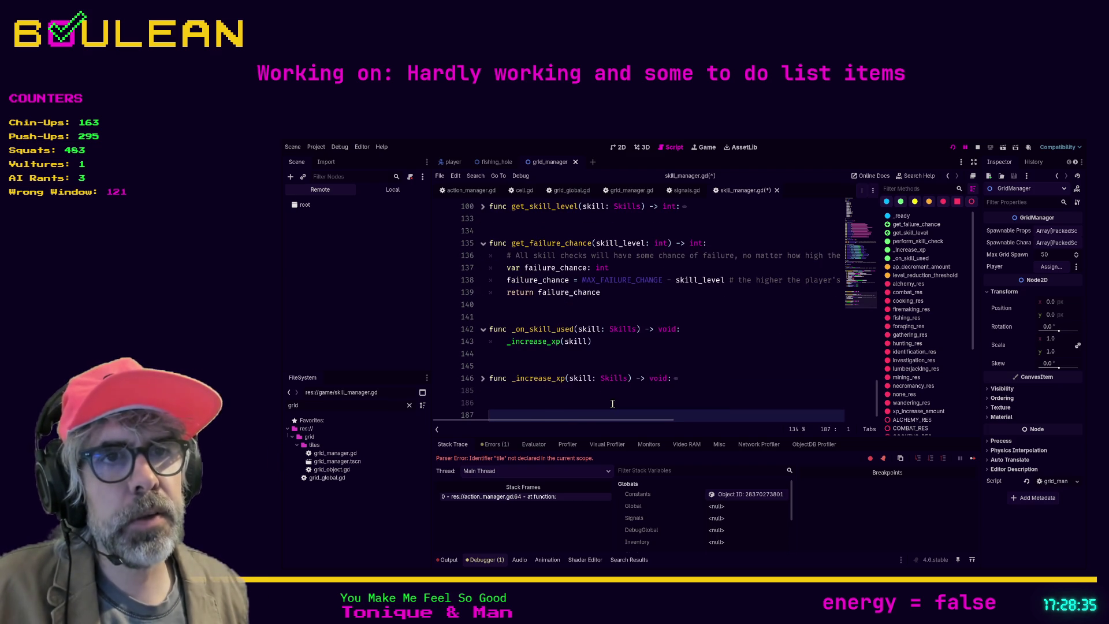
pyautogui.press('Up')
pyautogui.press('Up')
pyautogui.press('Up')
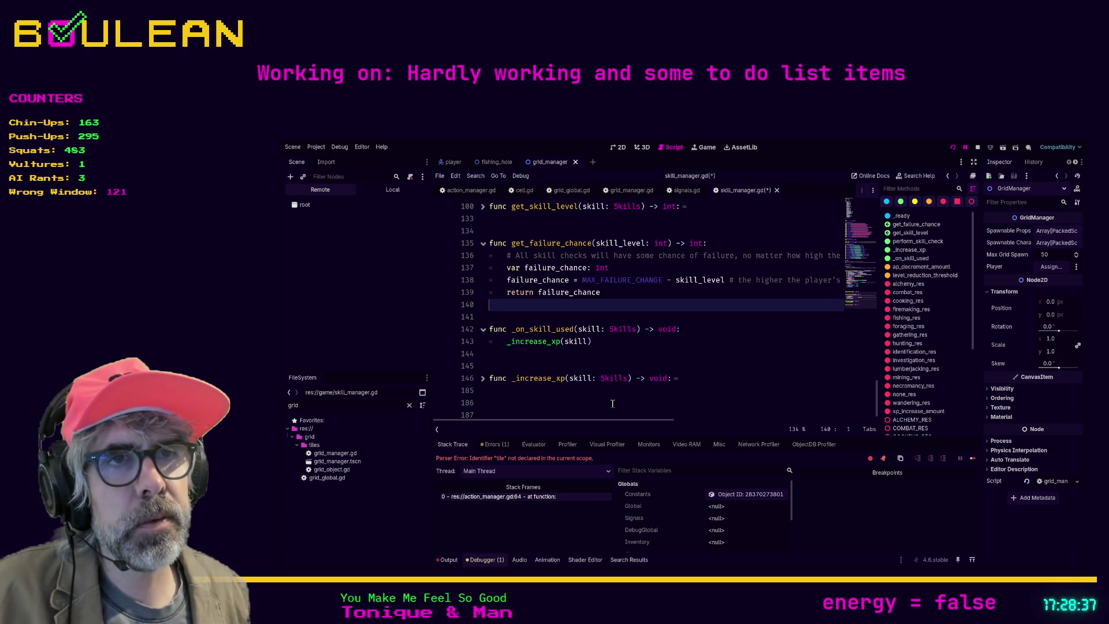
pyautogui.press('Return')
pyautogui.press('Return')
pyautogui.press('Up')
pyautogui.press('Return')
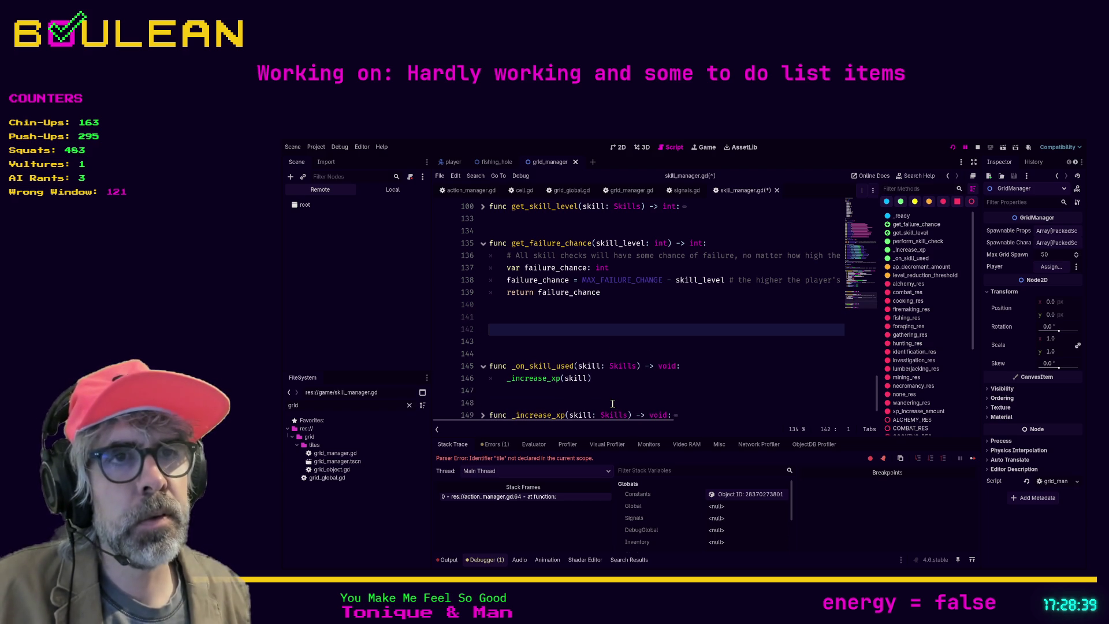
# Begin the declaration 'func get_skill_resource_from_e' on the new empty line
pyautogui.write('fu')
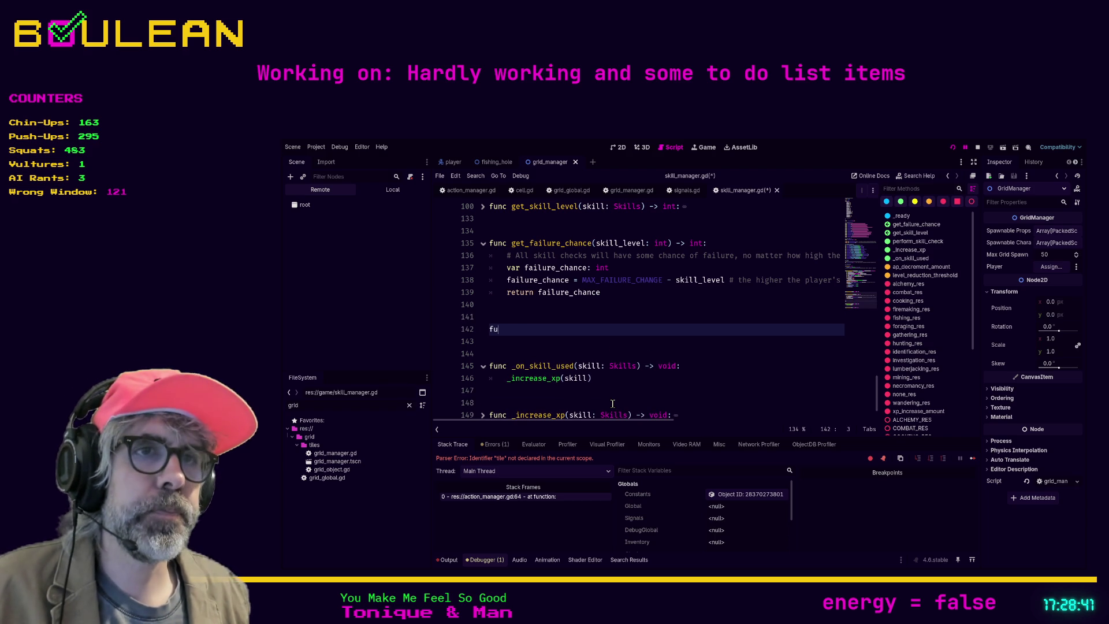
pyautogui.write('nc get')
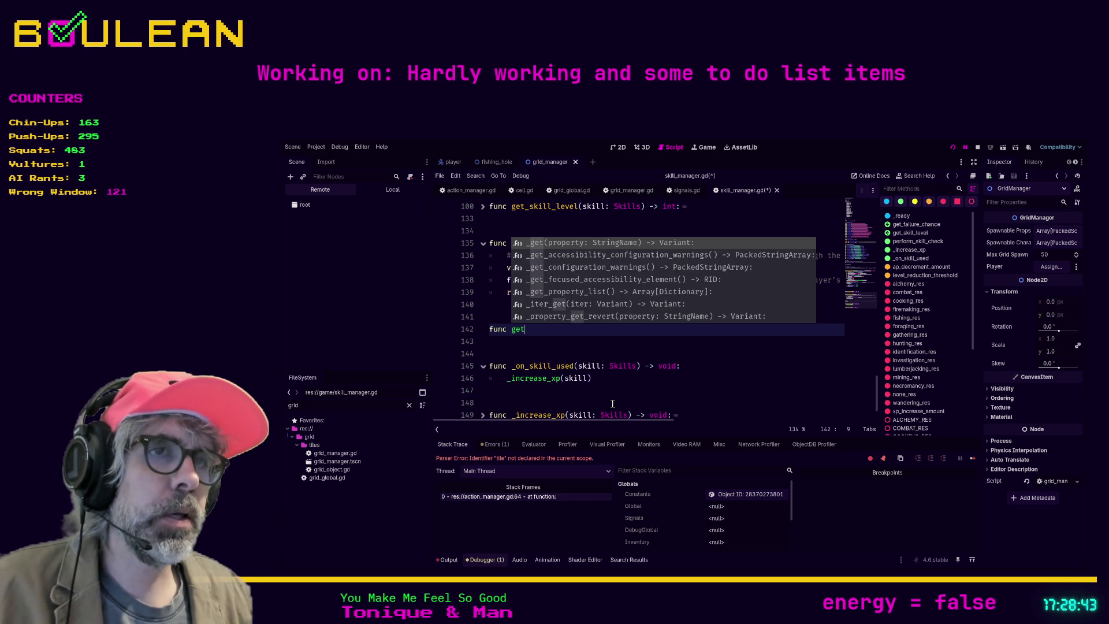
pyautogui.write('_skill_res')
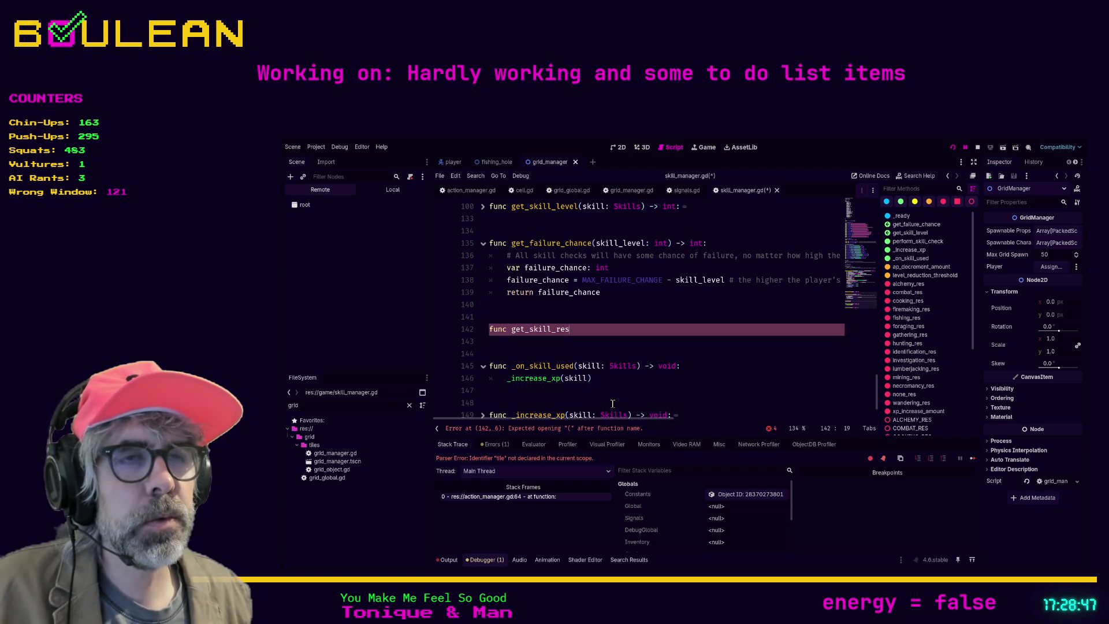
pyautogui.write('ource_fr')
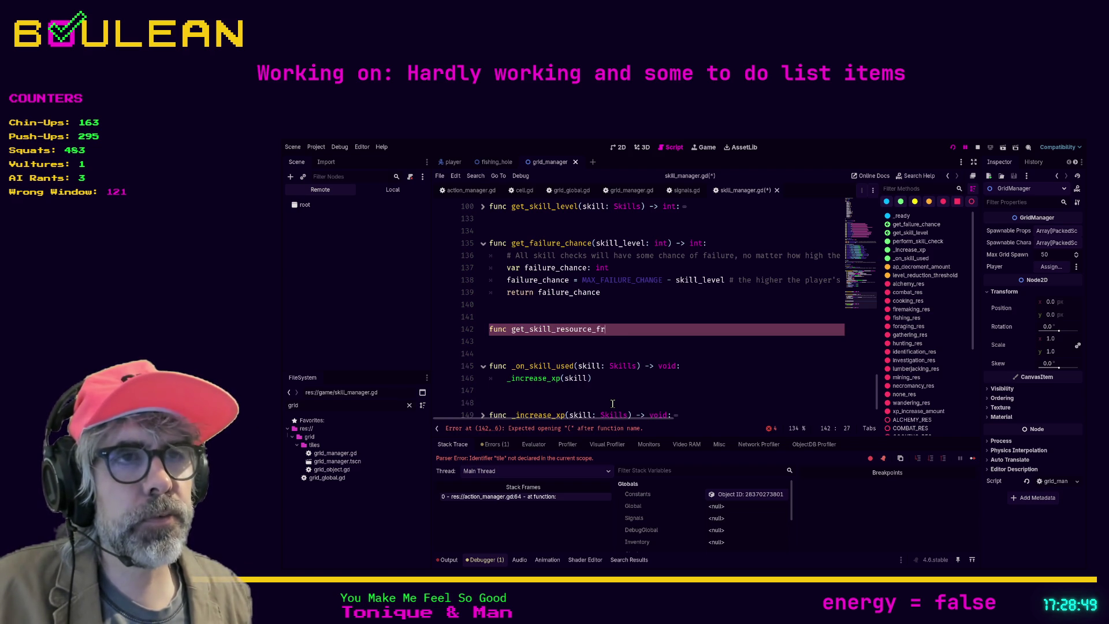
pyautogui.write('om_enum')
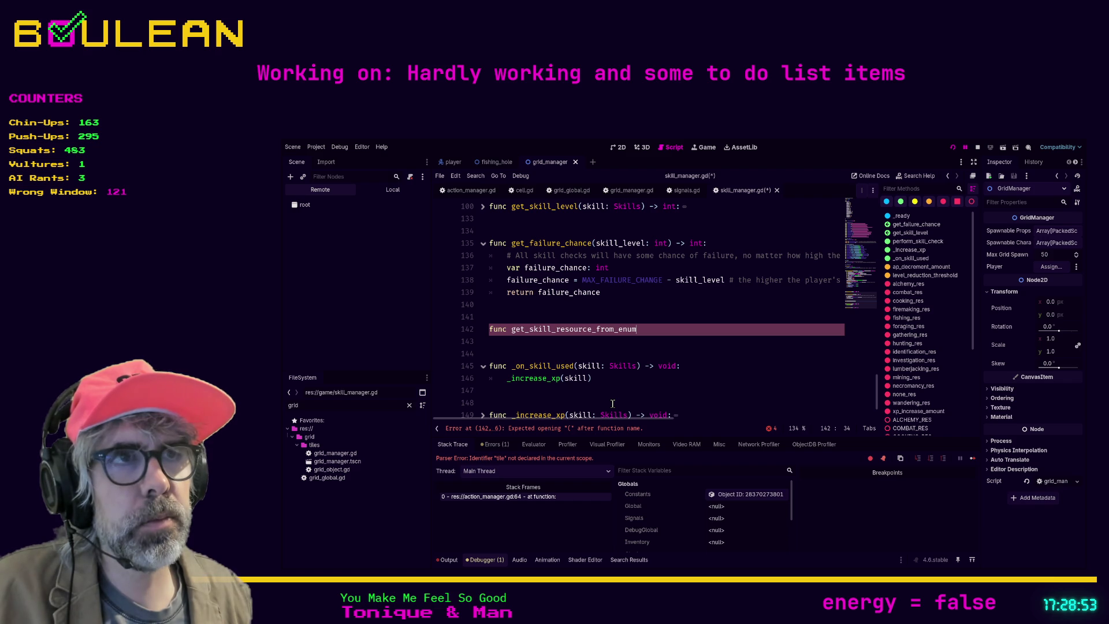
pyautogui.scroll(20, 724, 378)
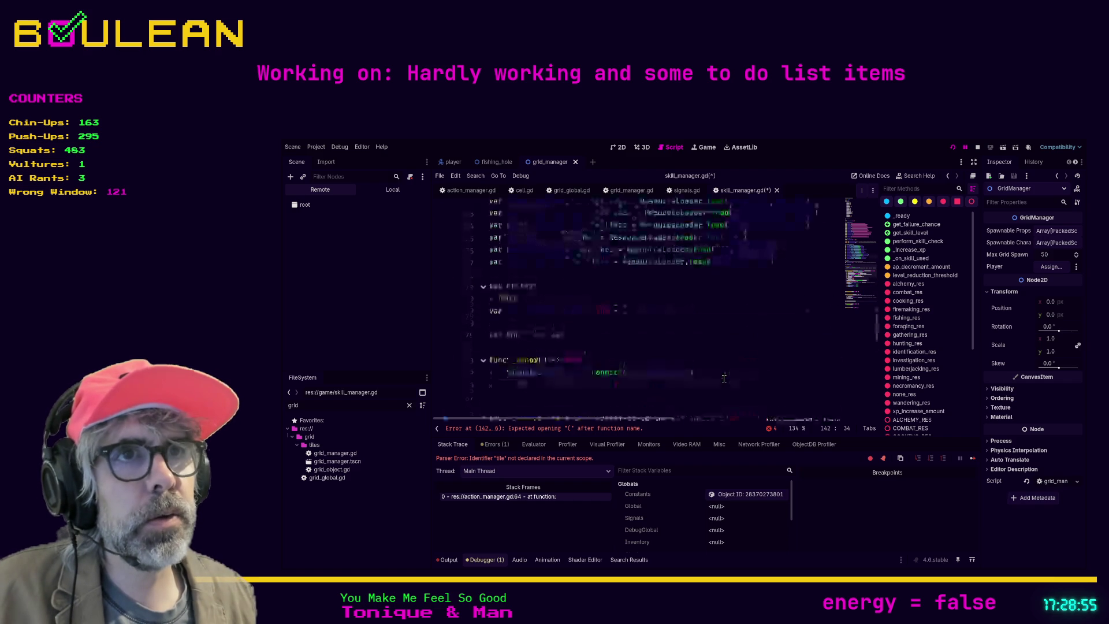
pyautogui.scroll(6, 724, 378)
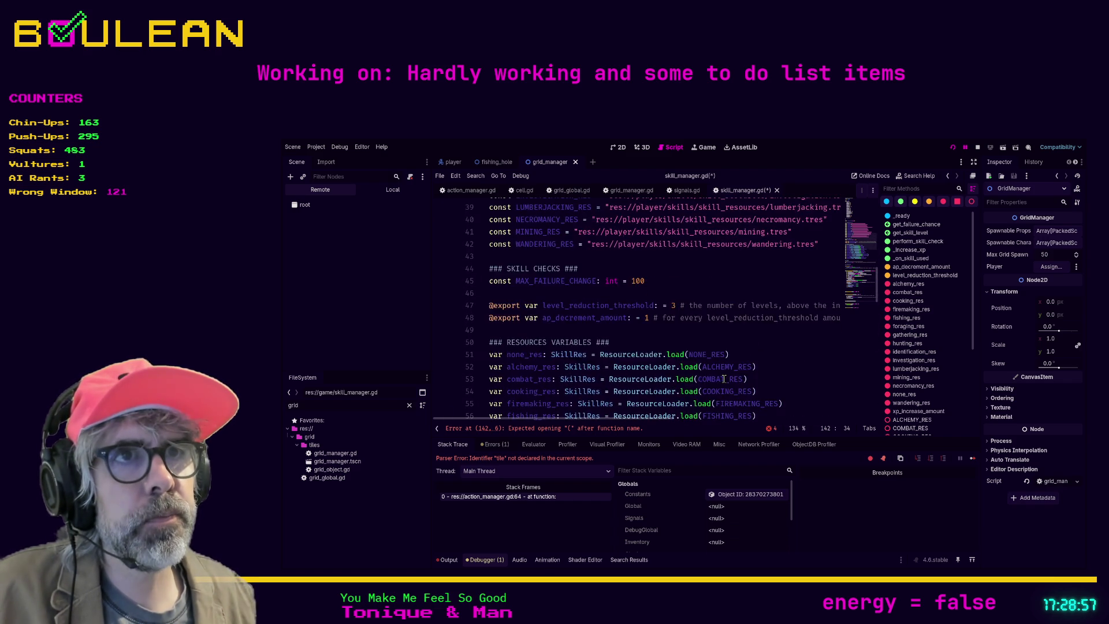
pyautogui.scroll(6, 724, 379)
pyautogui.scroll(6, 724, 378)
pyautogui.scroll(-15, 724, 378)
pyautogui.scroll(-12, 724, 379)
pyautogui.scroll(-2, 724, 378)
pyautogui.scroll(-3, 724, 378)
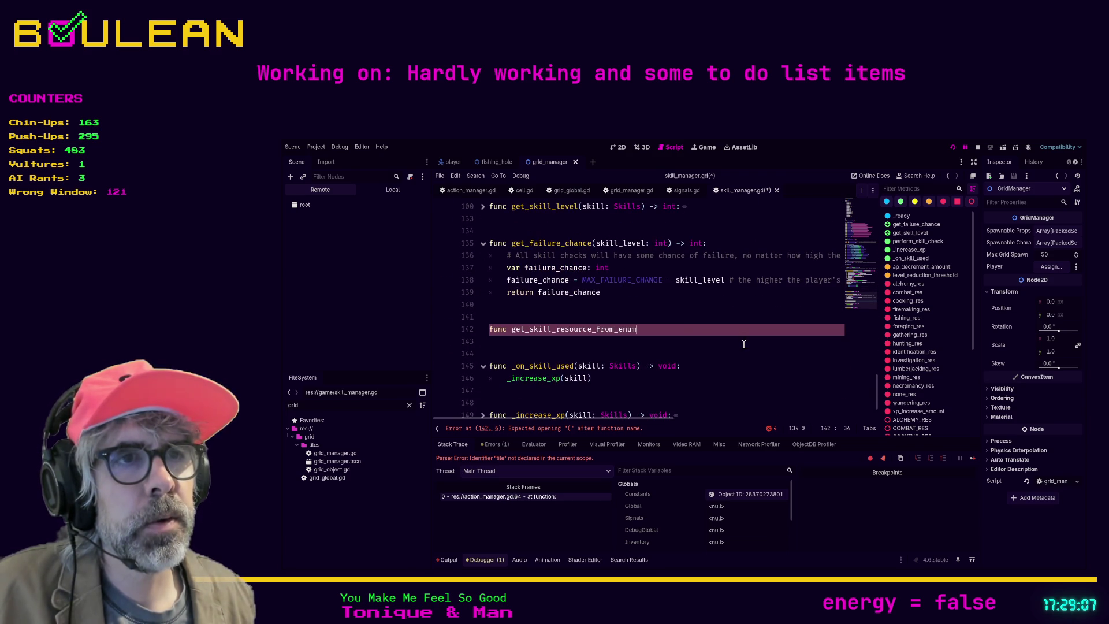
# Complete it as get_skill_resource_from_skills_enum(skill_enum: Skills) -> void with a pass body
pyautogui.click(621, 329)
pyautogui.write('skills_enum')
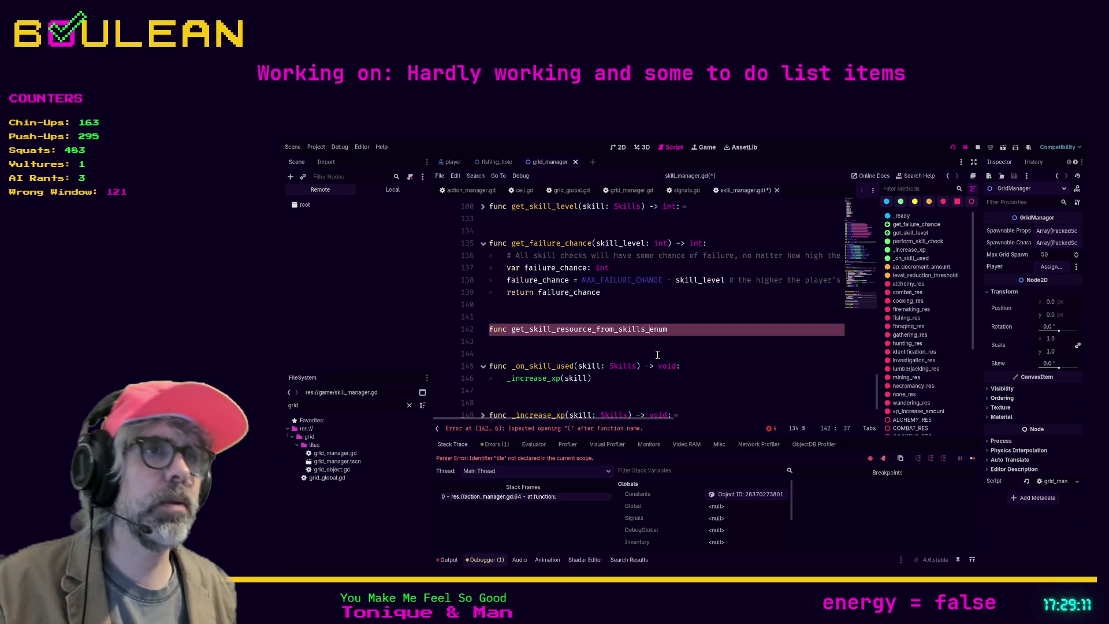
pyautogui.write('(')
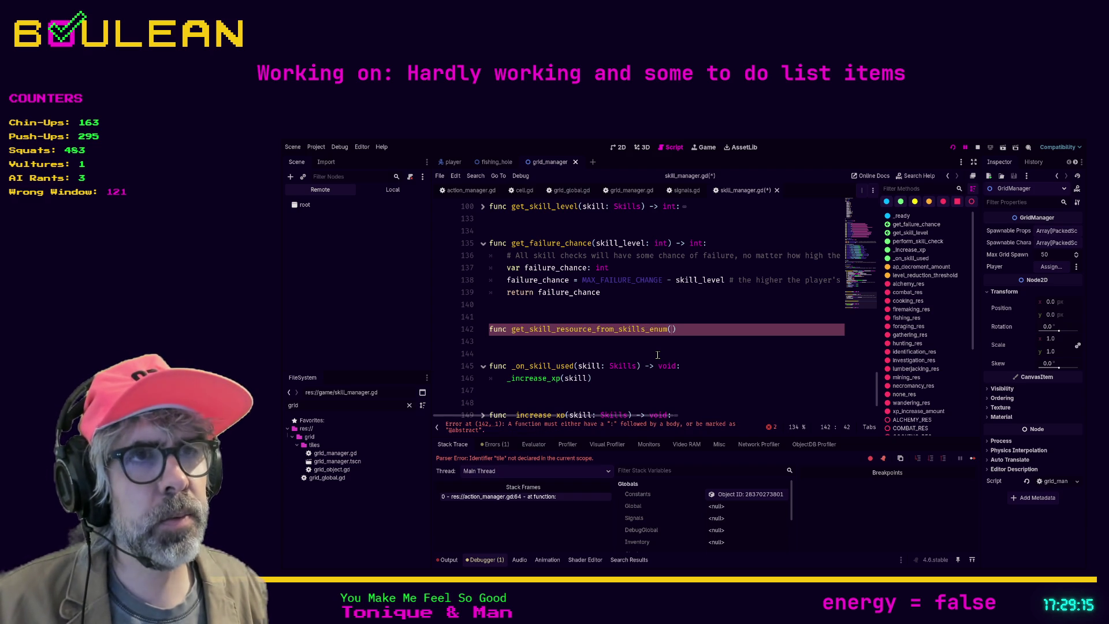
pyautogui.write('skill_en')
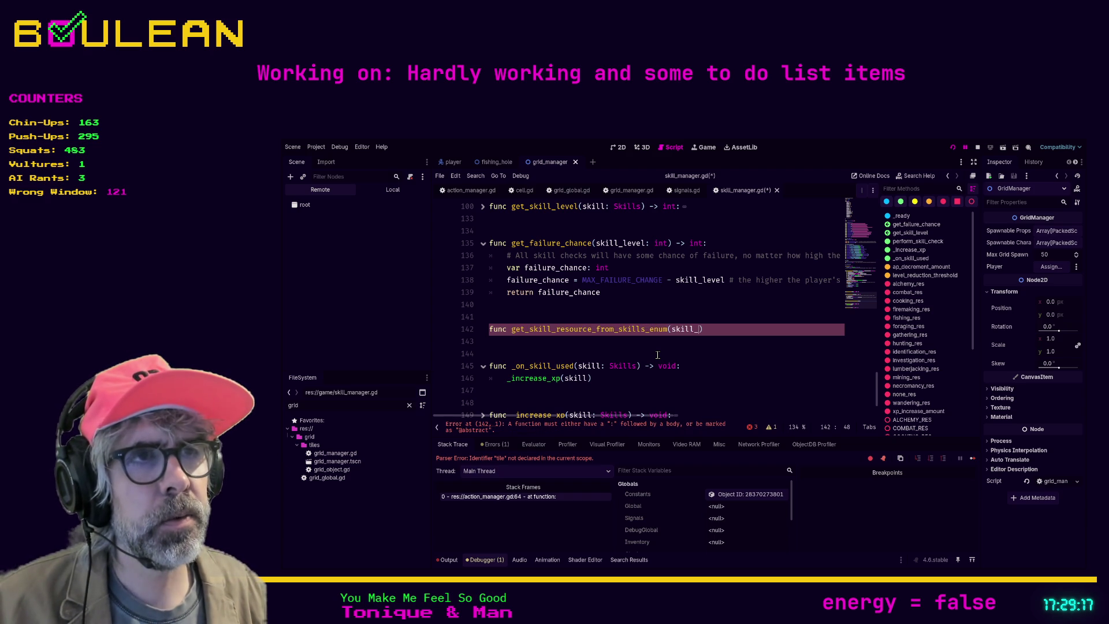
pyautogui.write('um: Skill')
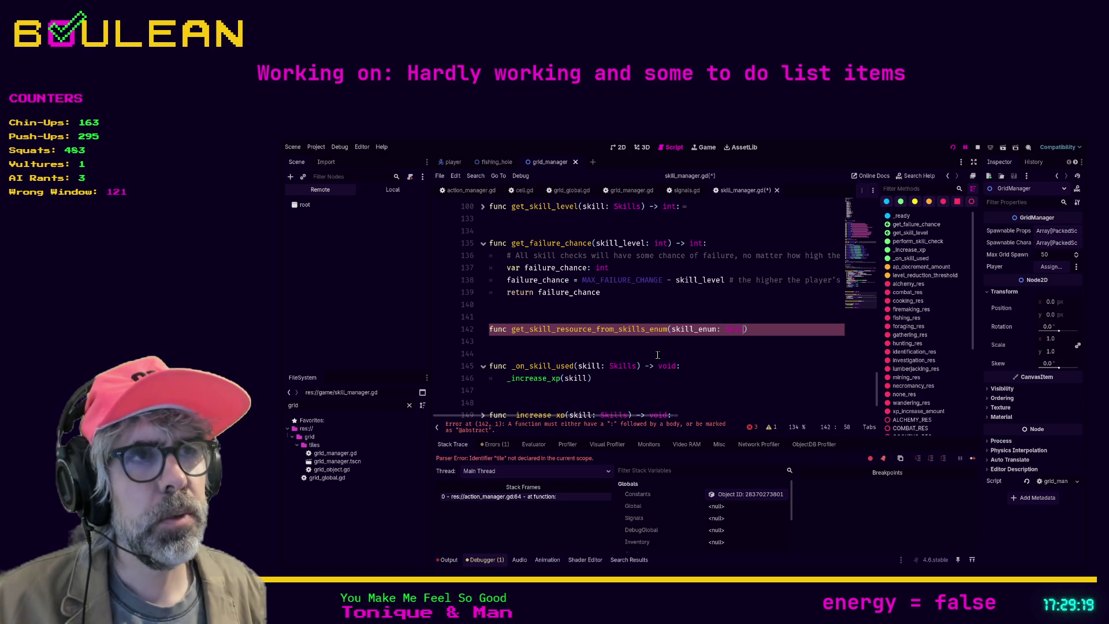
pyautogui.press('Return')
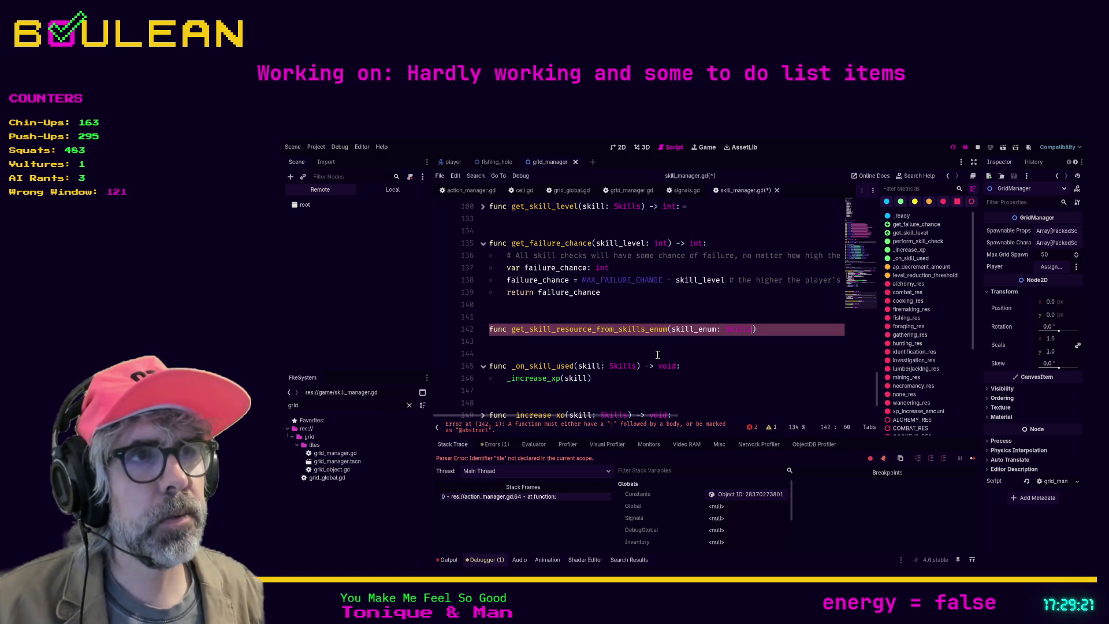
pyautogui.write(') -')
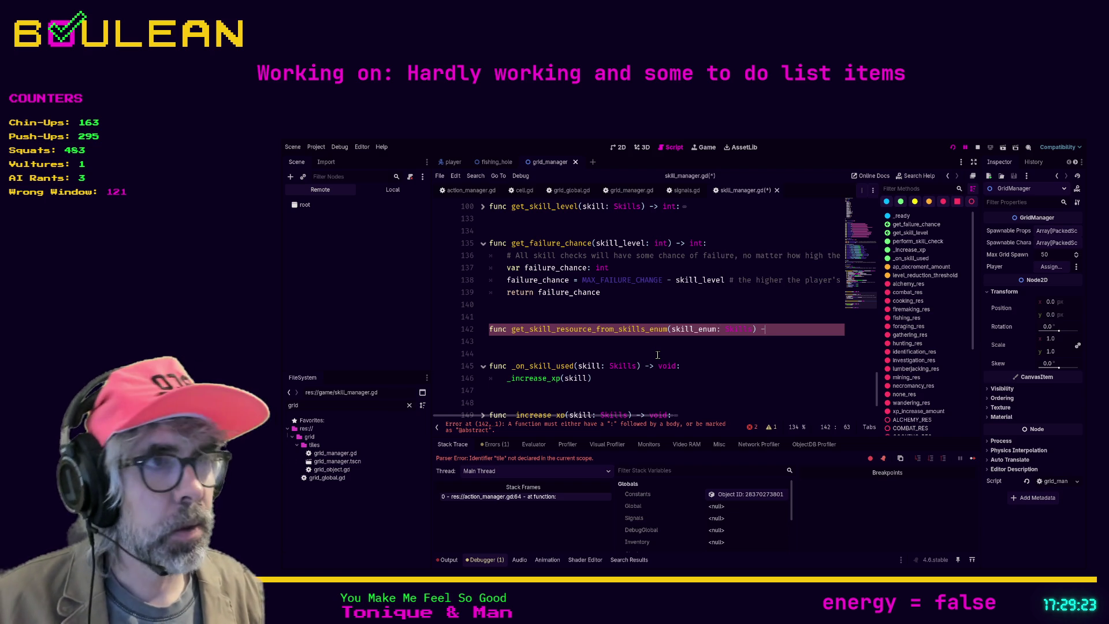
pyautogui.write('> void:')
pyautogui.press('Return')
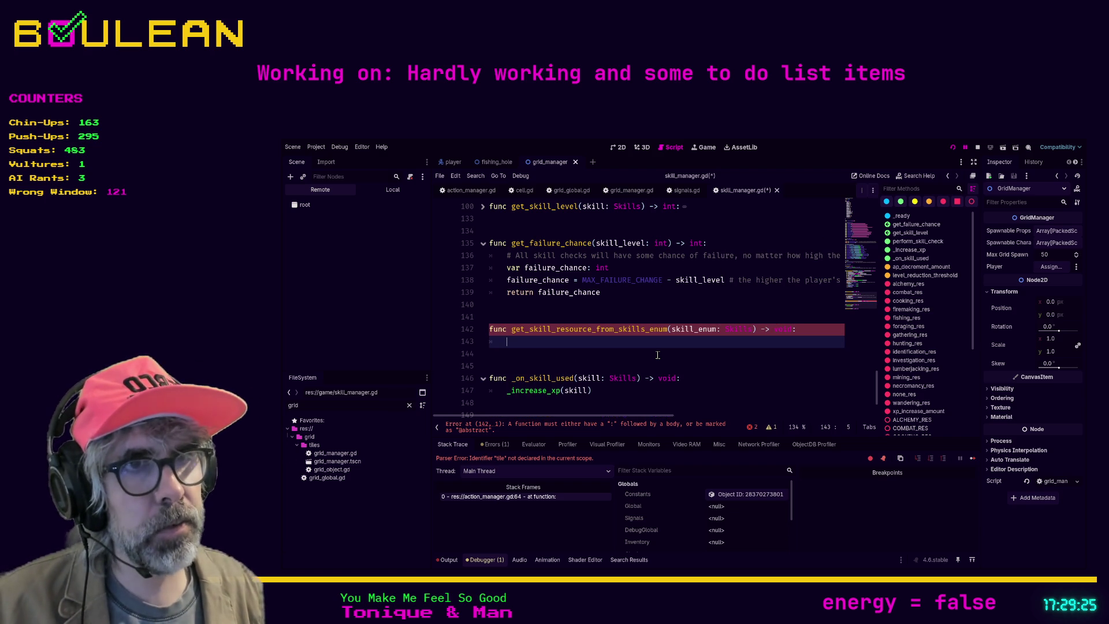
pyautogui.write('pass')
pyautogui.press('Return')
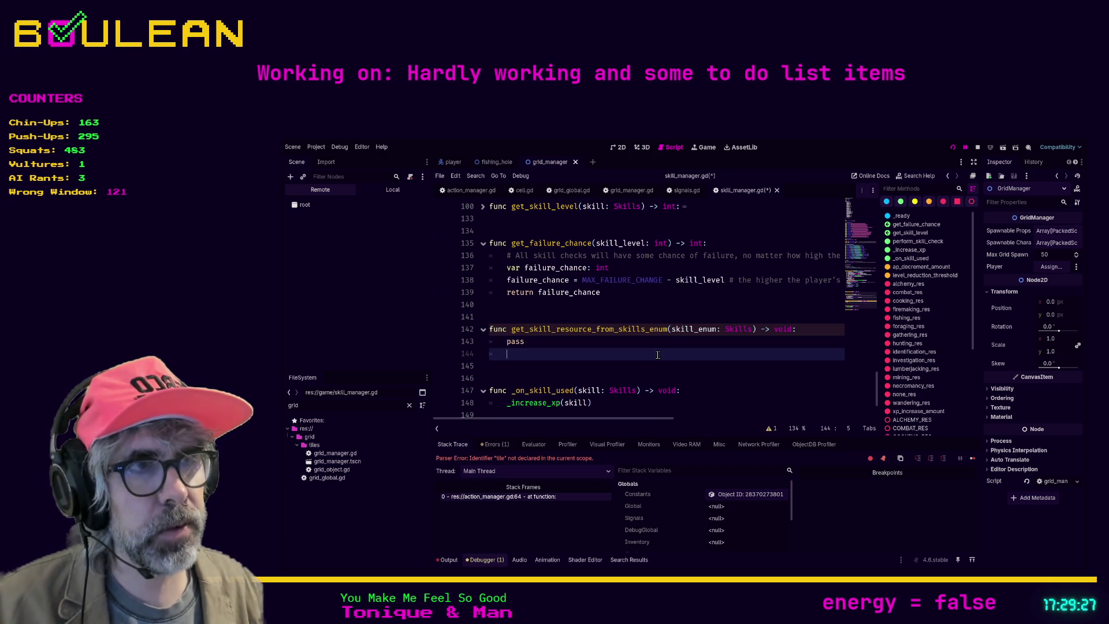
pyautogui.press('Up')
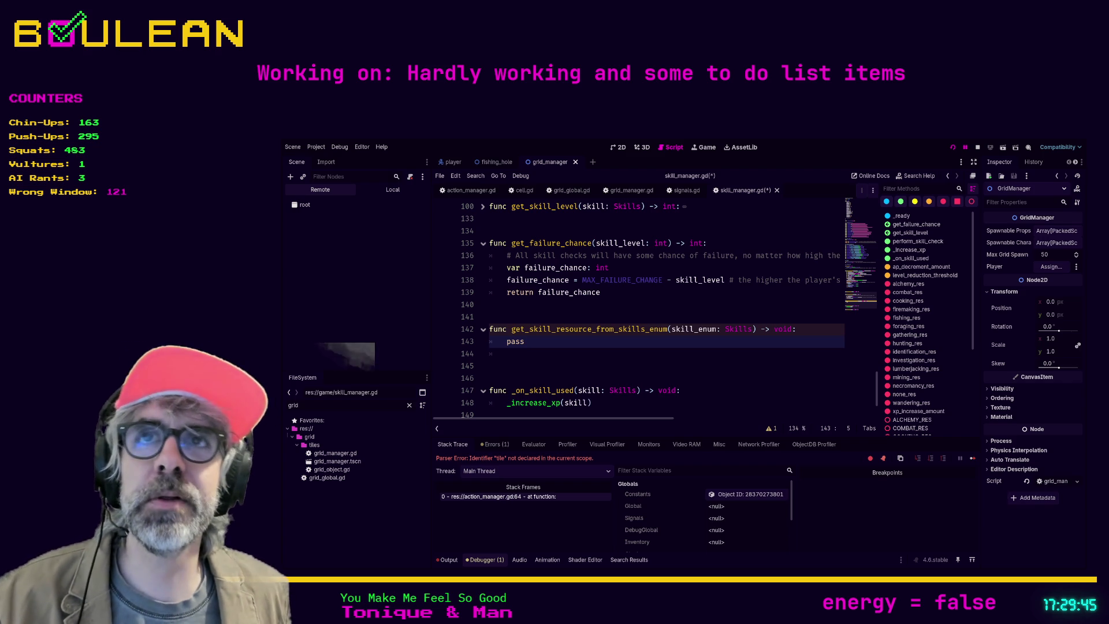
# Replace the pass body with 'match skill_enum:'
pyautogui.click(525, 341)
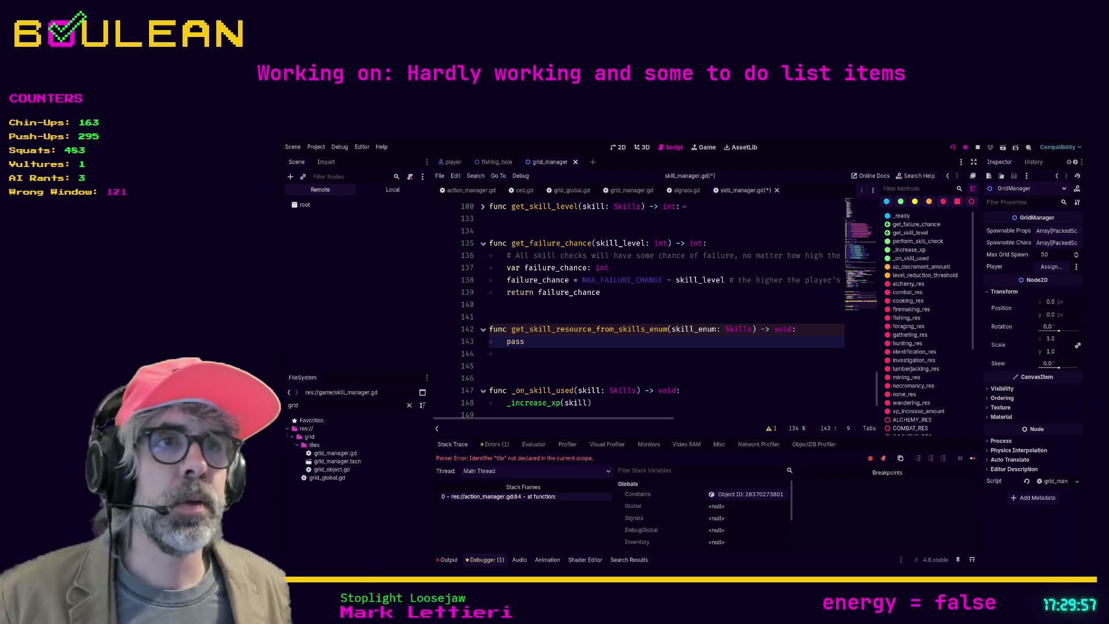
pyautogui.press('Down')
pyautogui.click(526, 341)
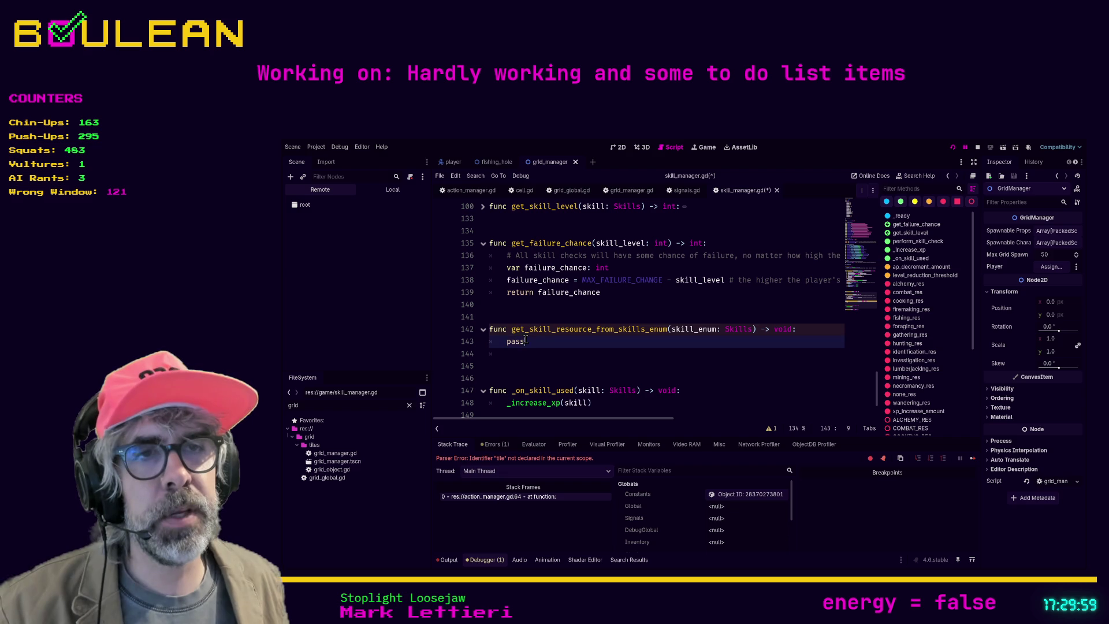
pyautogui.press('BackSpace')
pyautogui.press('BackSpace')
pyautogui.press('BackSpace')
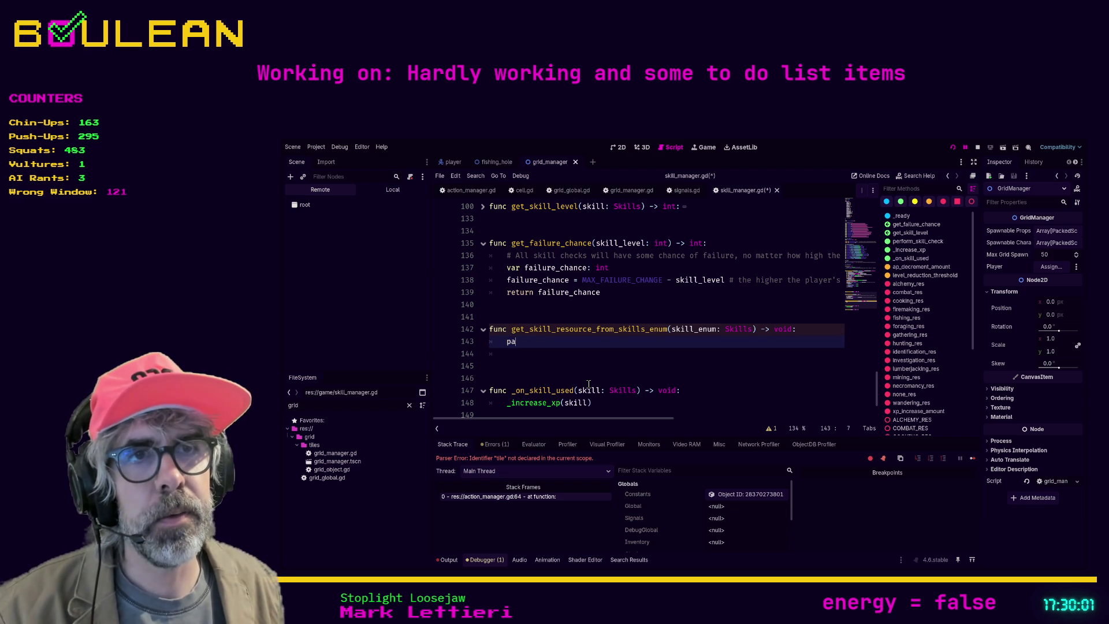
pyautogui.write('match skill')
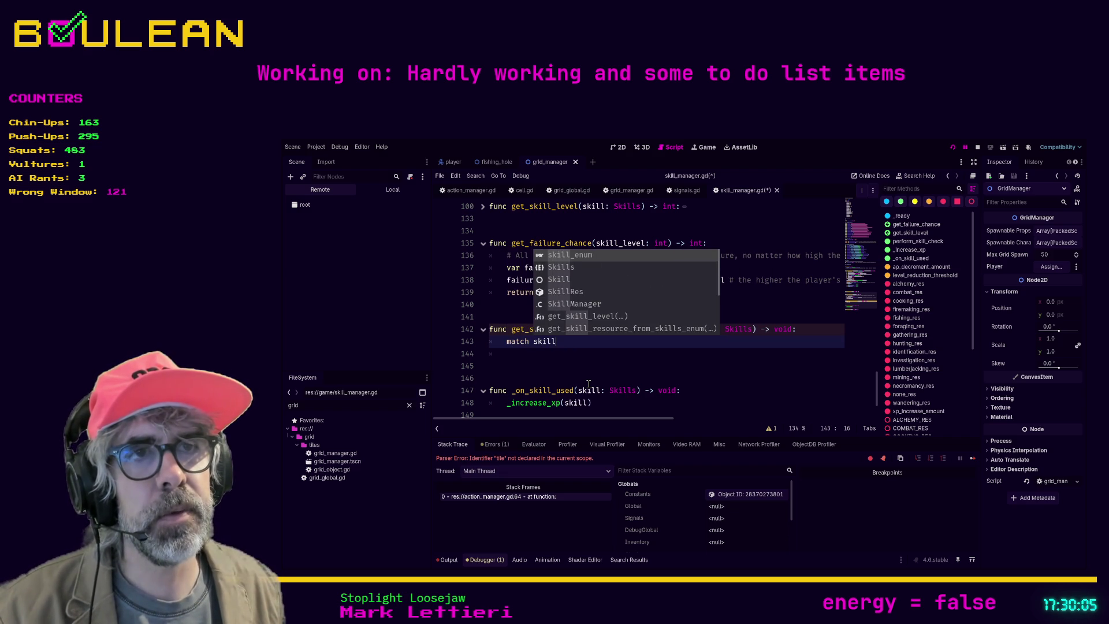
pyautogui.press('Return')
pyautogui.press('Return')
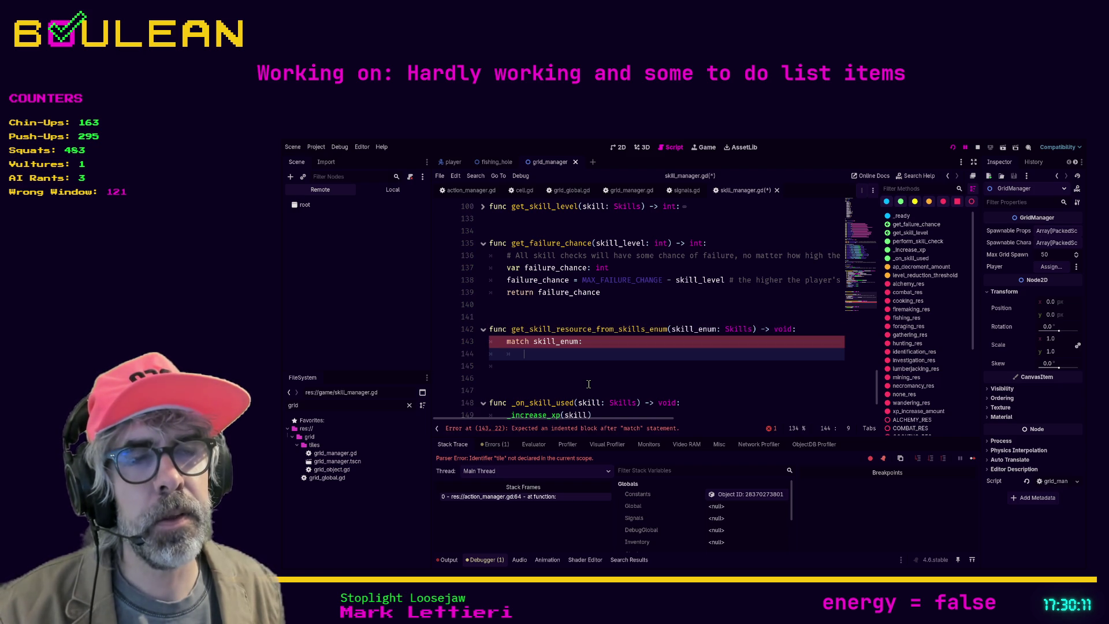
# Add a Skills.NONE: case holding pass, and start a var line above the match
pyautogui.write('Skills.')
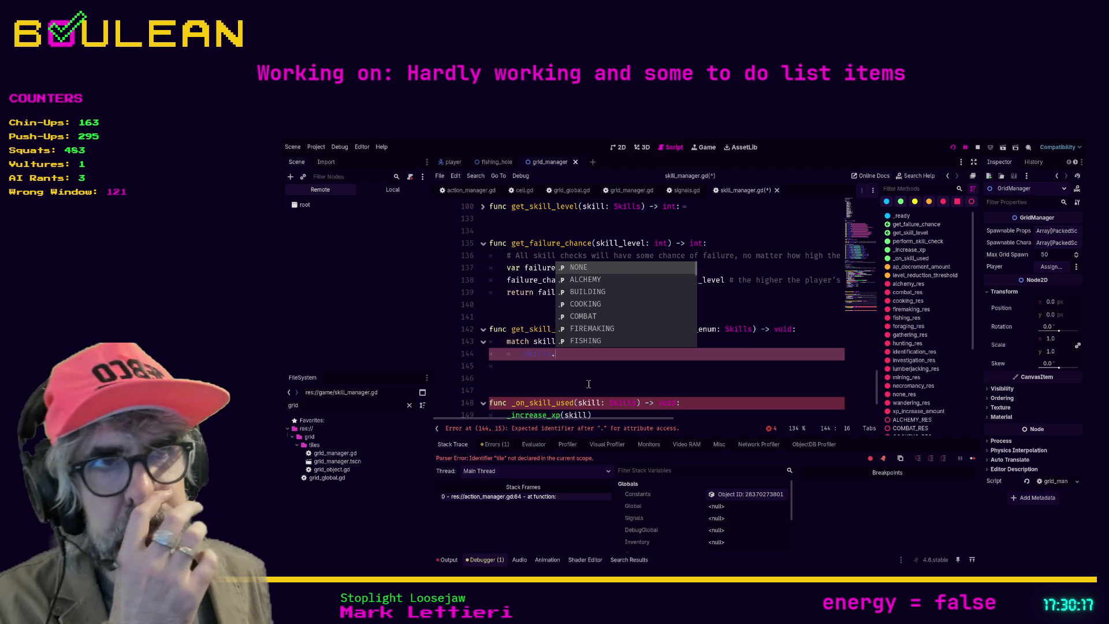
pyautogui.press('Return')
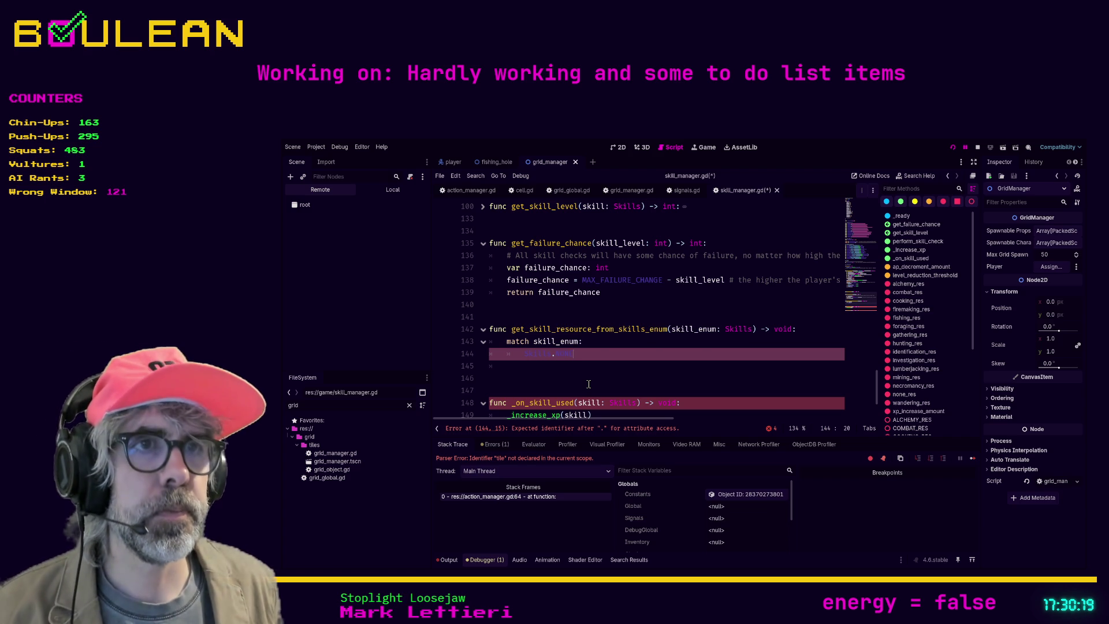
pyautogui.press('Return')
pyautogui.press('BackSpace')
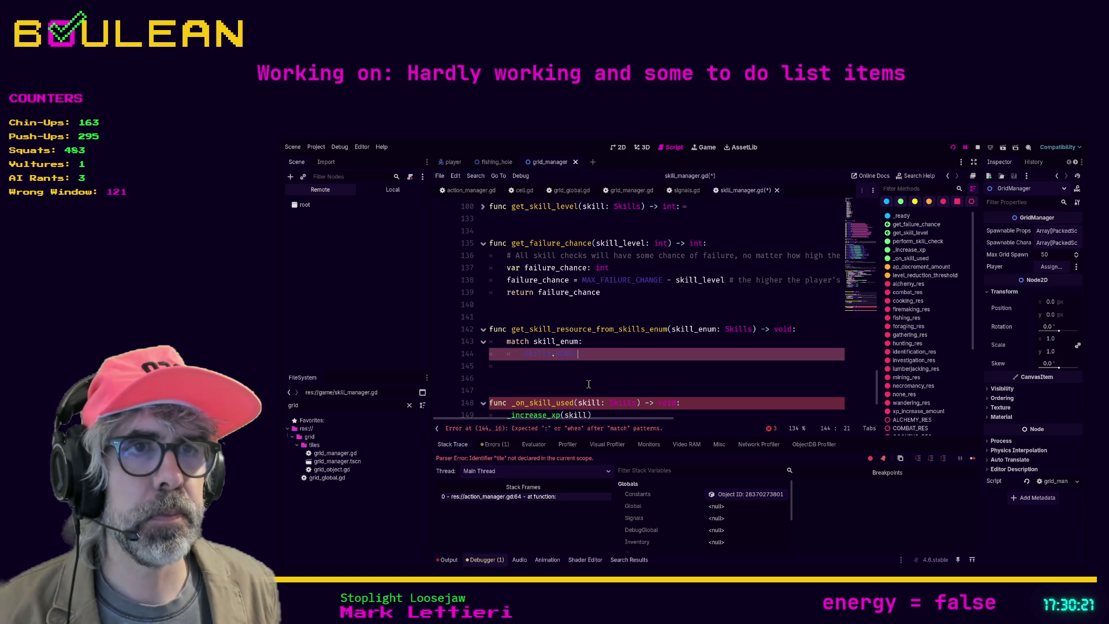
pyautogui.write(':')
pyautogui.press('Return')
pyautogui.write('none')
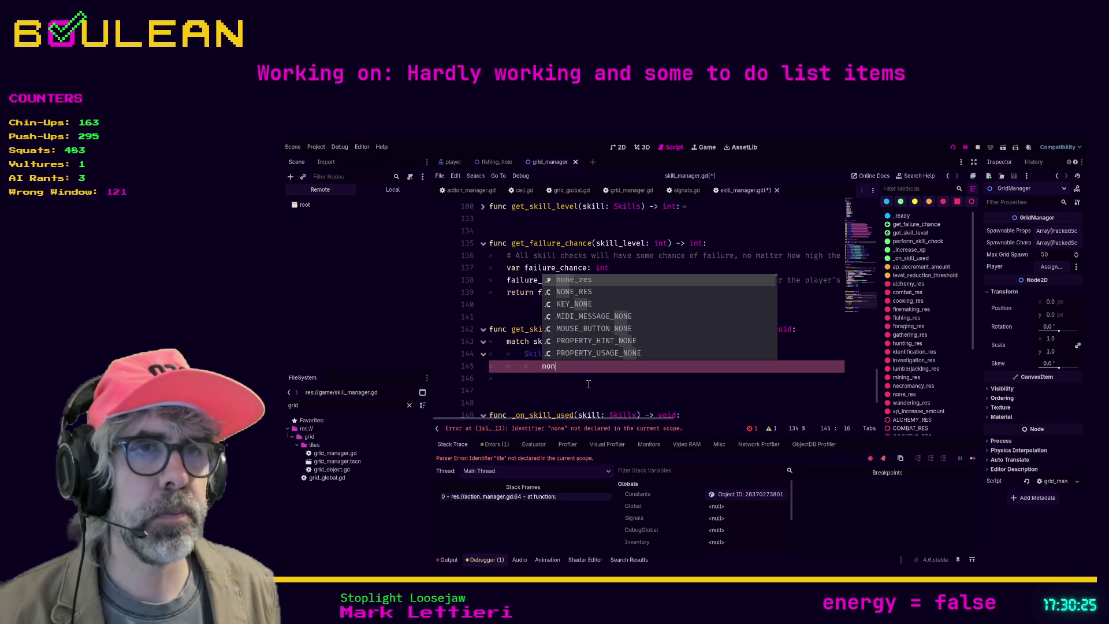
pyautogui.press('BackSpace')
pyautogui.press('BackSpace')
pyautogui.press('BackSpace')
pyautogui.write('pass')
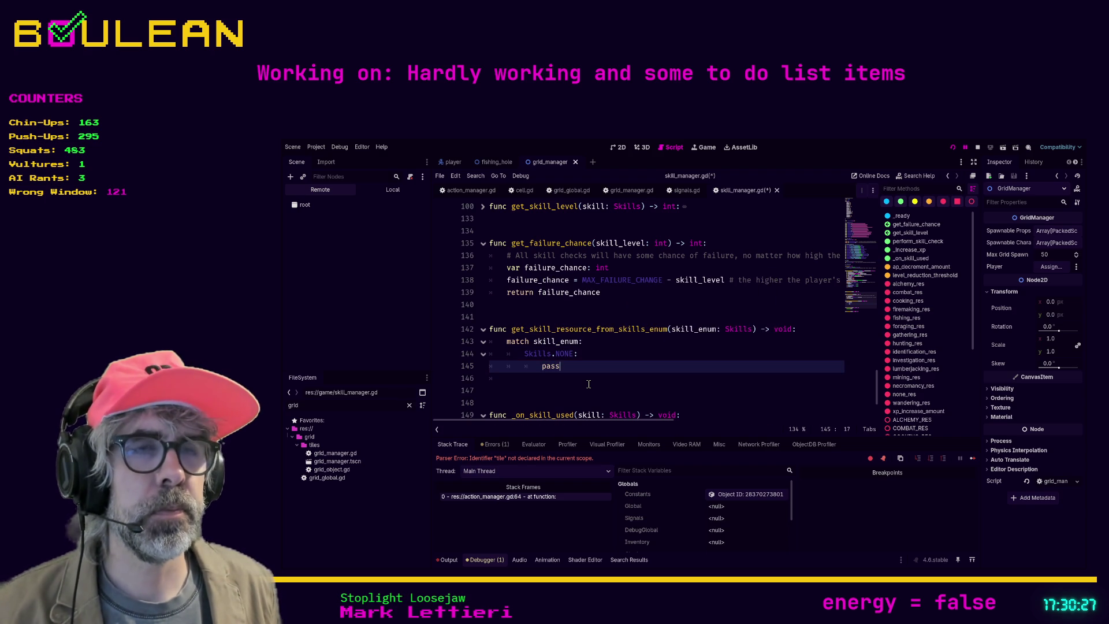
pyautogui.press('Up')
pyautogui.press('Up')
pyautogui.hotkey('ctrl', 'shift', 'Return')
pyautogui.write('var')
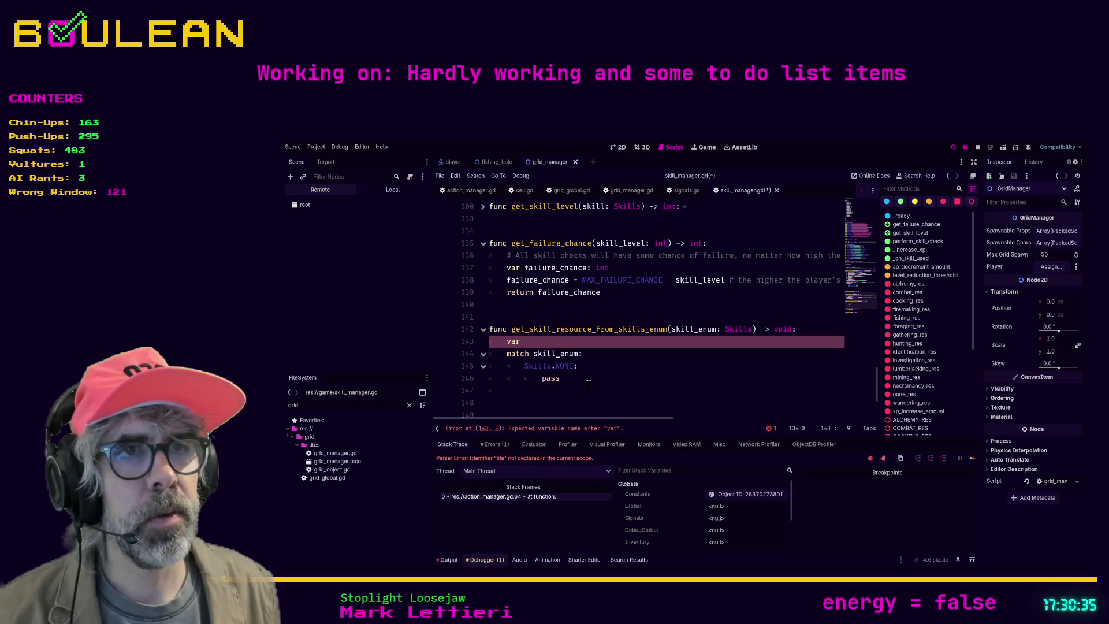
# Change the function's return type from void to SkillRes
pyautogui.doubleClick(780, 330)
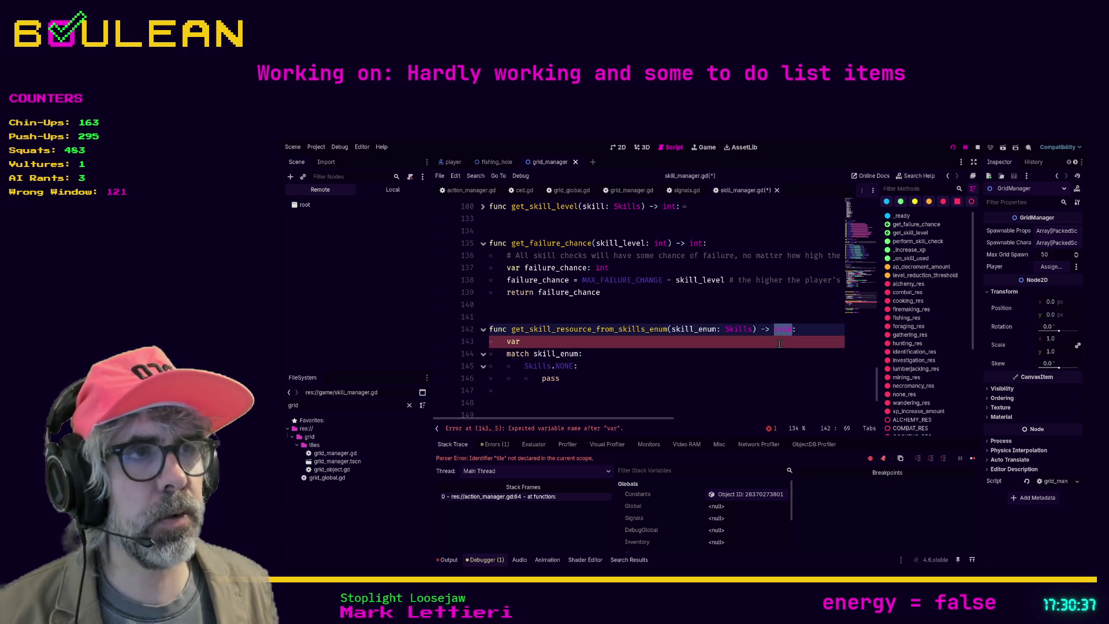
pyautogui.write('Skill')
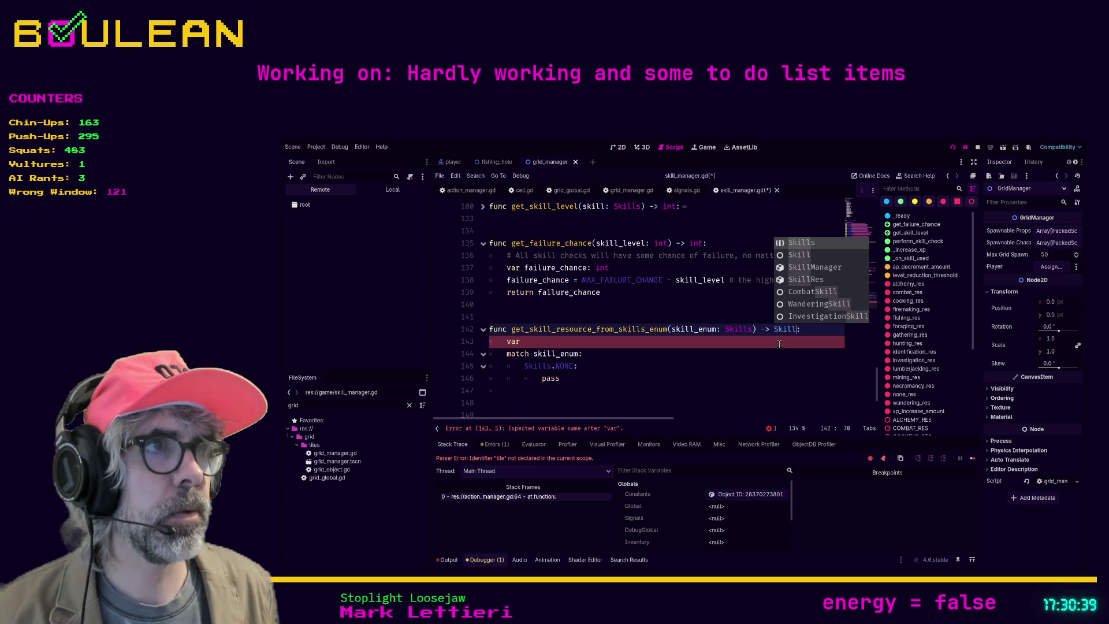
pyautogui.press('Down')
pyautogui.press('Down')
pyautogui.press('Down')
pyautogui.press('Return')
# Declare var skill_resource: SkillRes and select the placeholder pass under Skills.NONE
pyautogui.click(777, 343)
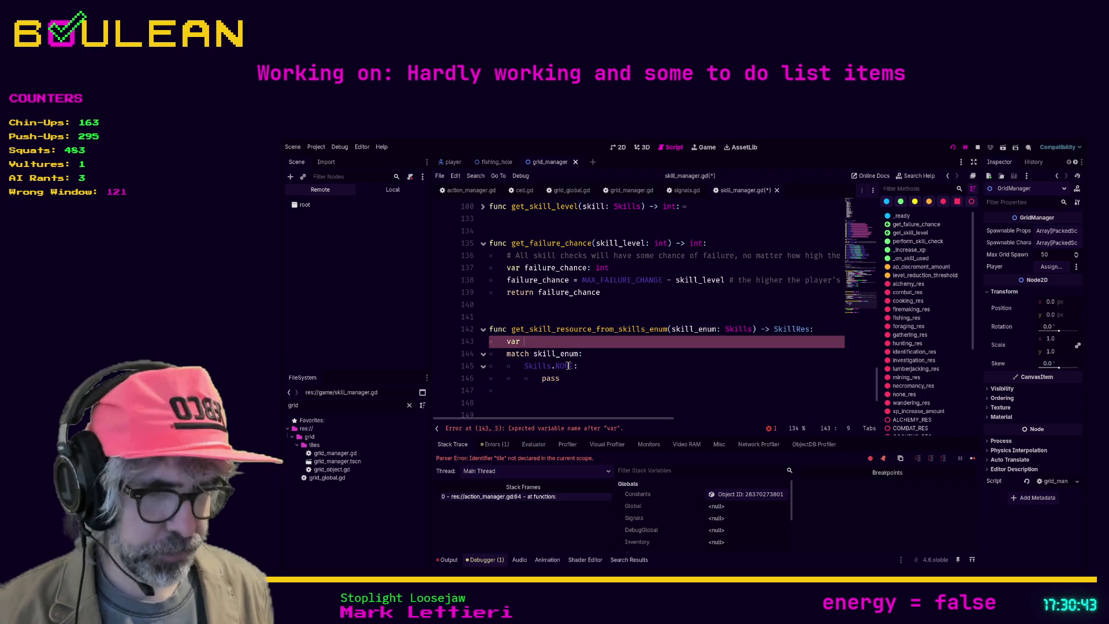
pyautogui.write('skill_resour')
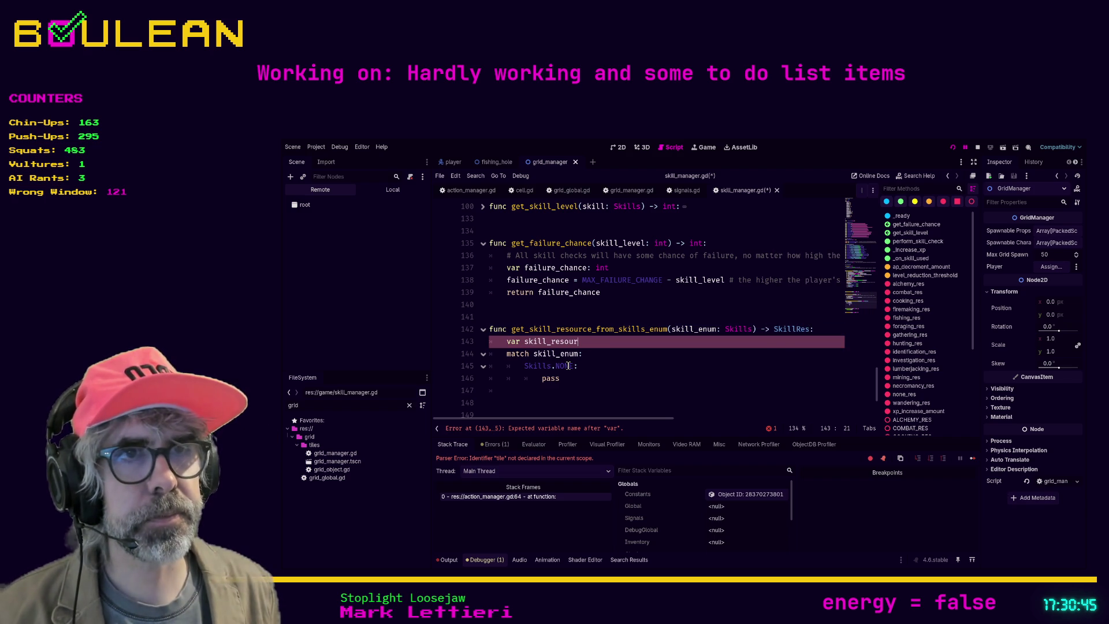
pyautogui.write('ce: ')
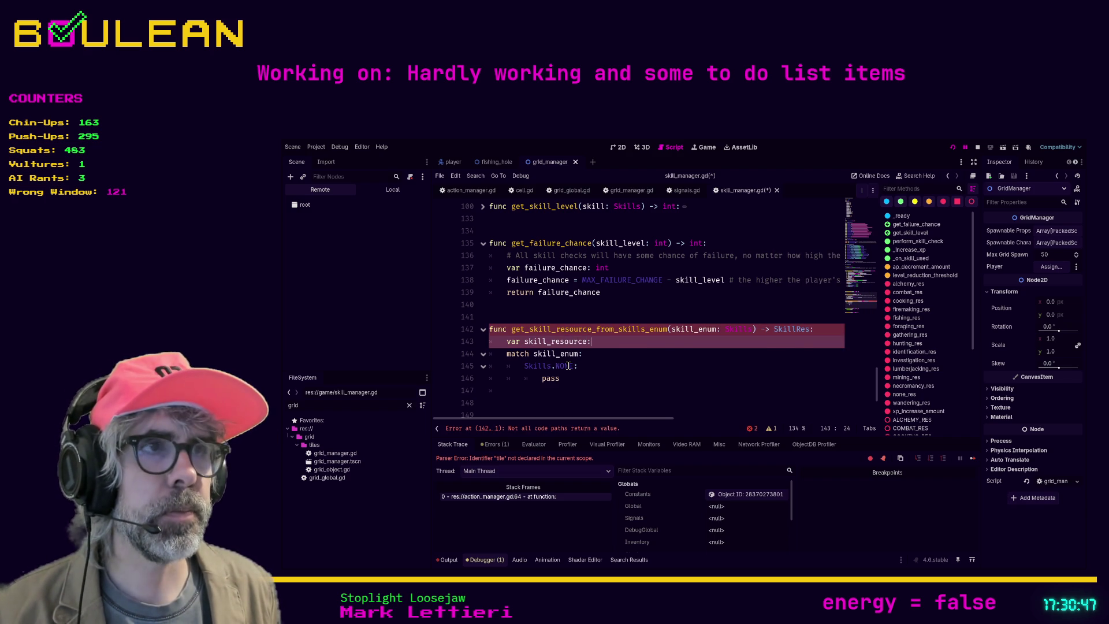
pyautogui.write('SkillRes')
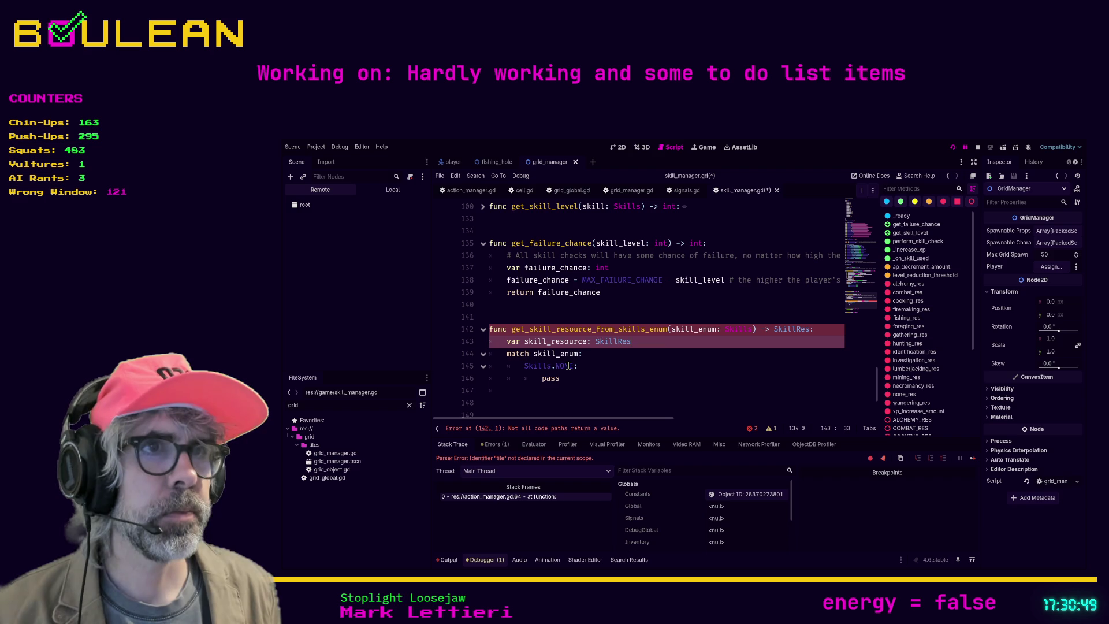
pyautogui.press('Return')
pyautogui.doubleClick(551, 379)
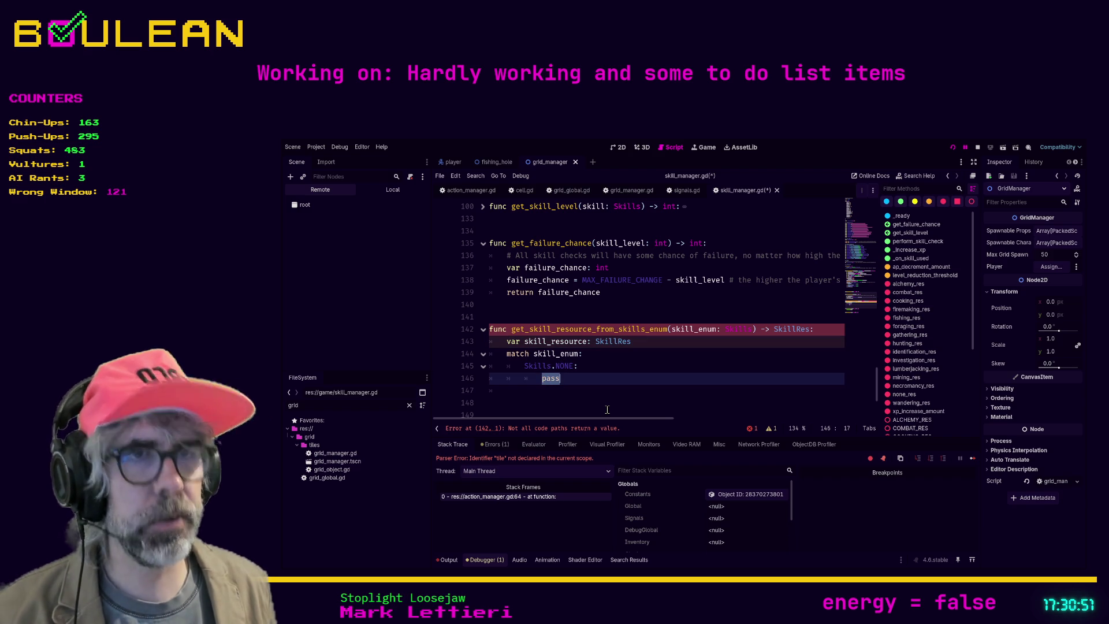
# Replace pass with skill_resource = none_res in the Skills.NONE case
pyautogui.write('skill_resou')
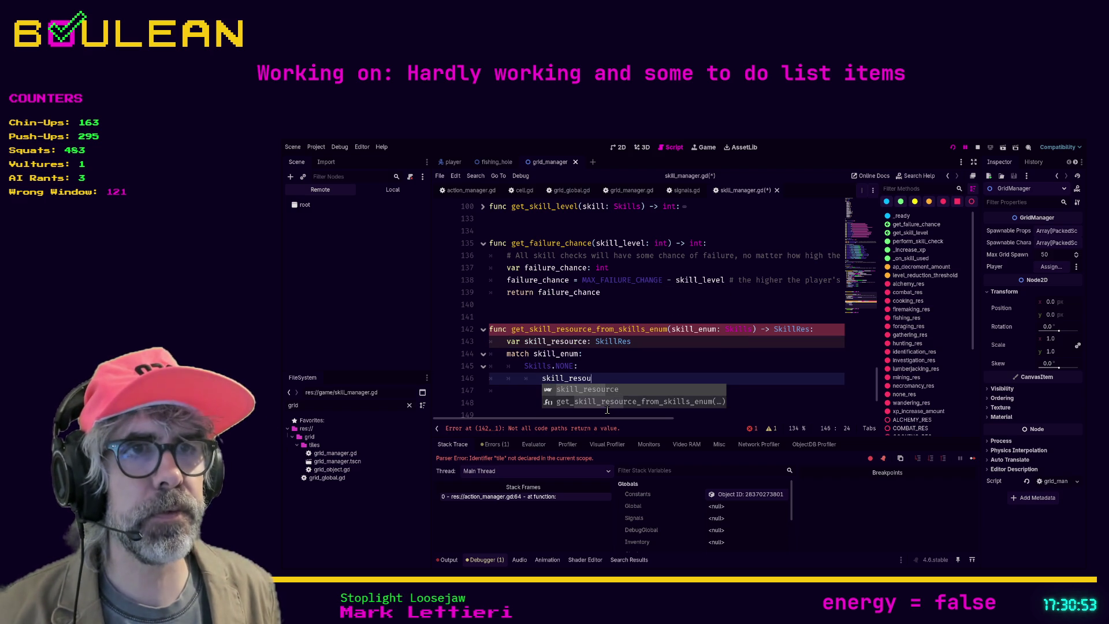
pyautogui.write('rce = ')
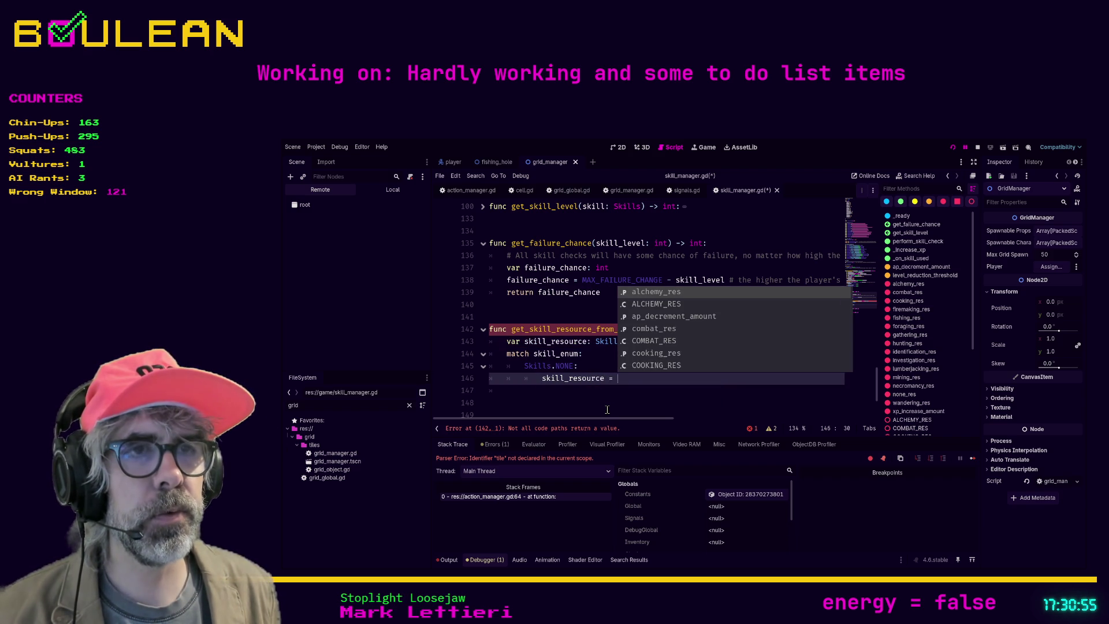
pyautogui.write('Non')
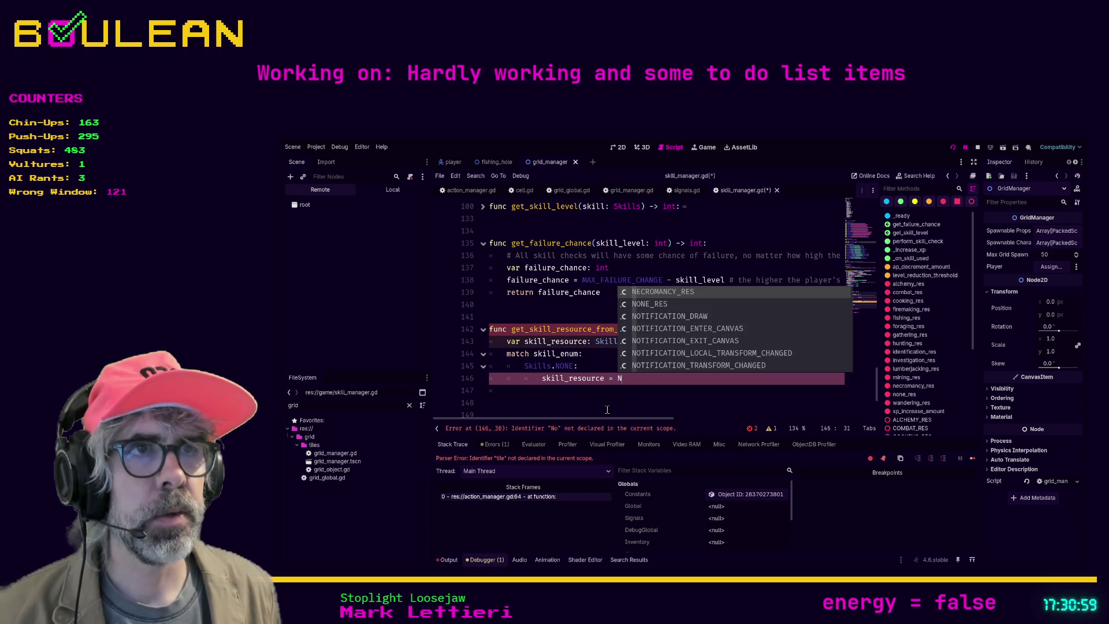
pyautogui.press('Down')
pyautogui.press('Return')
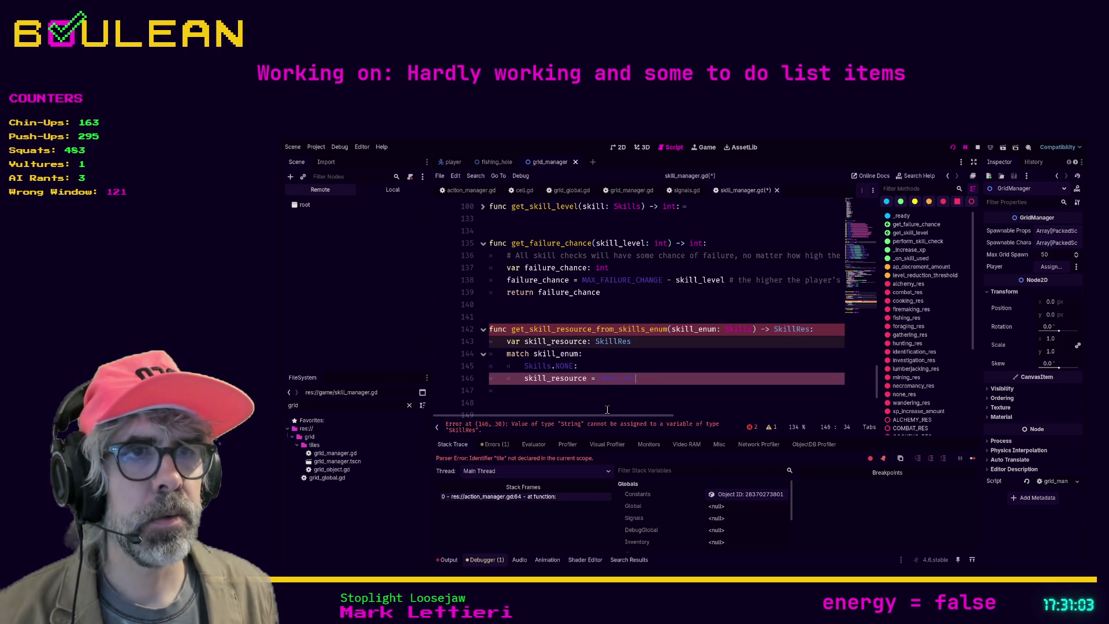
pyautogui.press('Return')
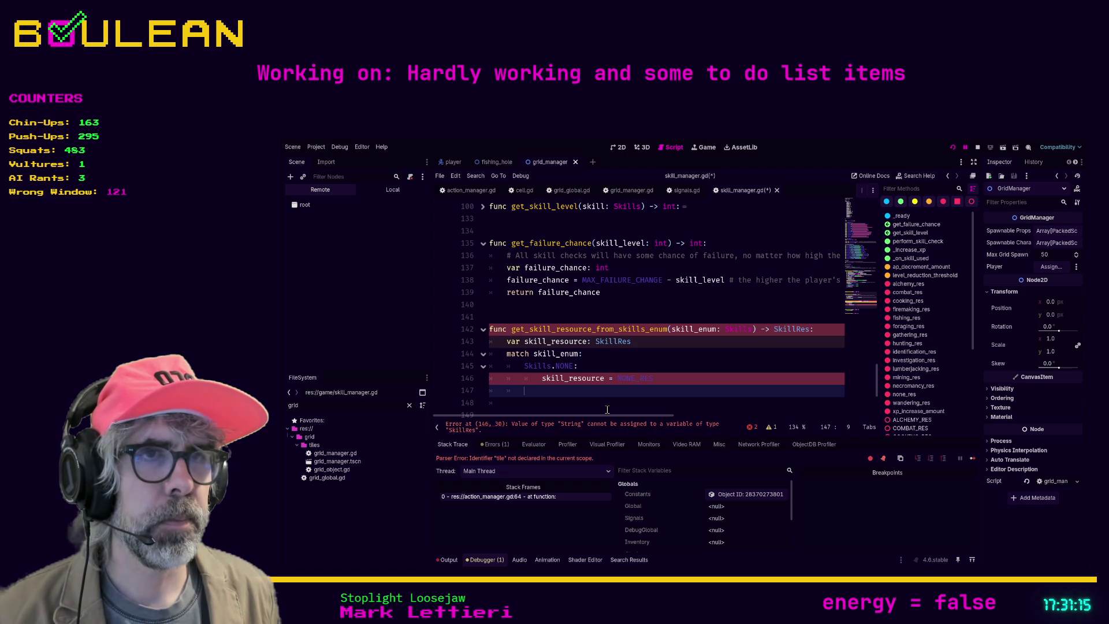
# Retype the NONE case's assigned value as none_res and open a new case line
pyautogui.press('Up')
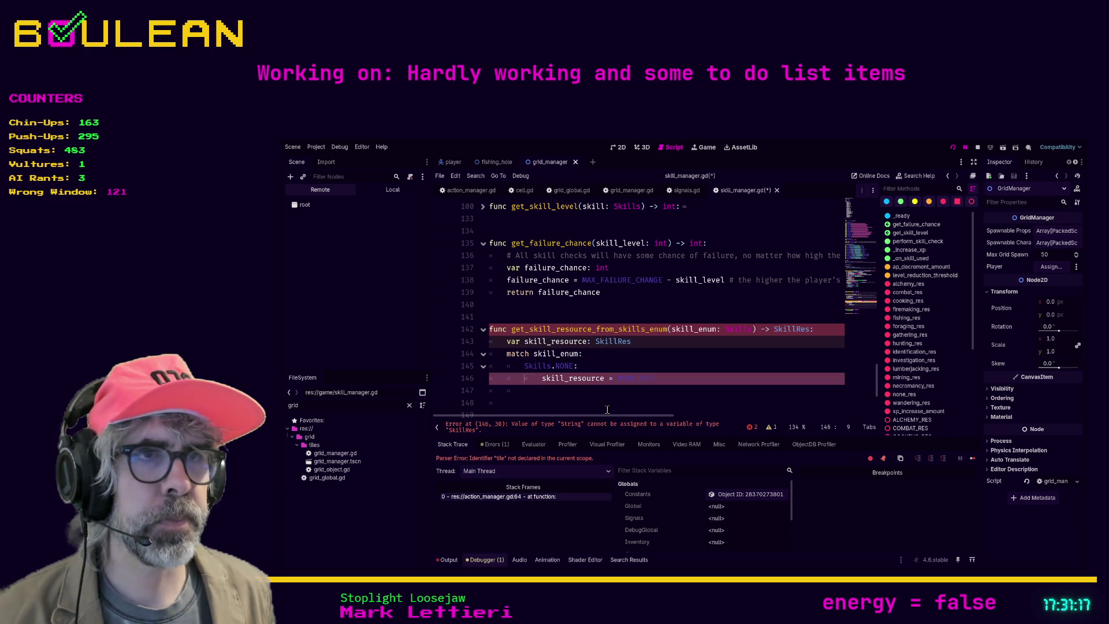
pyautogui.press('End')
pyautogui.press('BackSpace')
pyautogui.press('BackSpace')
pyautogui.press('BackSpace')
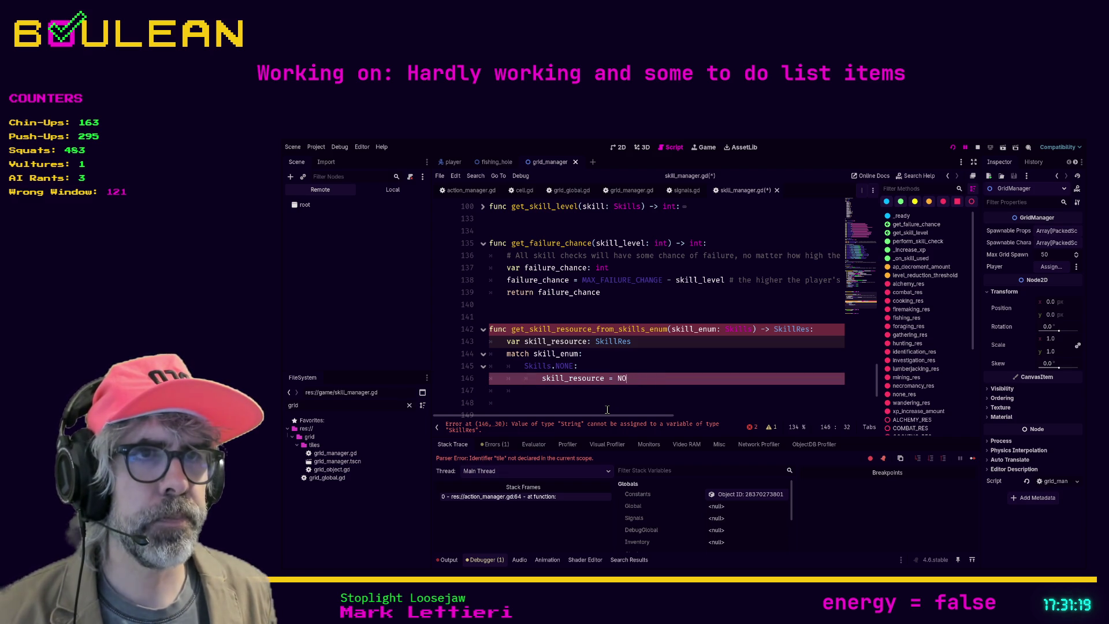
pyautogui.write('skill')
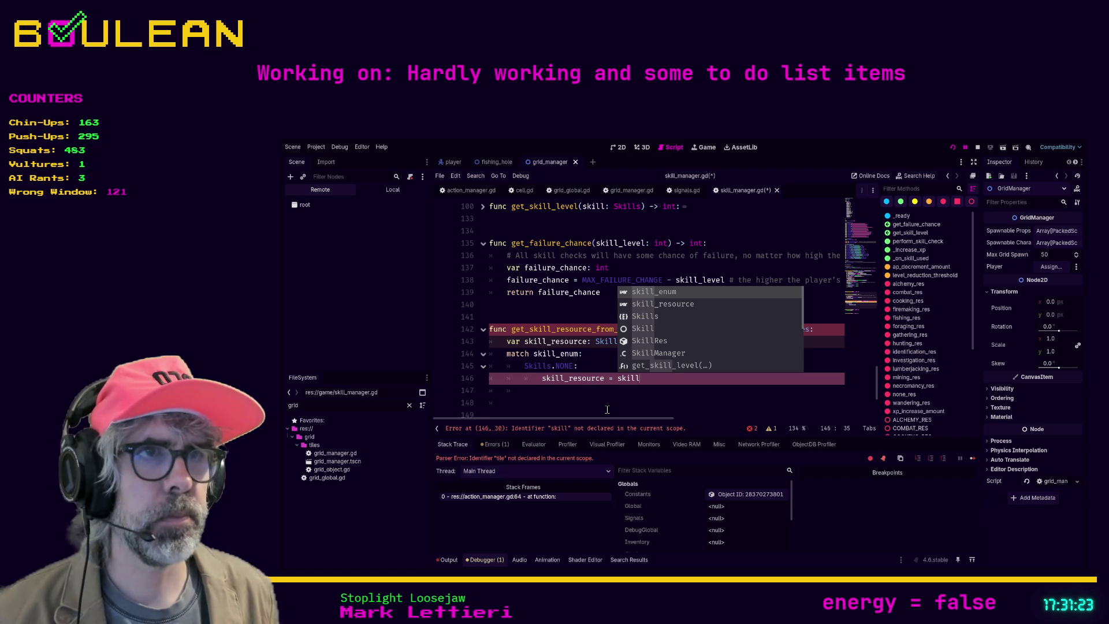
pyautogui.press('BackSpace')
pyautogui.press('BackSpace')
pyautogui.press('BackSpace')
pyautogui.press('BackSpace')
pyautogui.press('BackSpace')
pyautogui.write('res')
pyautogui.press('BackSpace')
pyautogui.press('BackSpace')
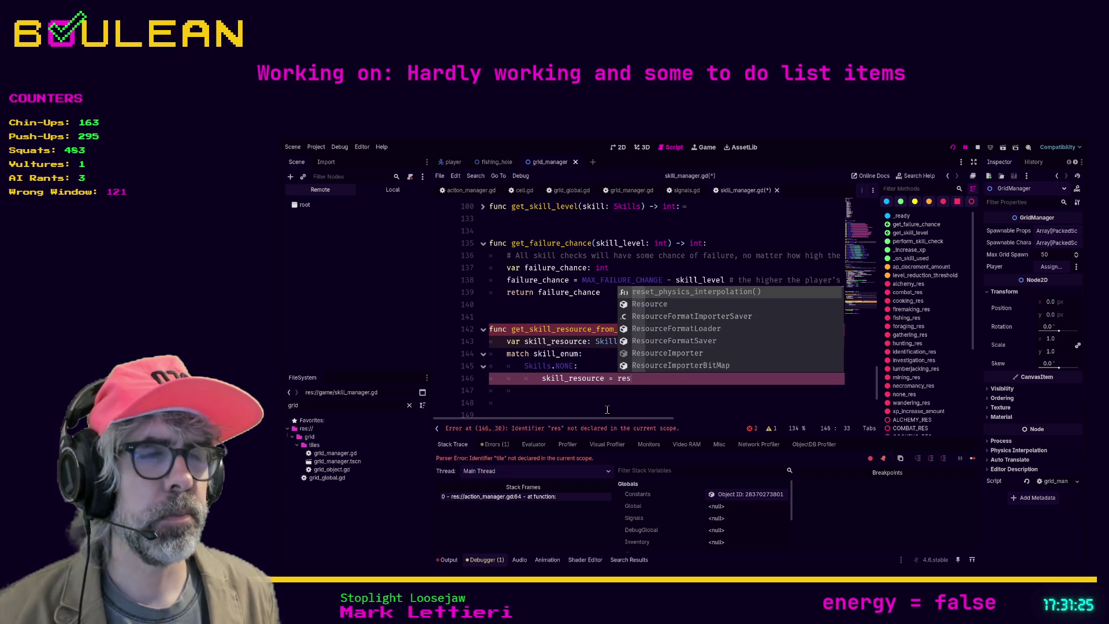
pyautogui.press('BackSpace')
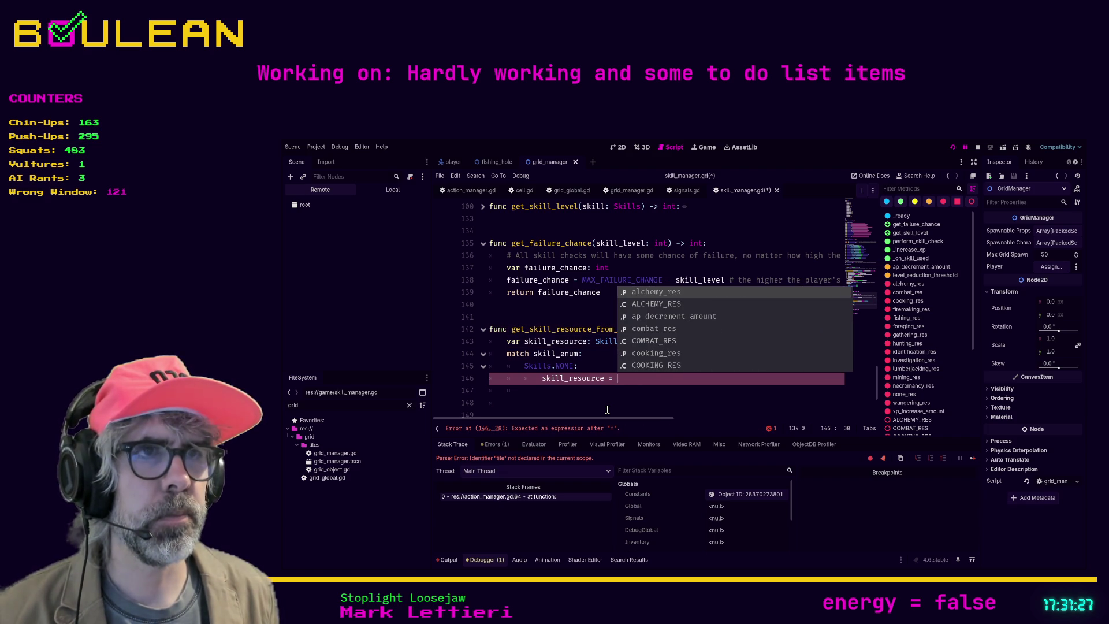
pyautogui.write('non')
pyautogui.press('Return')
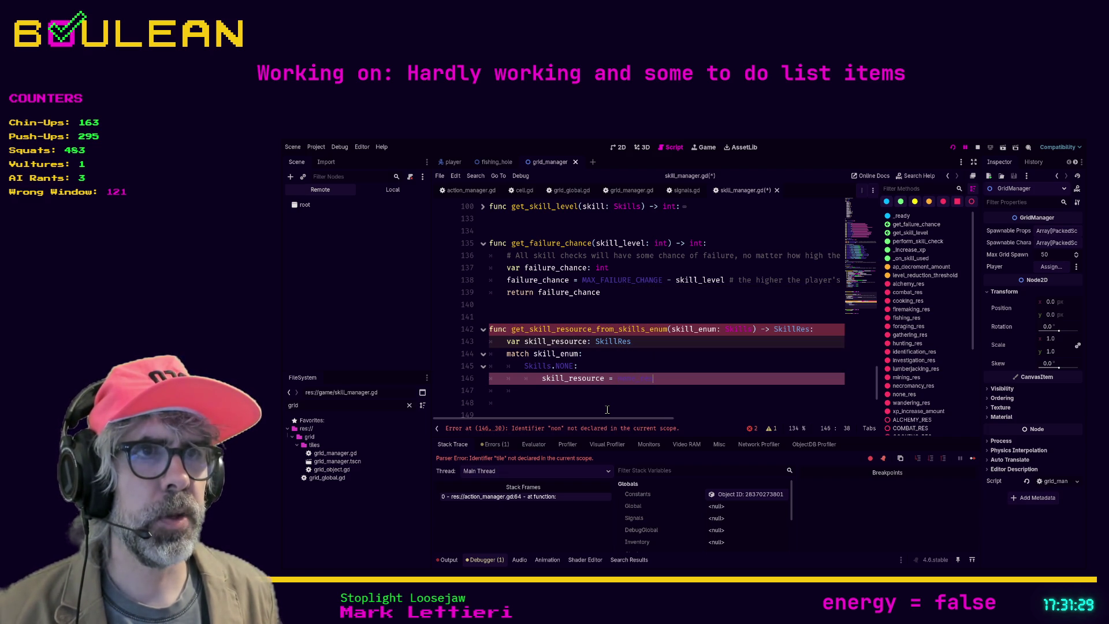
pyautogui.press('Return')
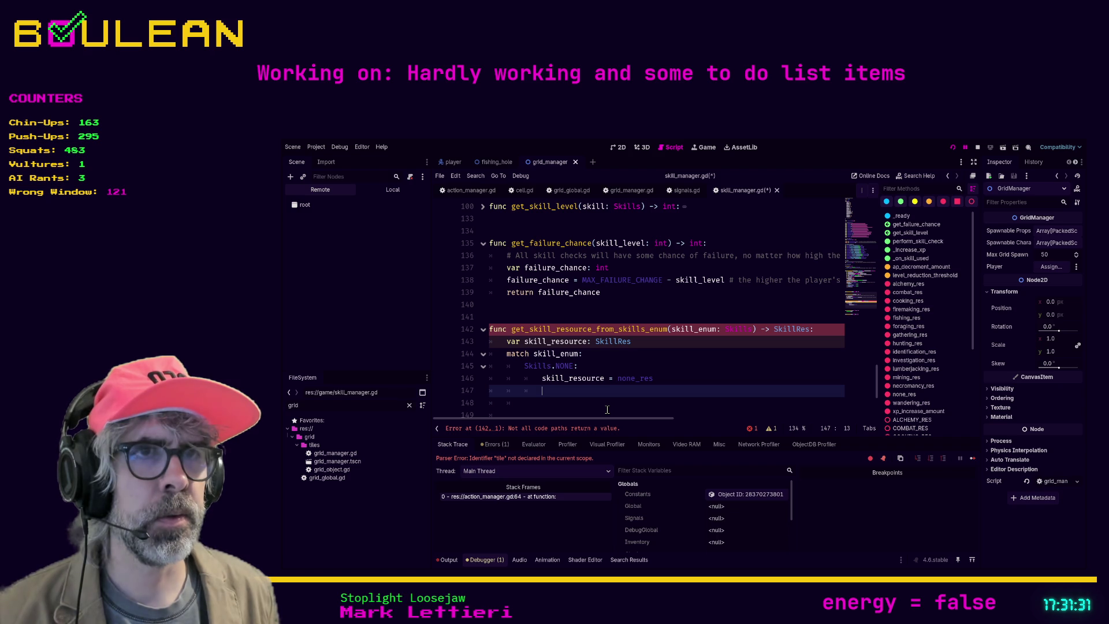
# Add a Skills.ALCHEMY: case assigning skill_resource = alchemy_res
pyautogui.write('Skills.')
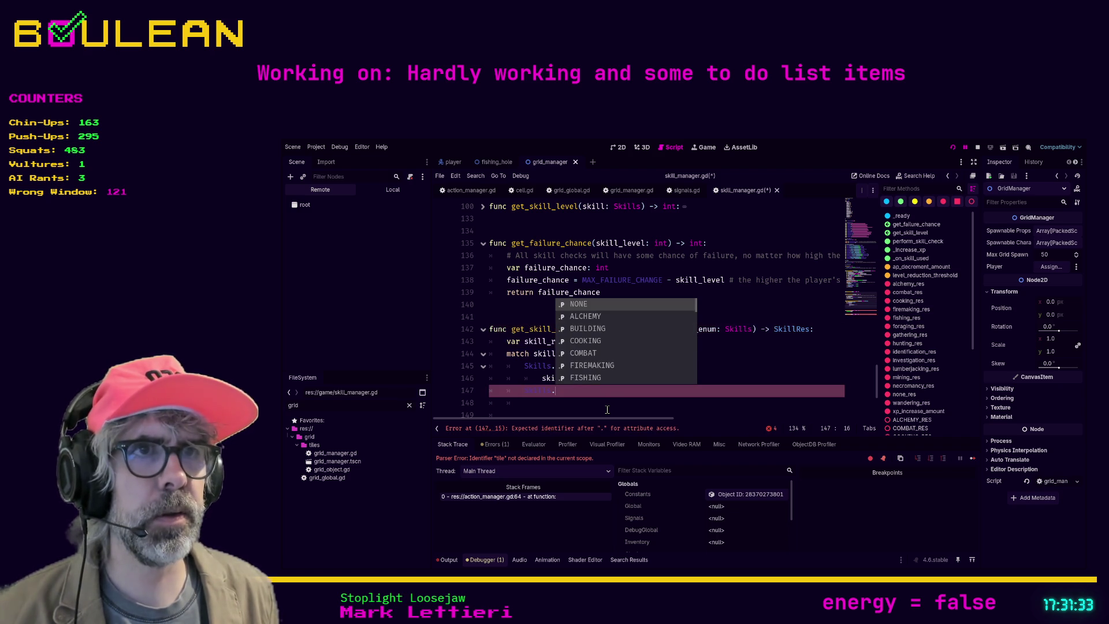
pyautogui.press('Down')
pyautogui.press('Return')
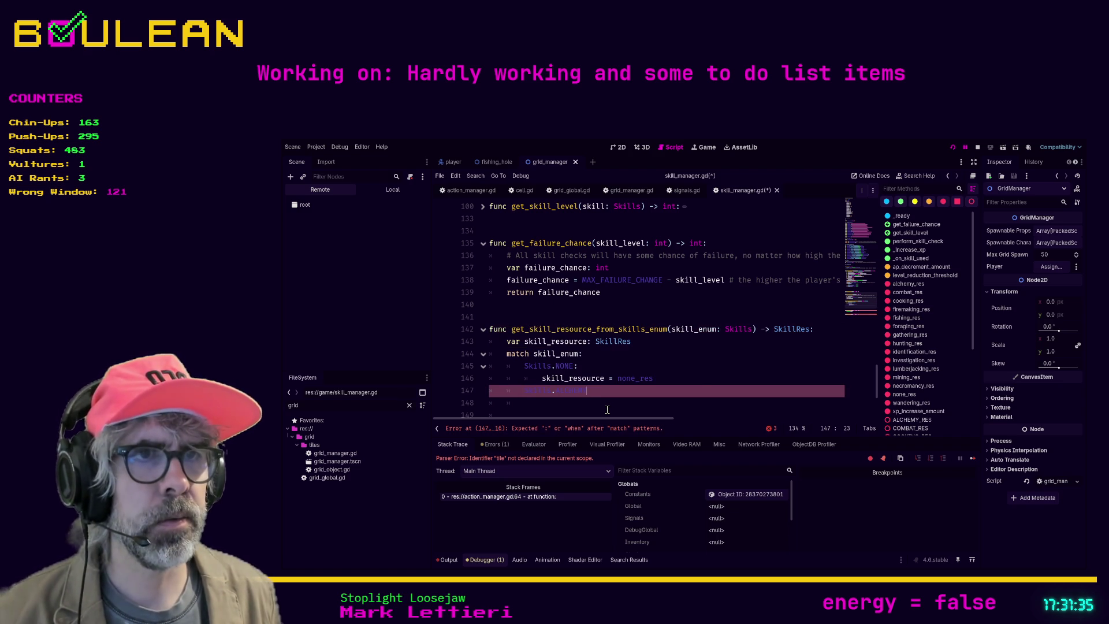
pyautogui.press('Return')
pyautogui.write('skil')
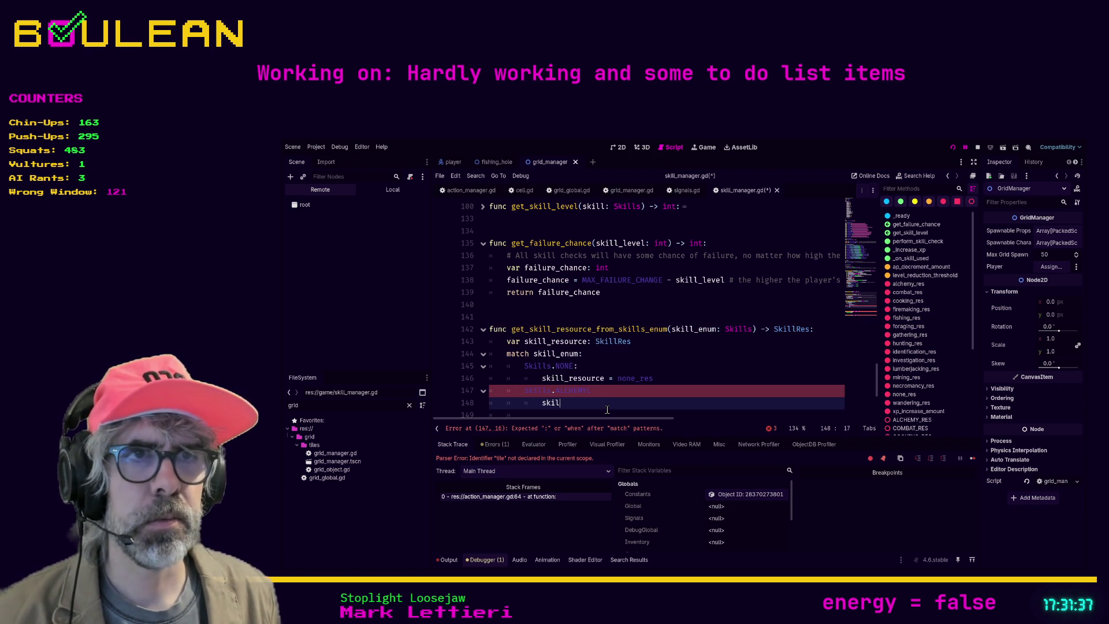
pyautogui.write('l_resource =')
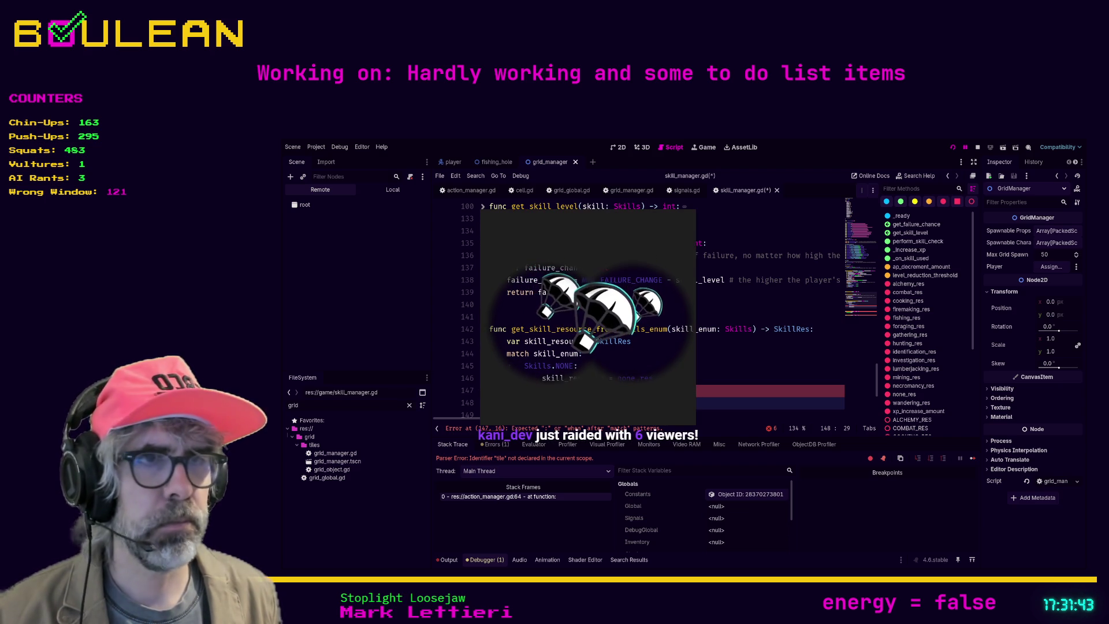
pyautogui.write('alch')
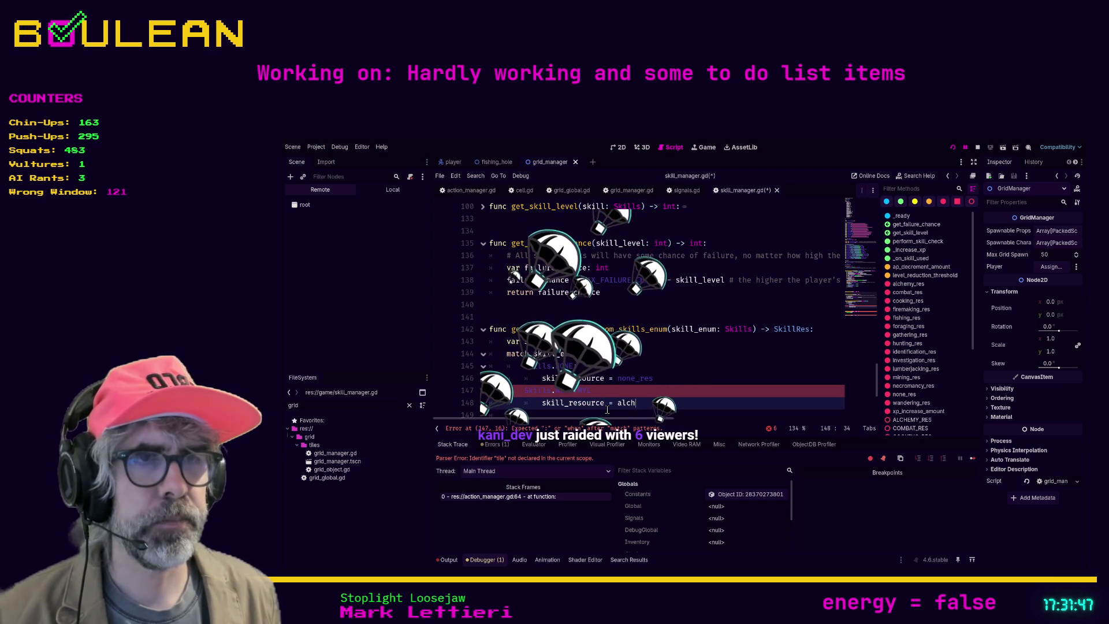
pyautogui.write('emy')
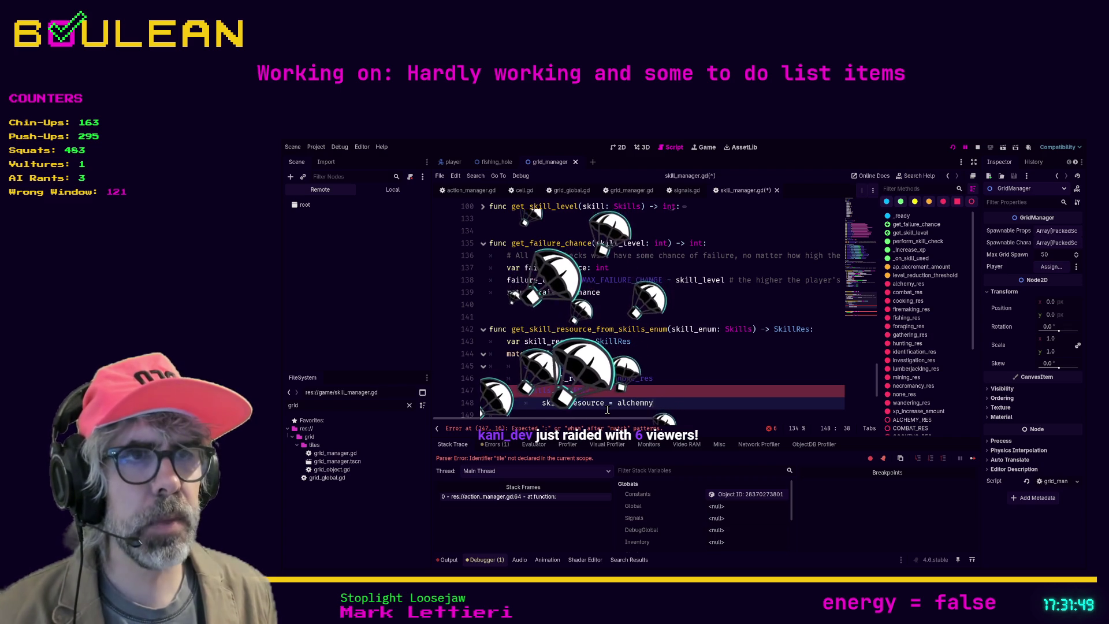
pyautogui.write('_res')
pyautogui.press('Return')
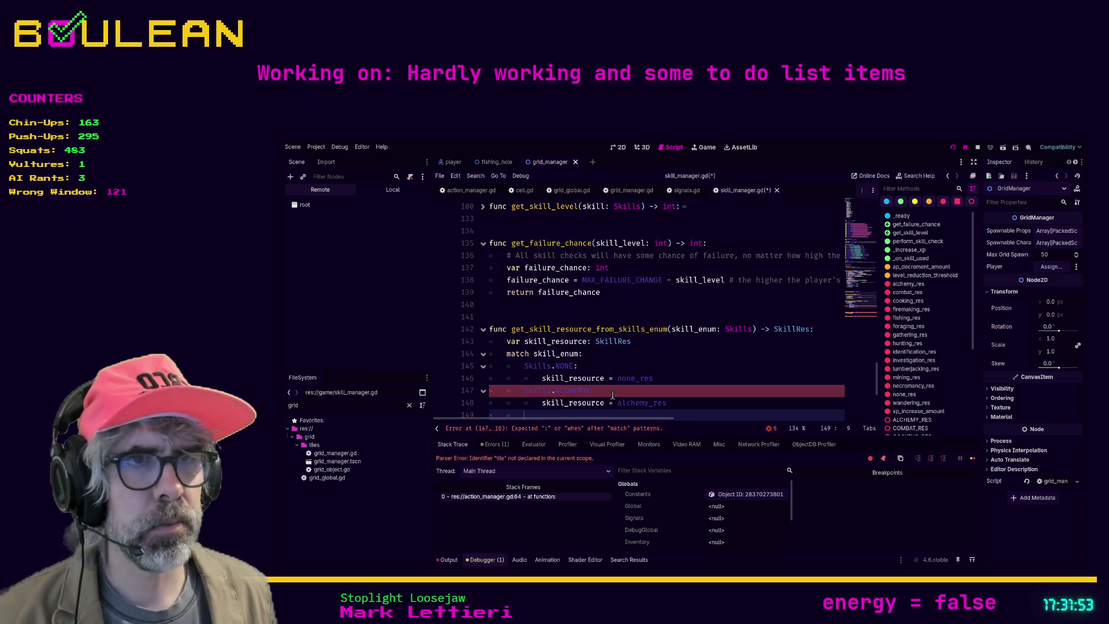
pyautogui.click(613, 395)
pyautogui.write(':')
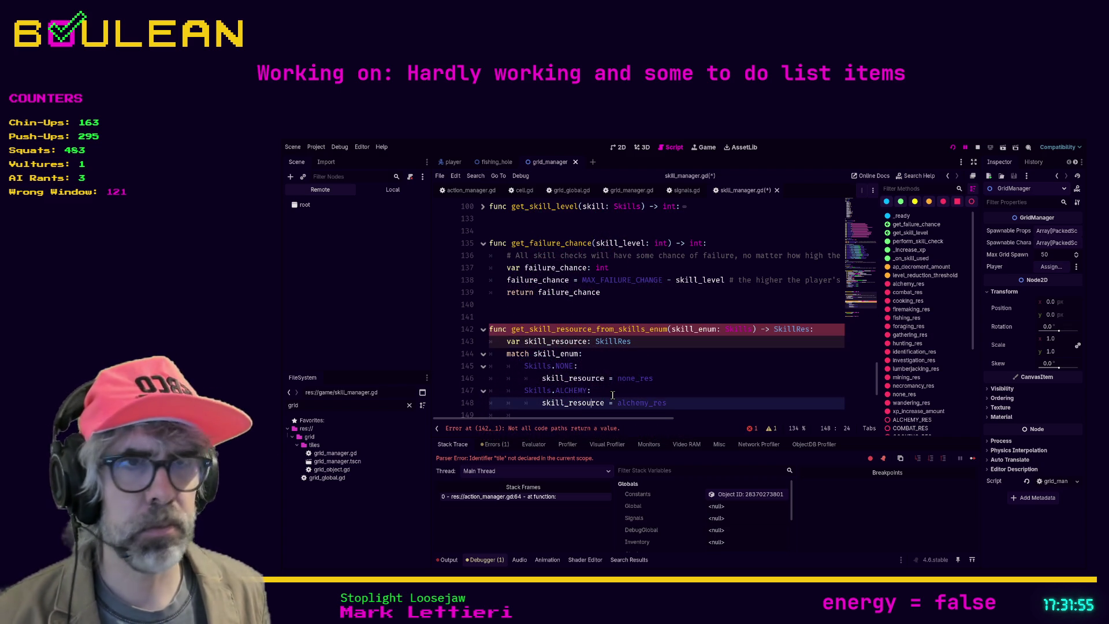
pyautogui.press('Down')
pyautogui.press('Down')
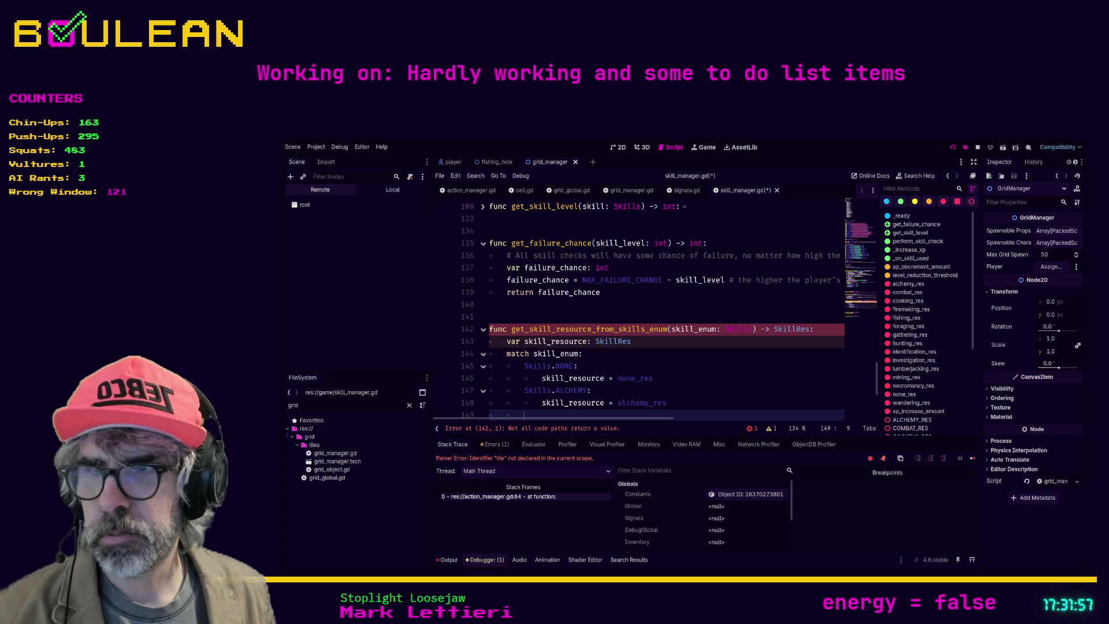
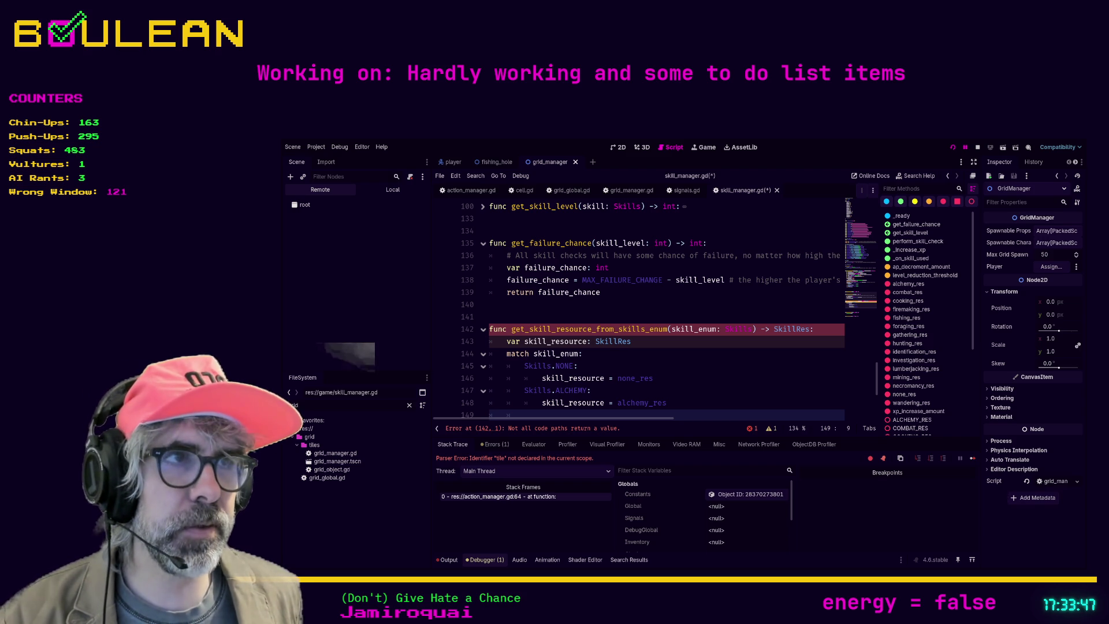
# Change the lookup's return line to 'return skill_resource'
pyautogui.click(668, 336)
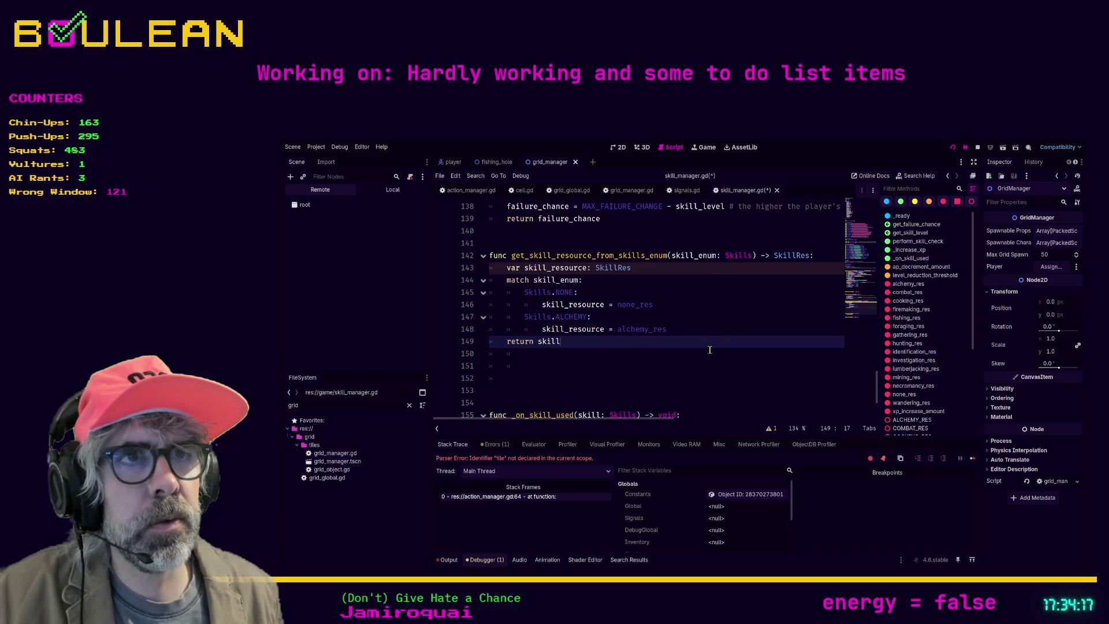
pyautogui.press('Return')
pyautogui.press('Up')
pyautogui.press('End')
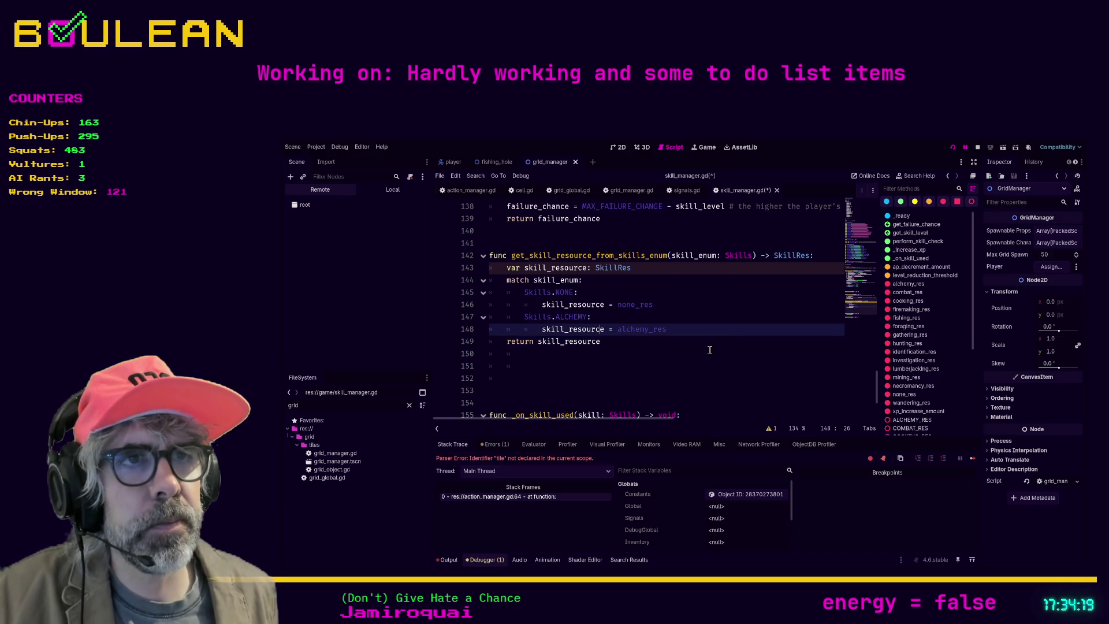
# Add a 'Skills.BUILDING:' case assigning 'skill_resource = building_res' below the alchemy branch
pyautogui.press('Return')
pyautogui.press('BackSpace')
pyautogui.write('Skills.')
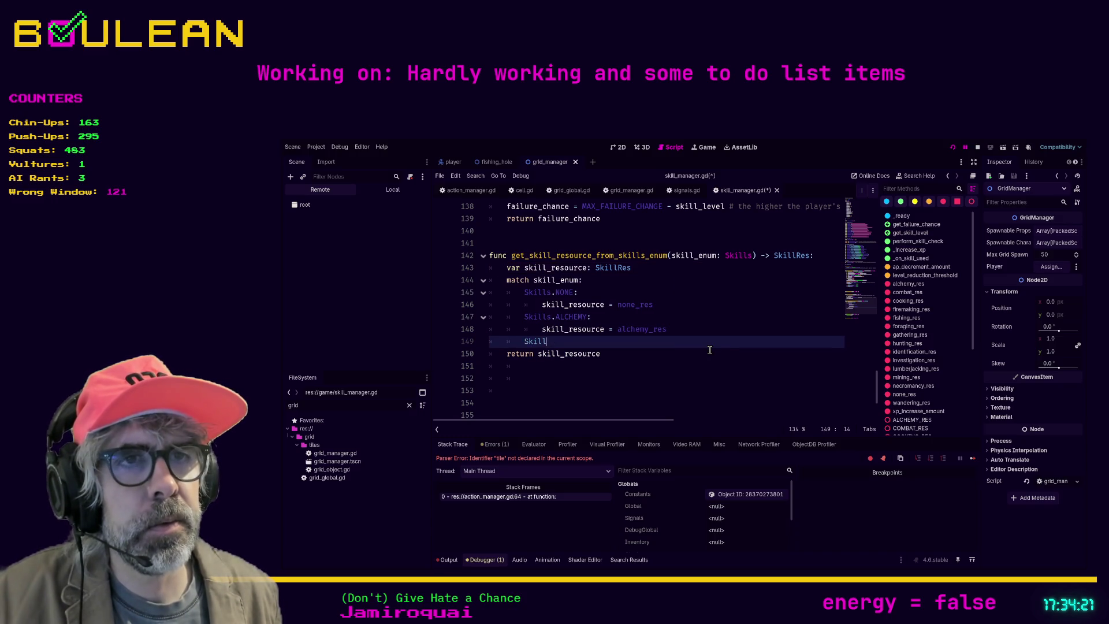
pyautogui.press('Down')
pyautogui.press('Down')
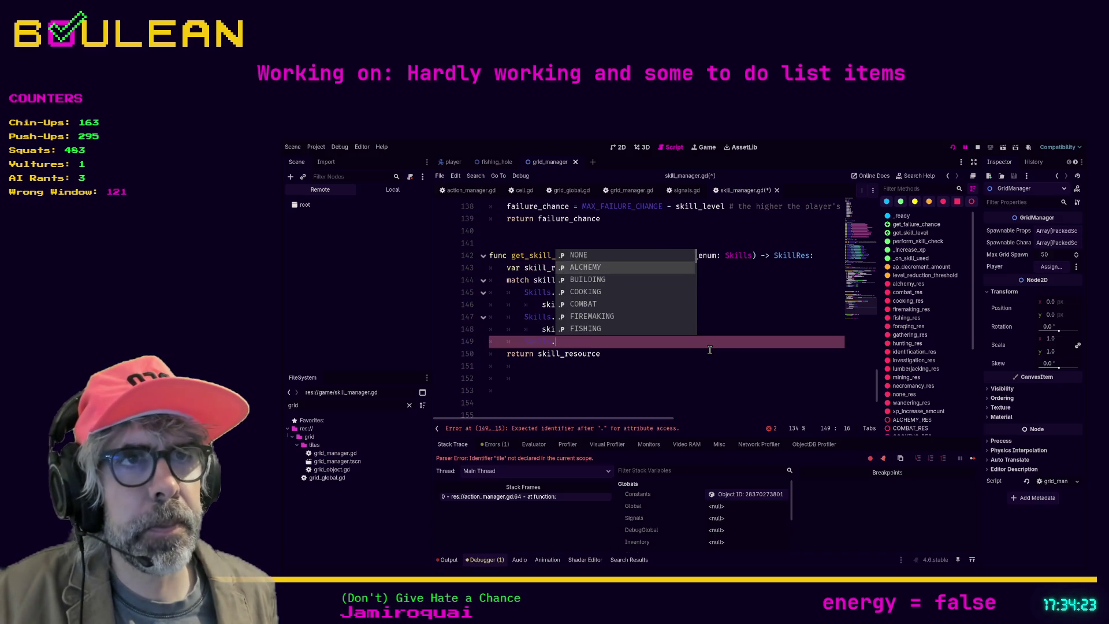
pyautogui.press('Return')
pyautogui.write(':')
pyautogui.press('Return')
pyautogui.write('skill_resource =')
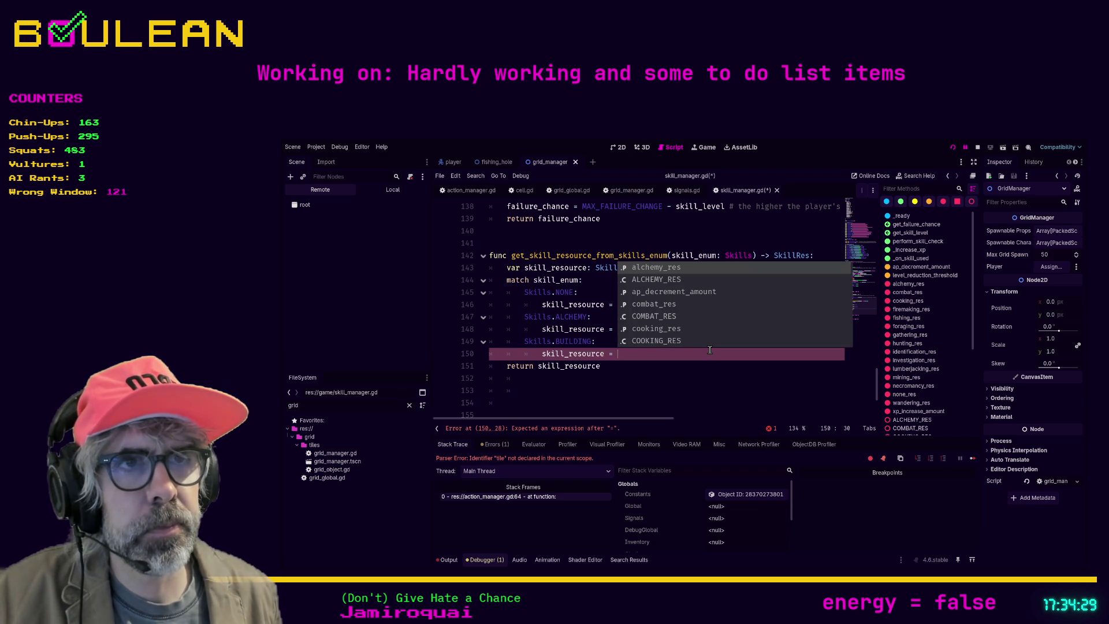
pyautogui.write(' buil')
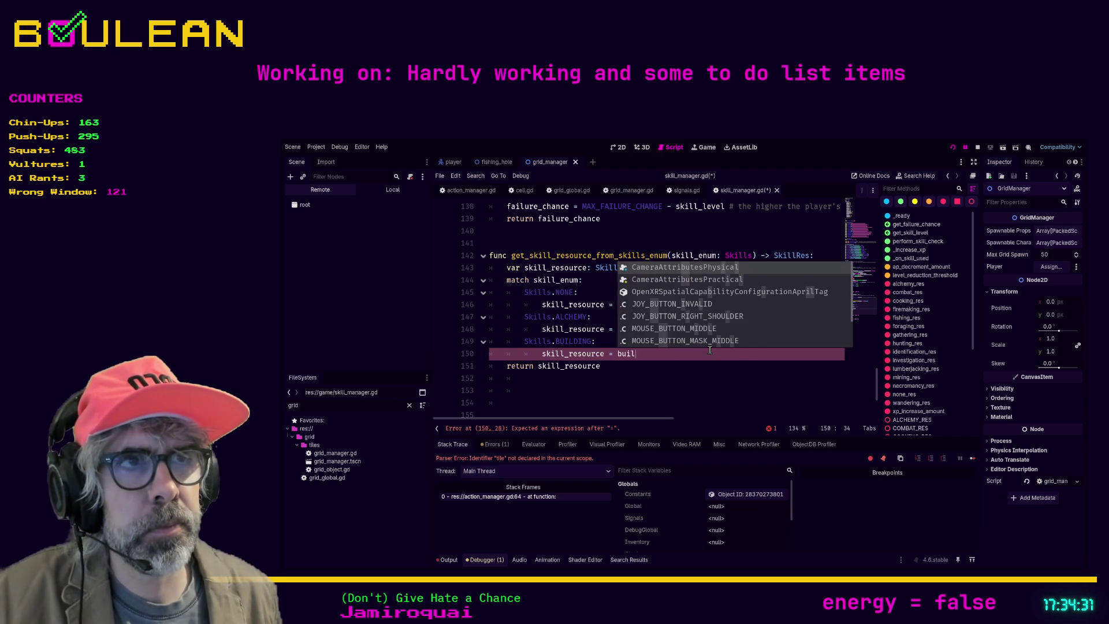
pyautogui.write('ding_res')
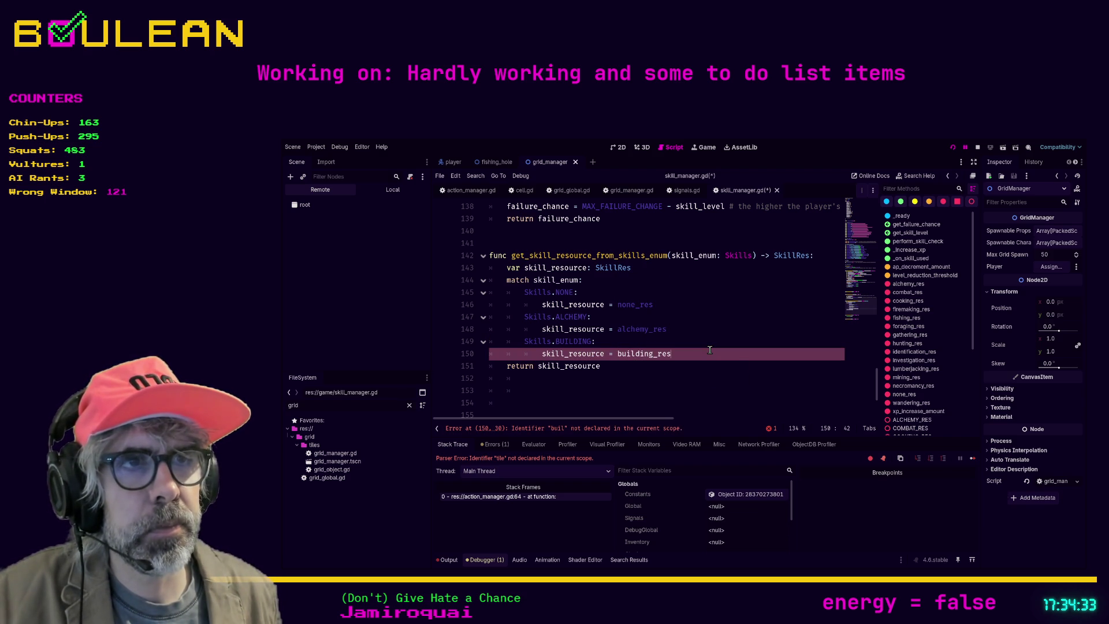
pyautogui.press('Return')
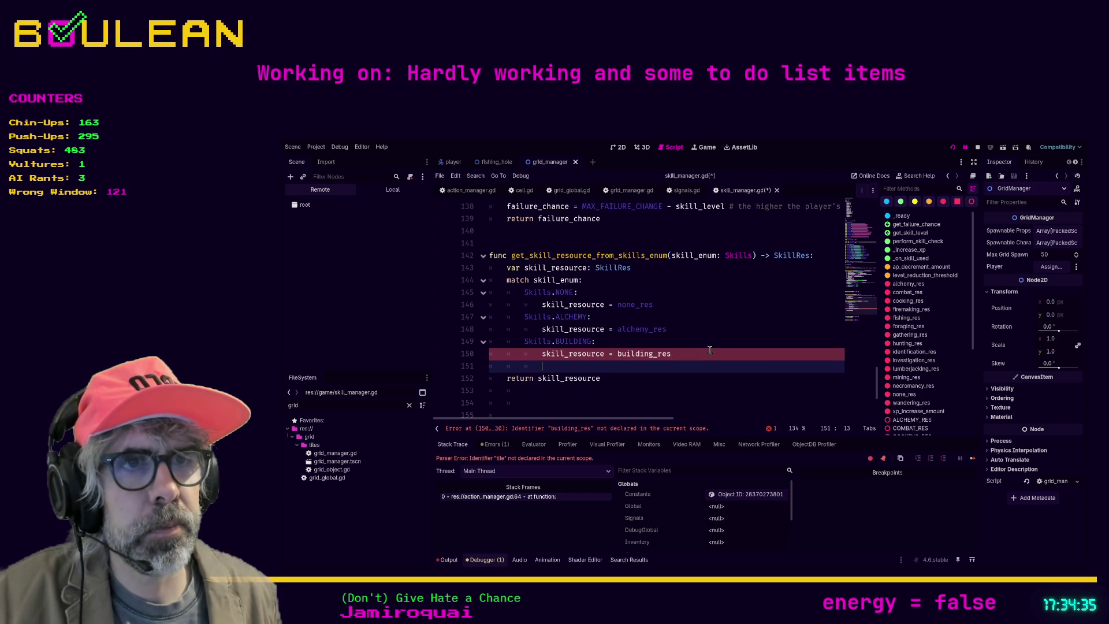
# Add a 'Skills.COOKING:' case assigning 'skill_resource = cooking_res'
pyautogui.write('Skills.')
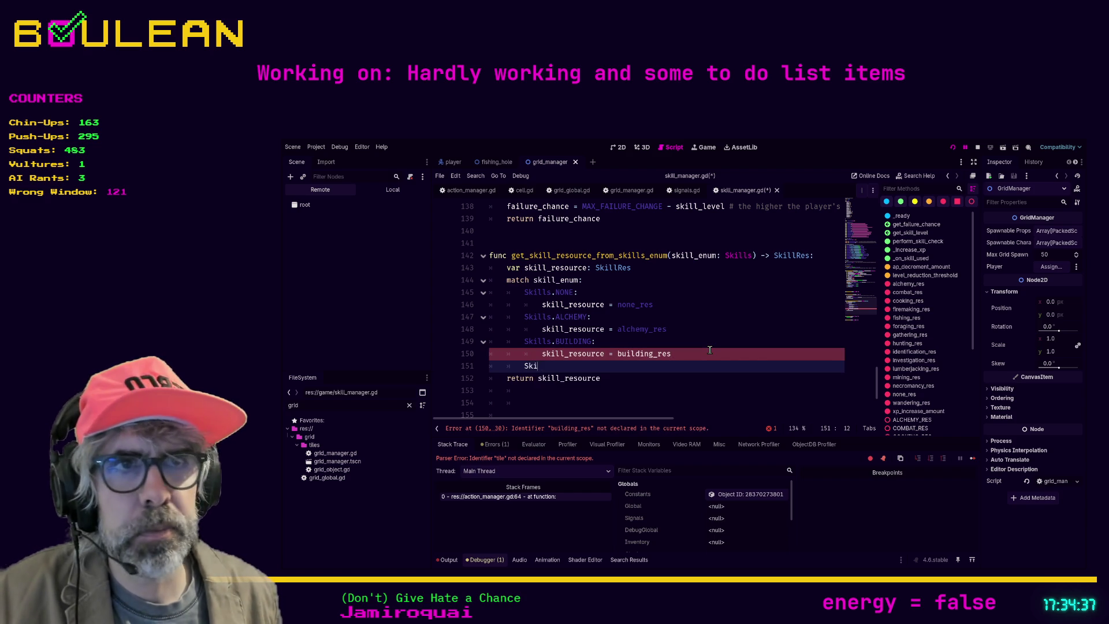
pyautogui.press('Down')
pyautogui.press('Down')
pyautogui.press('Down')
pyautogui.press('Return')
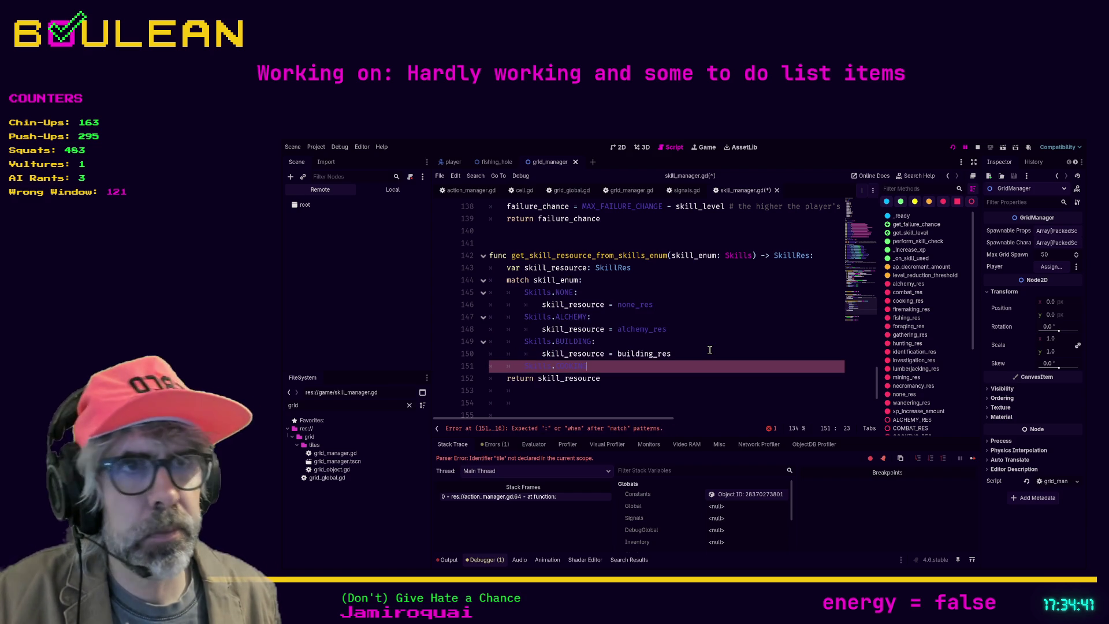
pyautogui.write('= c')
pyautogui.press('Down')
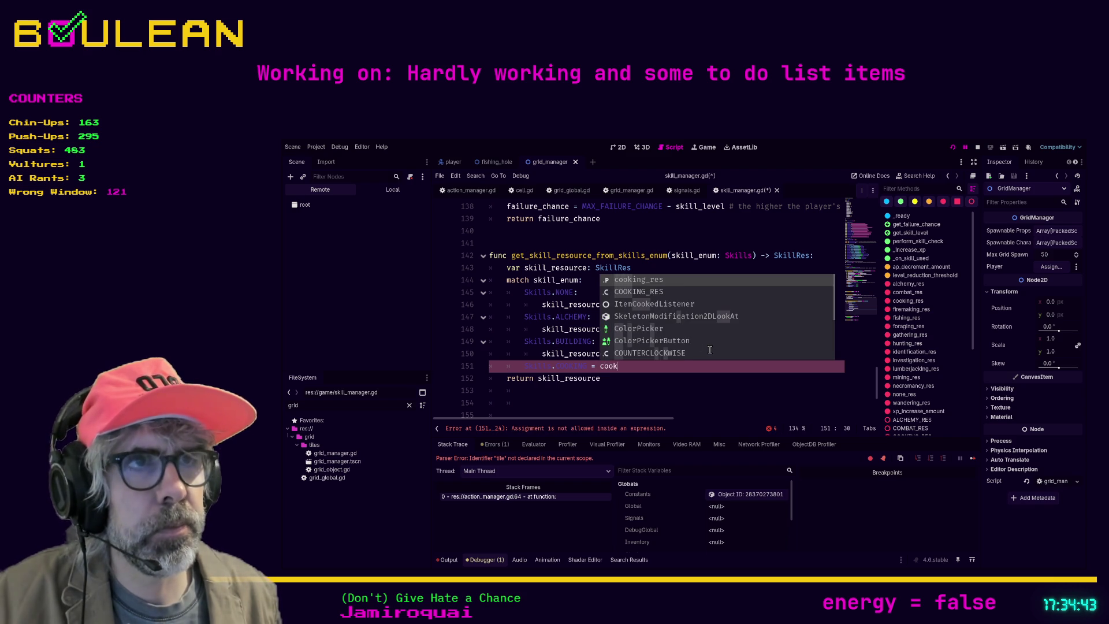
pyautogui.press('Return')
pyautogui.press('BackSpace')
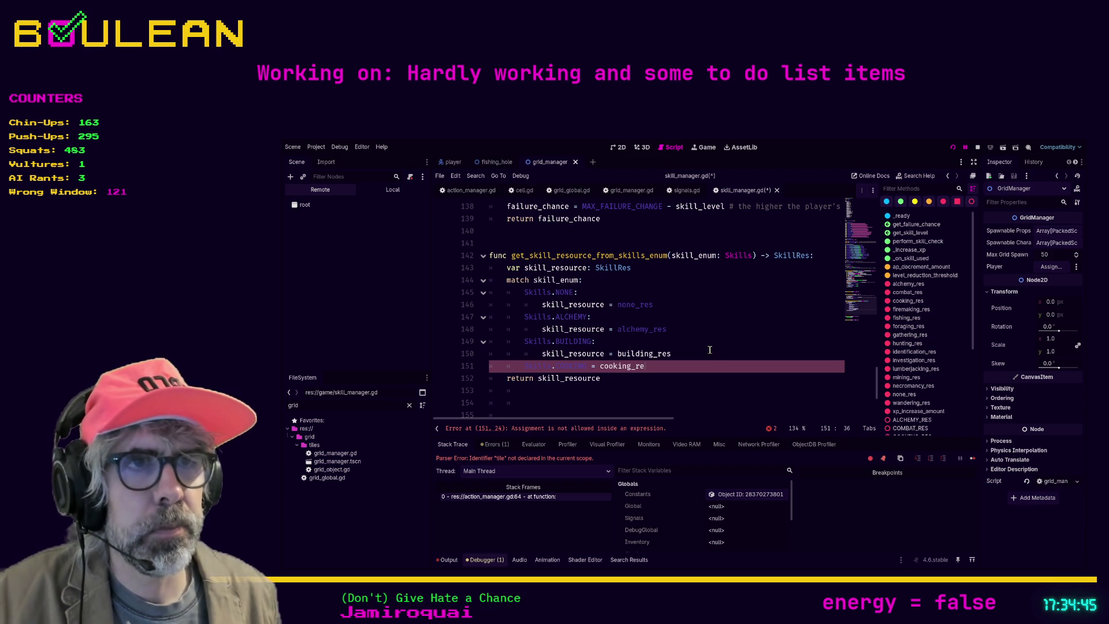
pyautogui.hotkey('ctrl', 'BackSpace')
pyautogui.hotkey('ctrl', 'BackSpace')
pyautogui.press('BackSpace')
pyautogui.write(':')
pyautogui.press('Return')
pyautogui.write('skill_resource = c')
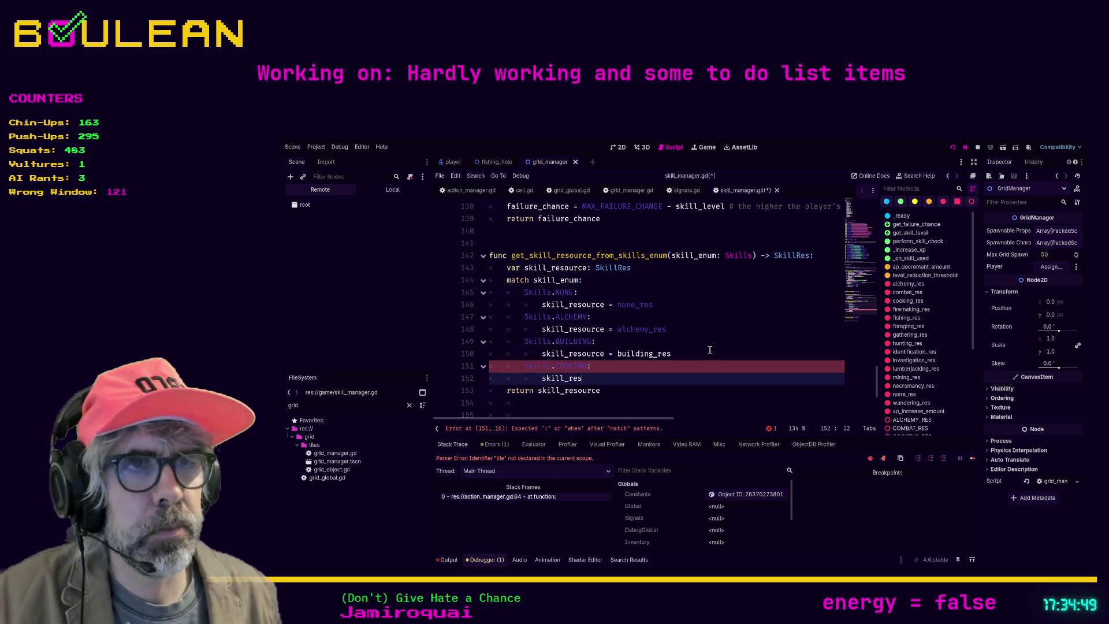
pyautogui.write('ook')
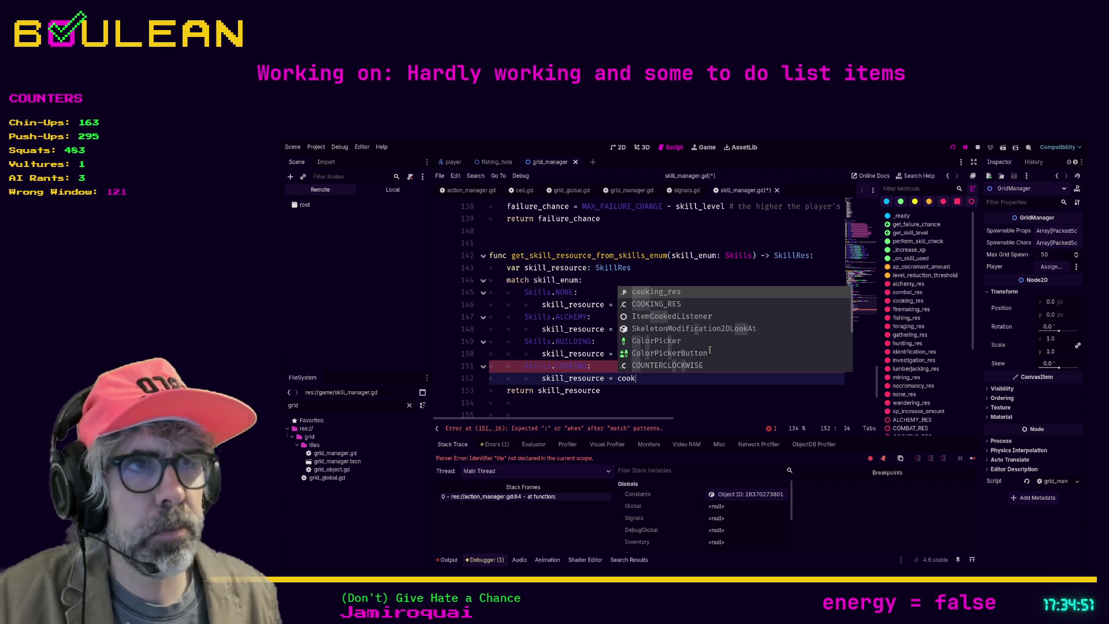
pyautogui.press('Return')
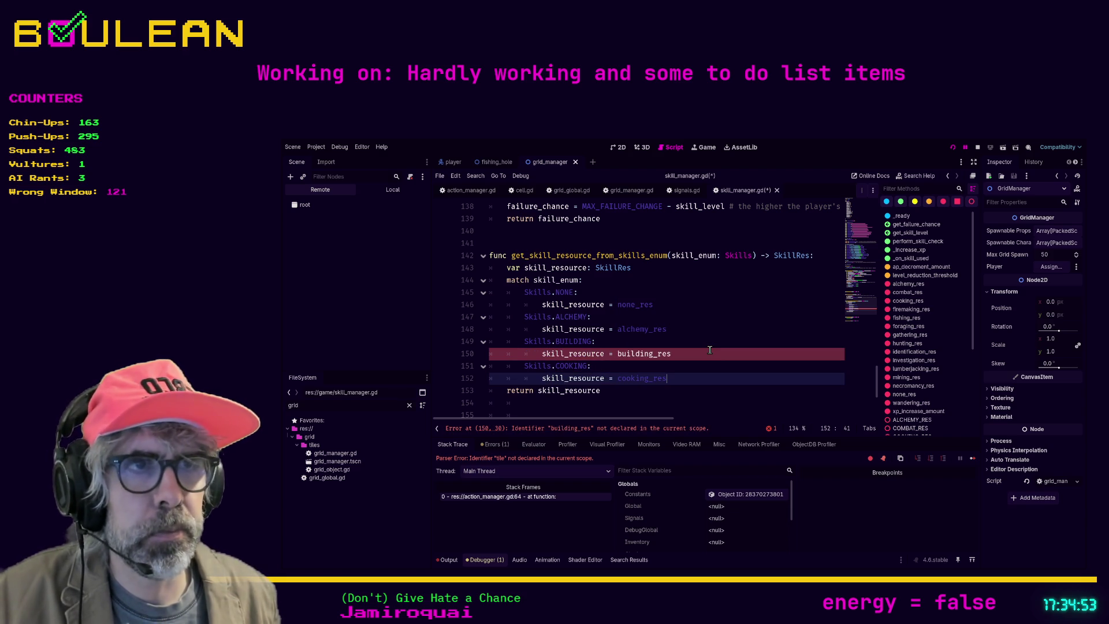
# Add a 'Skills.COMBAT' case assigning 'skill_resource = combat_res'
pyautogui.press('BackSpace')
pyautogui.write('Skills.')
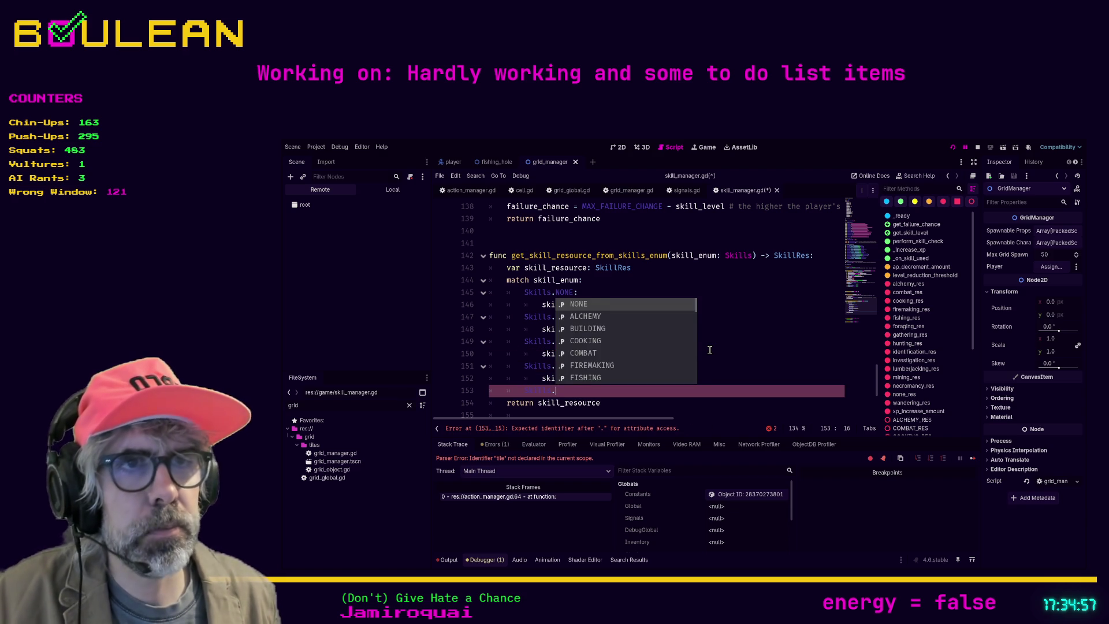
pyautogui.write('COMBAT:')
pyautogui.press('Return')
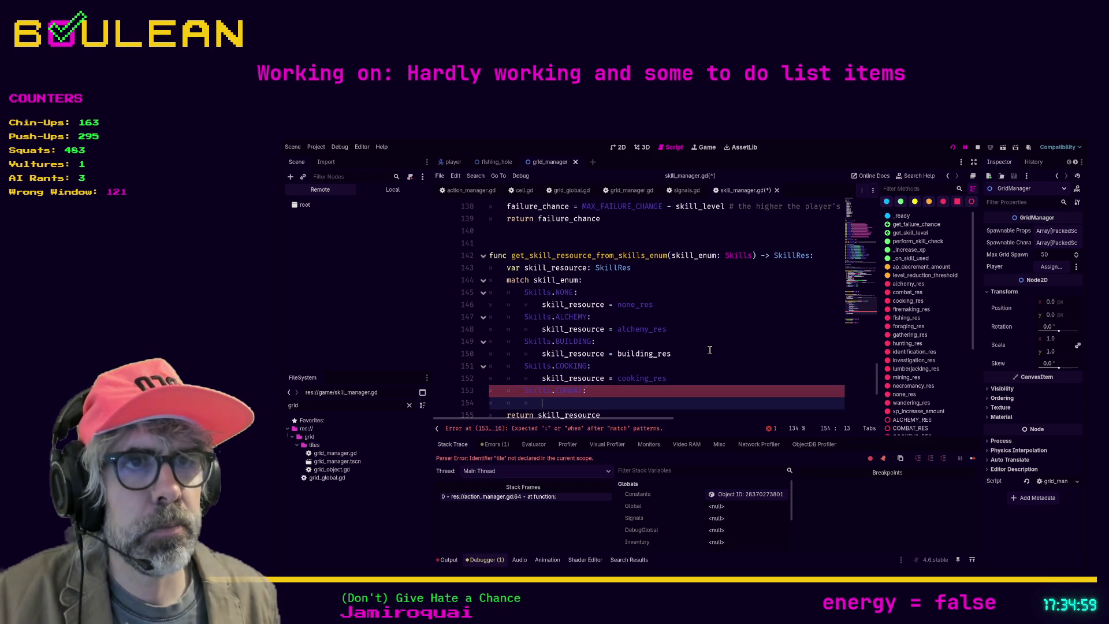
pyautogui.write('skill_resource ')
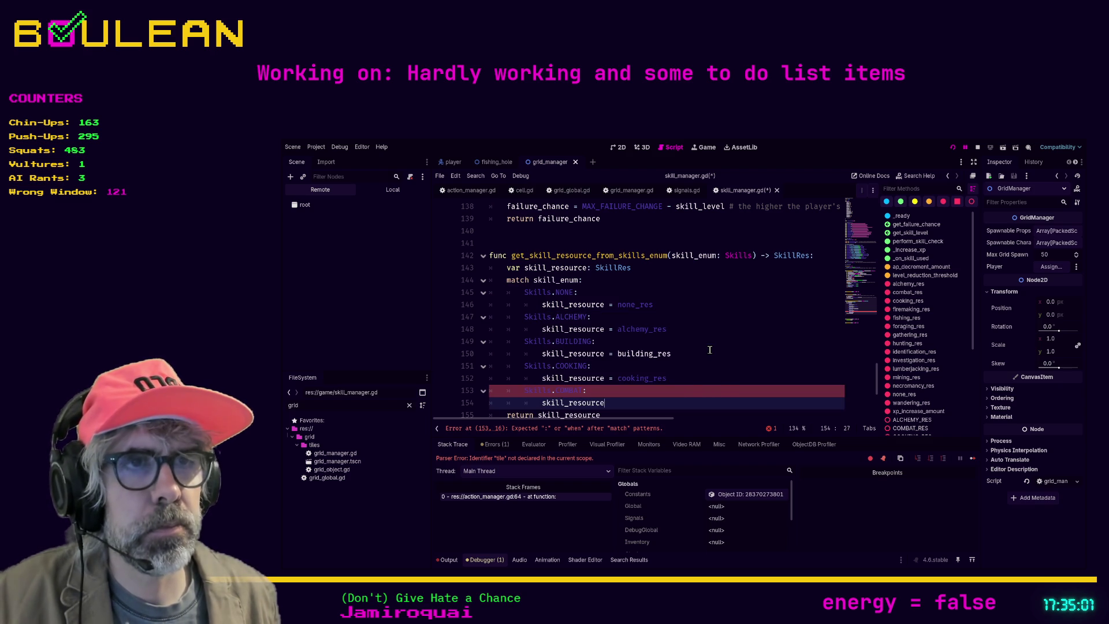
pyautogui.write('= combat_res')
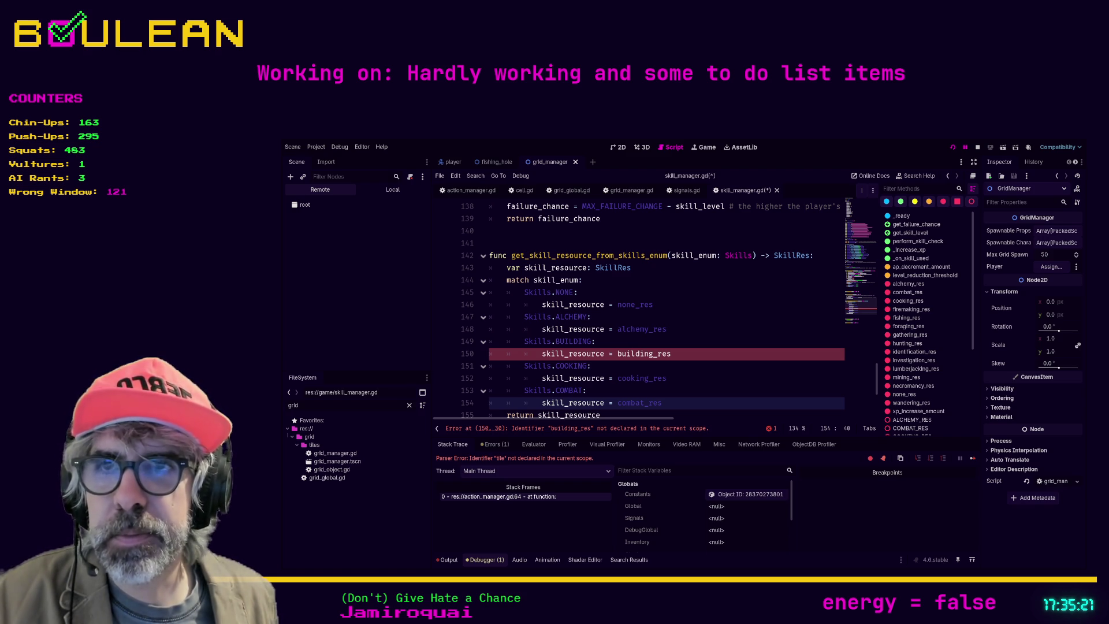
pyautogui.scroll(-2, 636, 312)
# Add a 'Skills.FIREMAKING:' case assigning 'skill_resource = firemaking_res' after COMBAT
pyautogui.click(680, 341)
pyautogui.click(681, 328)
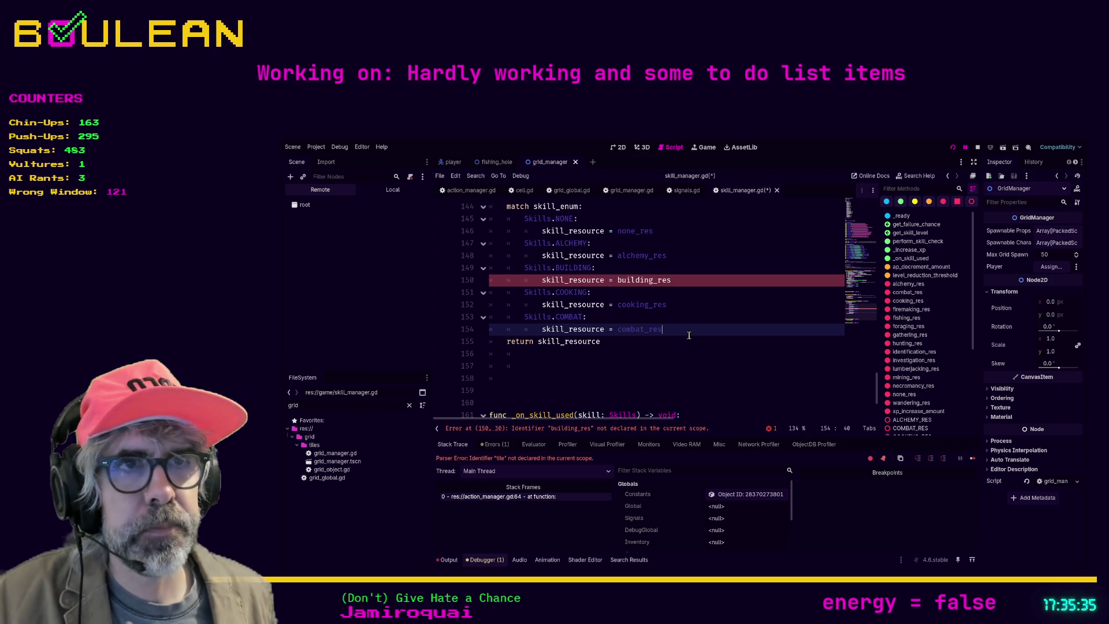
pyautogui.press('Return')
pyautogui.write('Skills.')
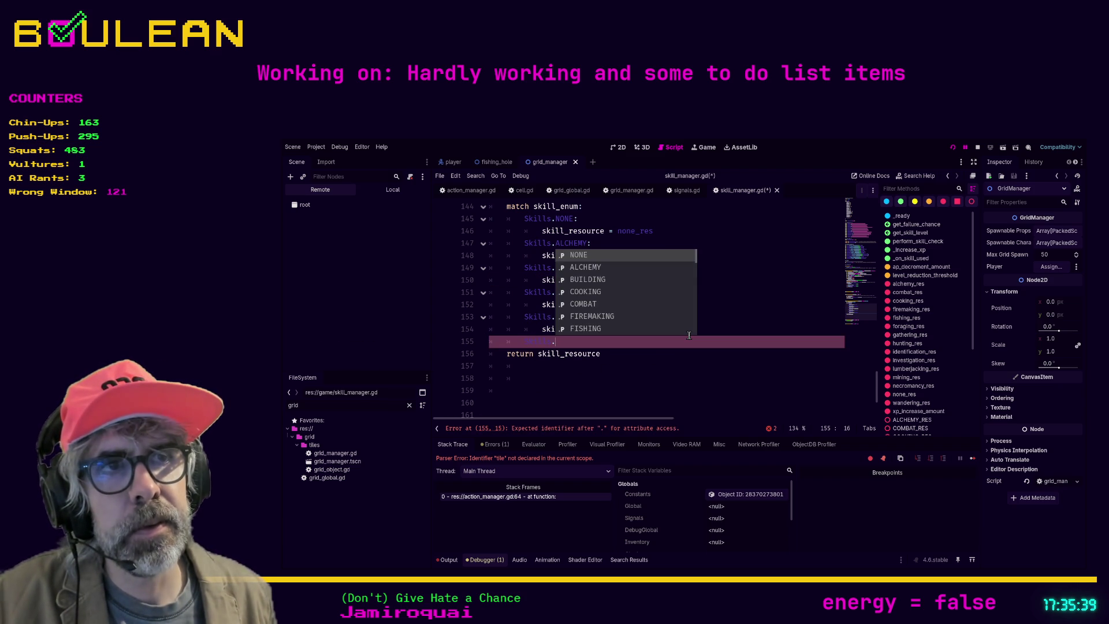
pyautogui.write('fire')
pyautogui.press('Return')
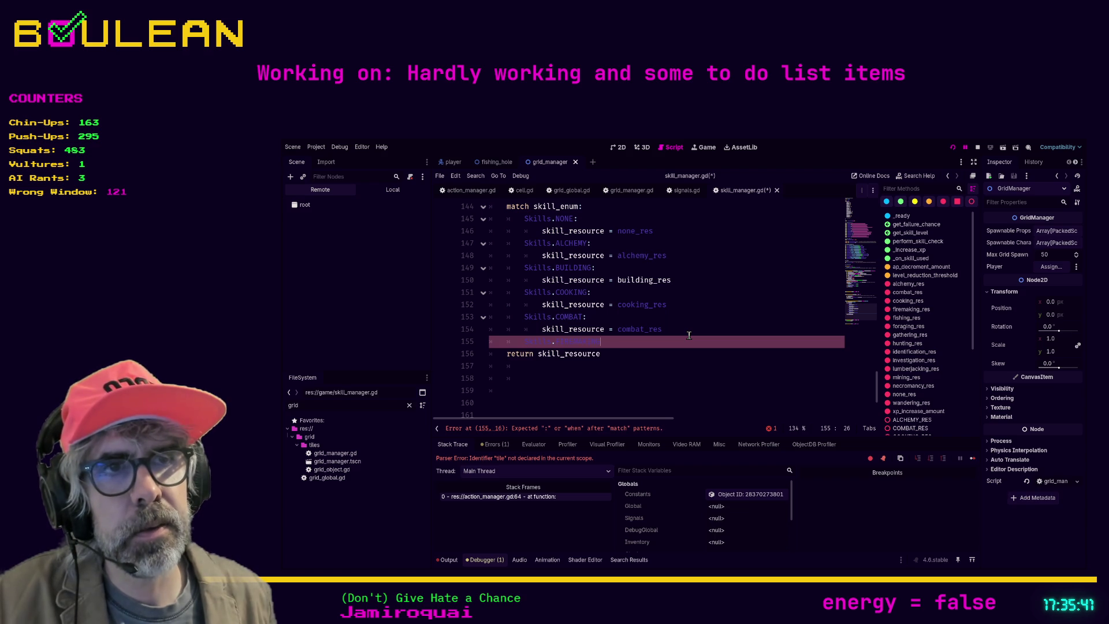
pyautogui.write(':')
pyautogui.press('Return')
pyautogui.write('skill_')
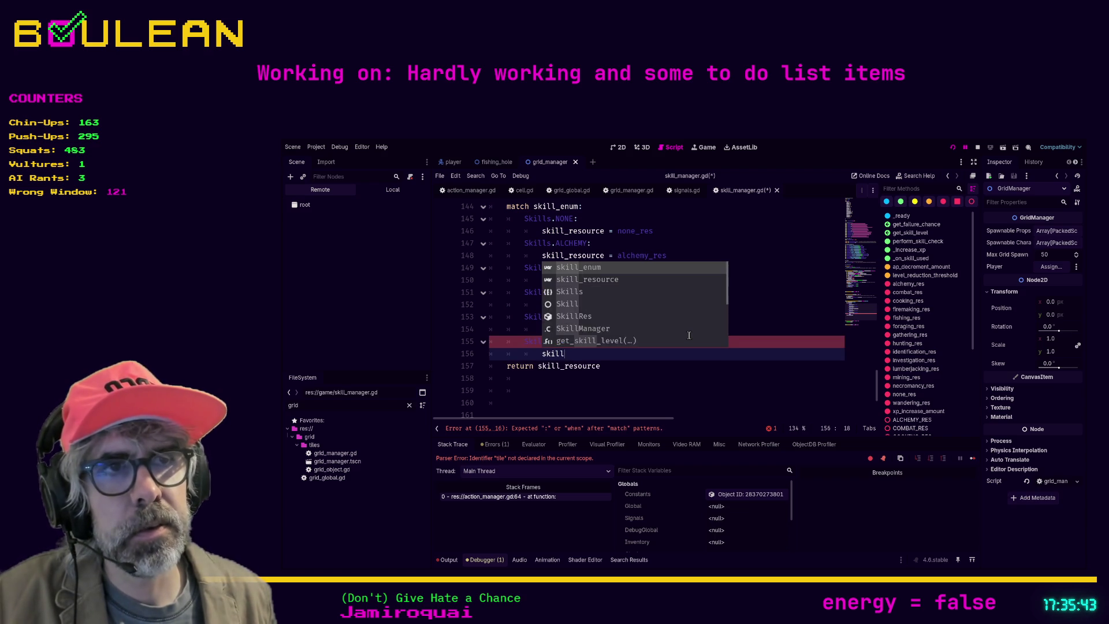
pyautogui.press('Down')
pyautogui.press('Return')
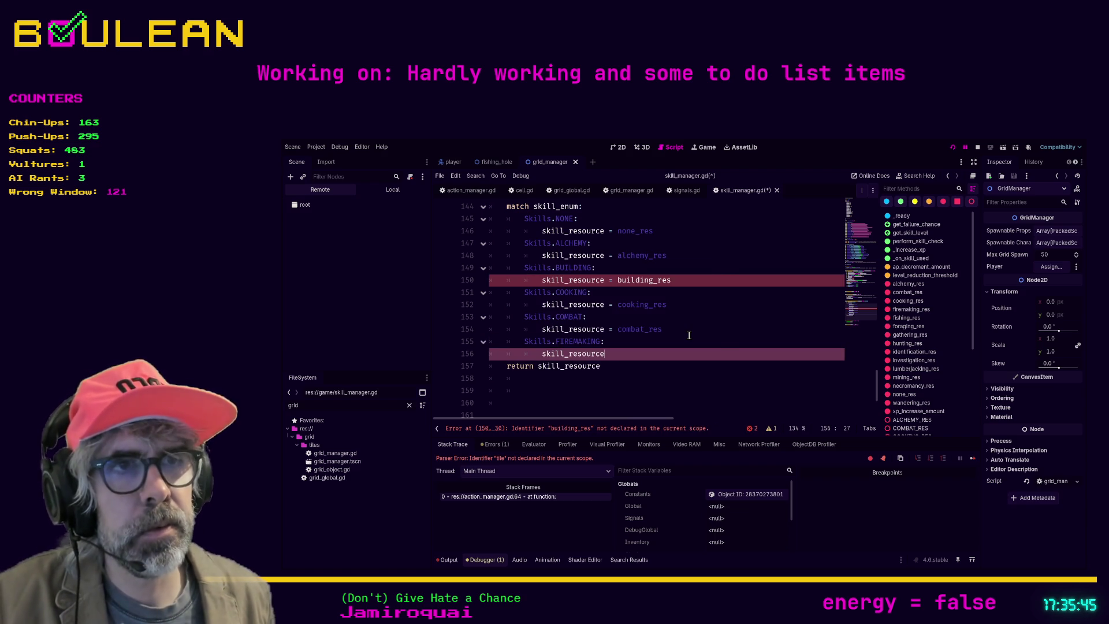
pyautogui.write(' = firem')
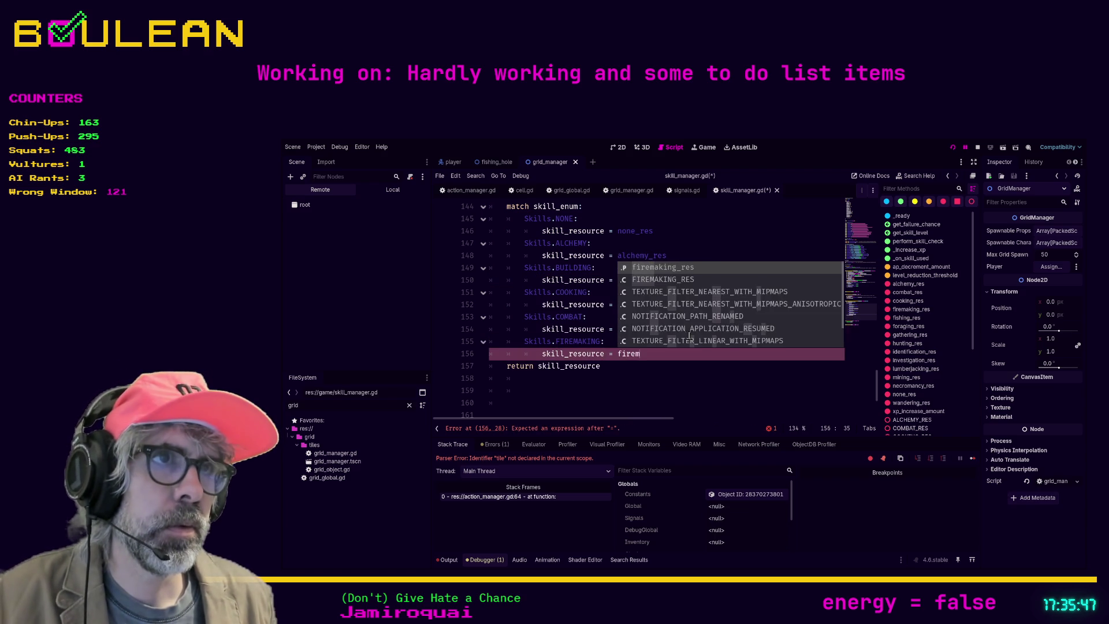
pyautogui.press('Return')
pyautogui.press('Return')
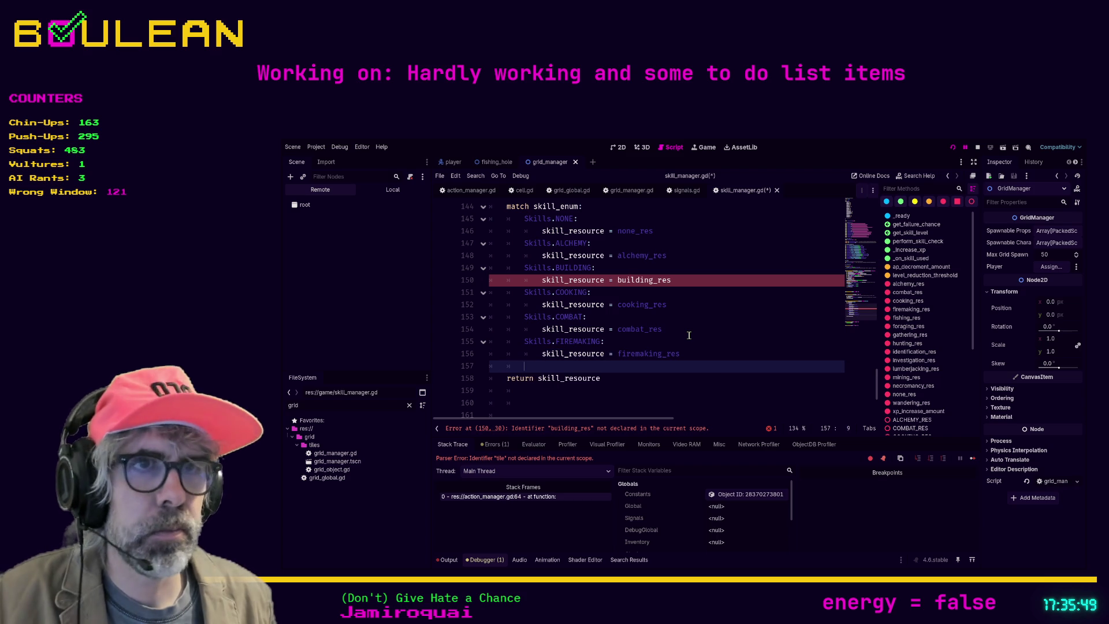
# Add a 'Skills.FISHING:' case assigning 'skill_resource = fishing_res'
pyautogui.write('Skills.')
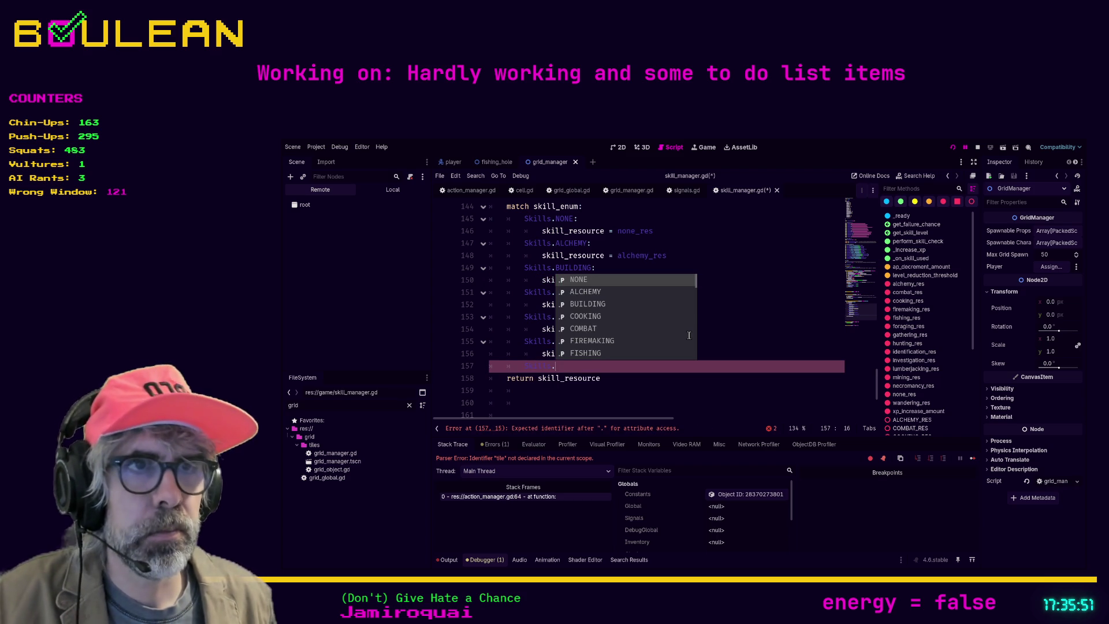
pyautogui.write('fis')
pyautogui.press('Return')
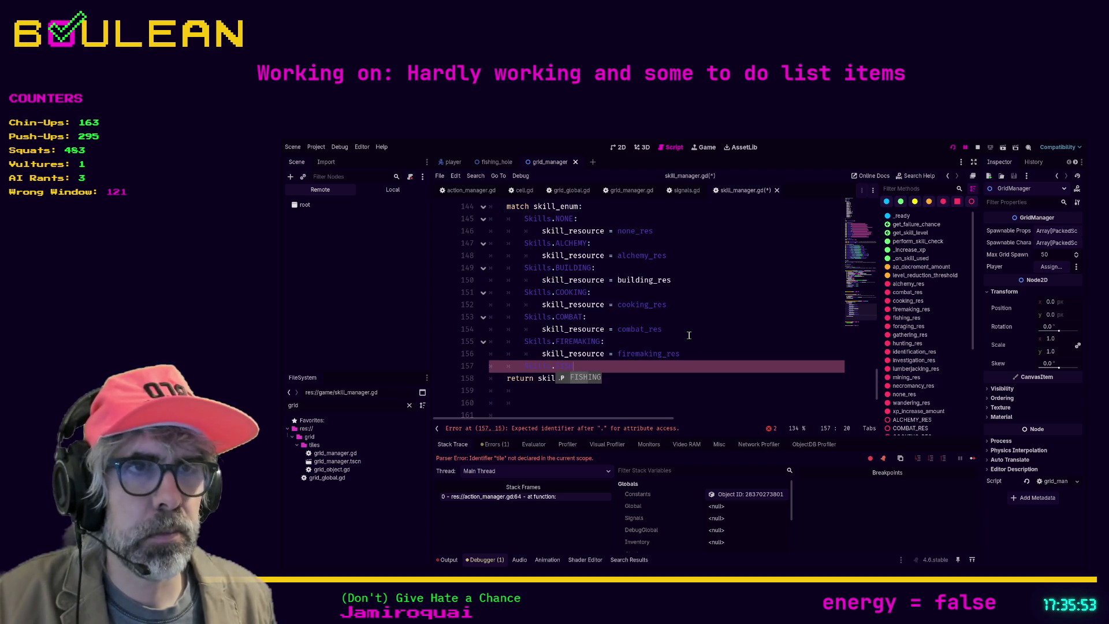
pyautogui.write(':')
pyautogui.press('Return')
pyautogui.write('skil')
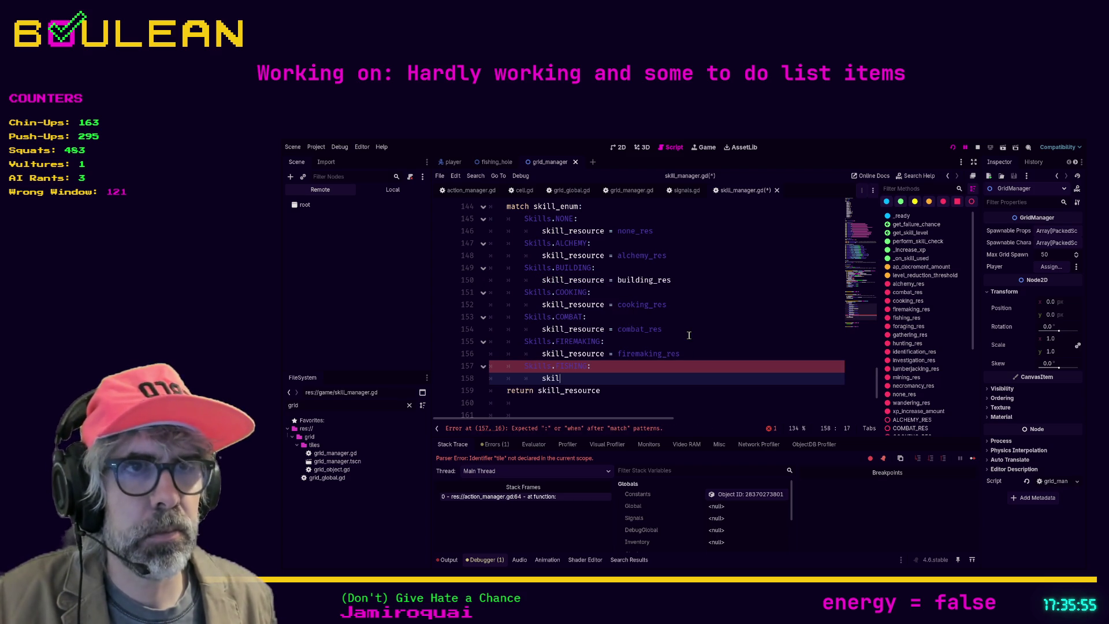
pyautogui.write('l_resource = ')
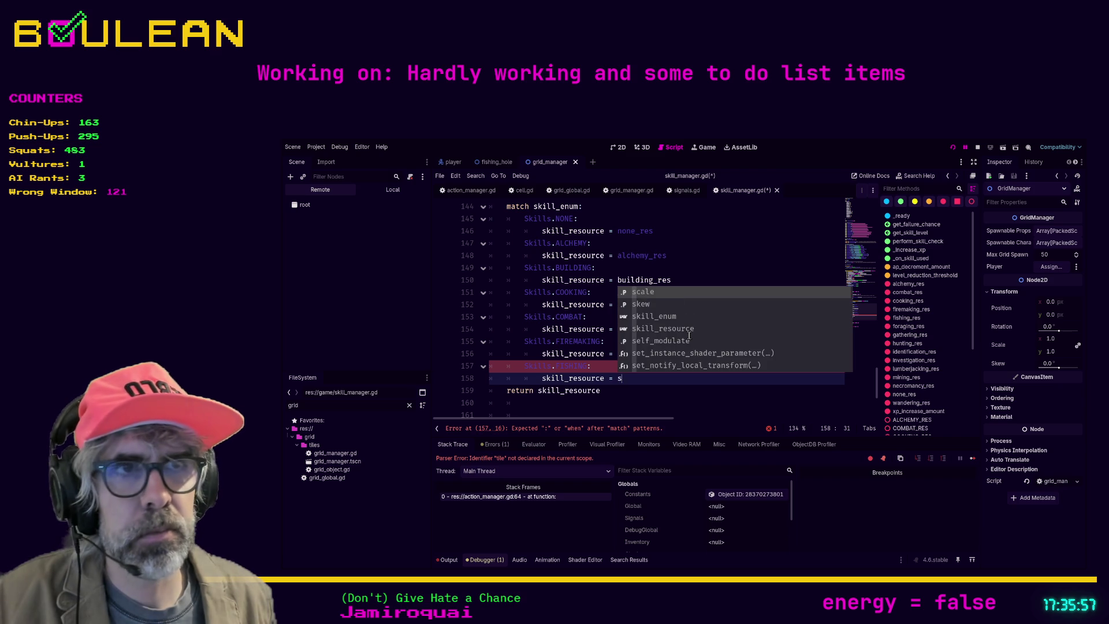
pyautogui.write('fish')
pyautogui.press('Return')
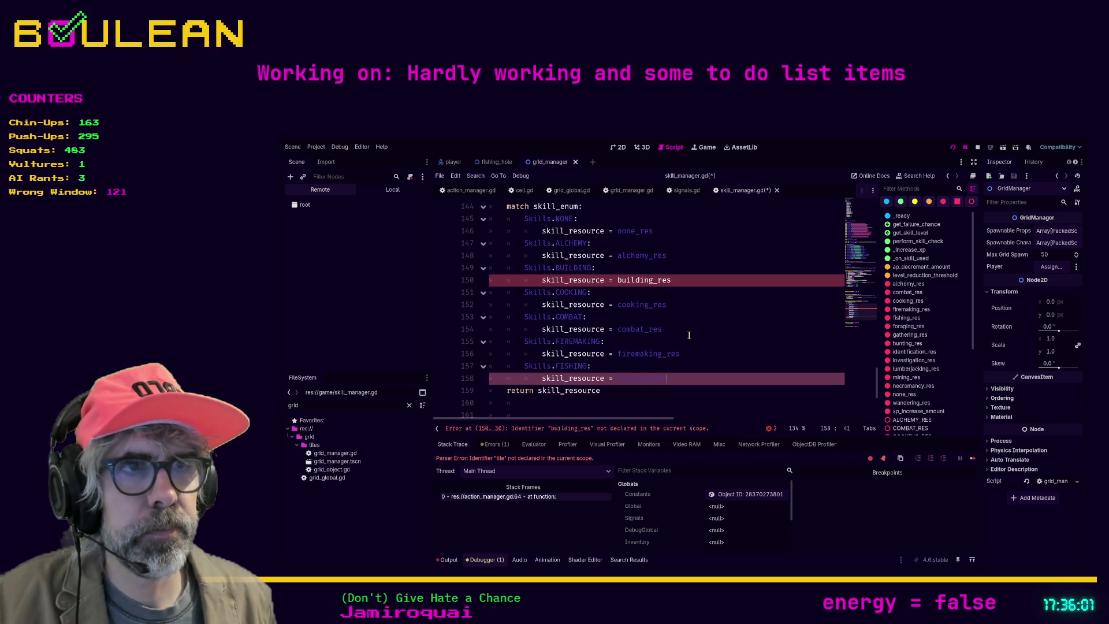
pyautogui.press('Return')
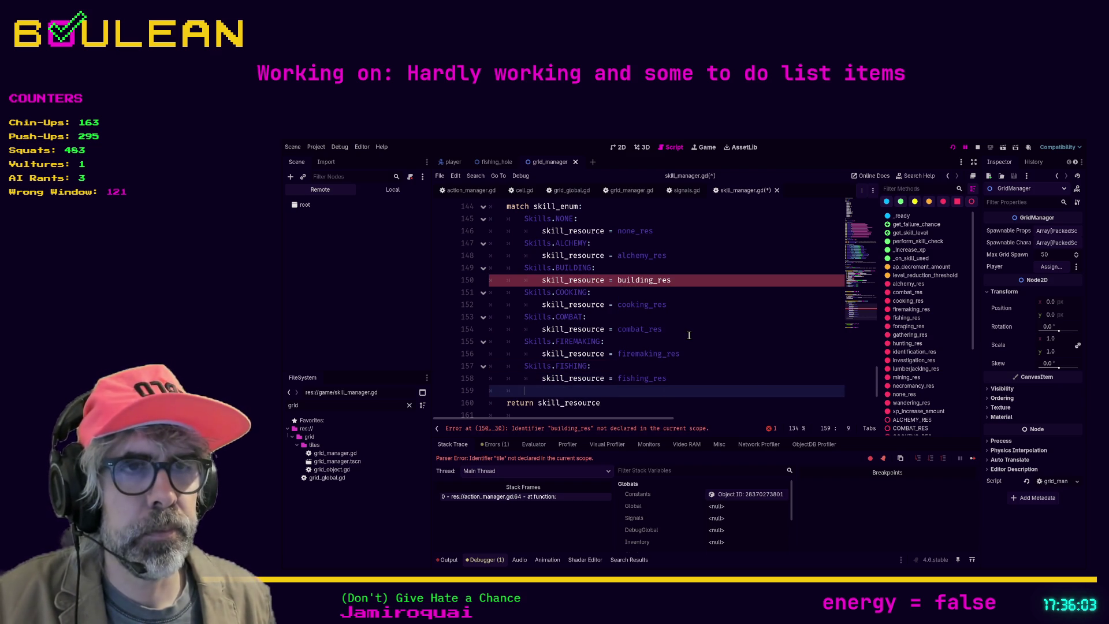
# Add a 'Skills.FORAGING' case assigning foraging_res
pyautogui.write('Skills.')
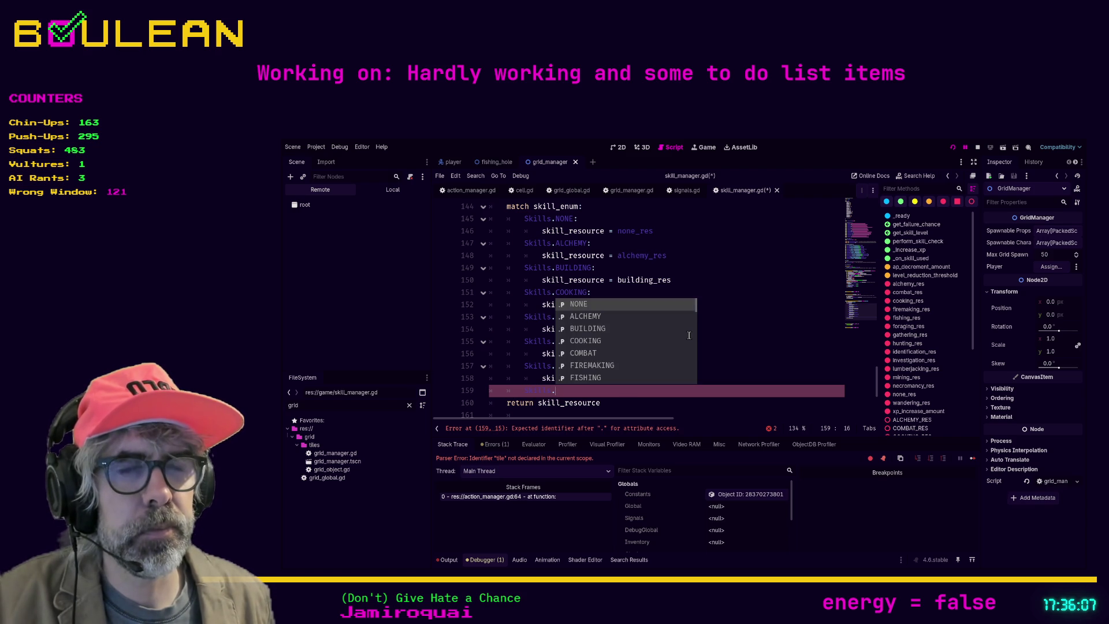
pyautogui.scroll(-4, 690, 335)
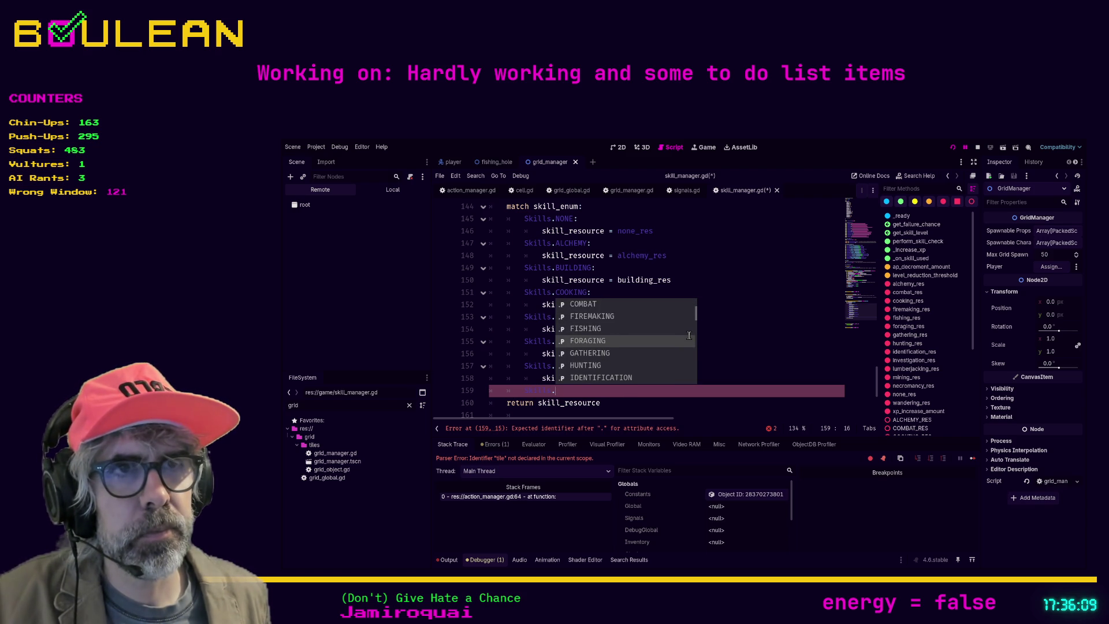
pyautogui.click(690, 335)
pyautogui.press('Return')
pyautogui.write('ski')
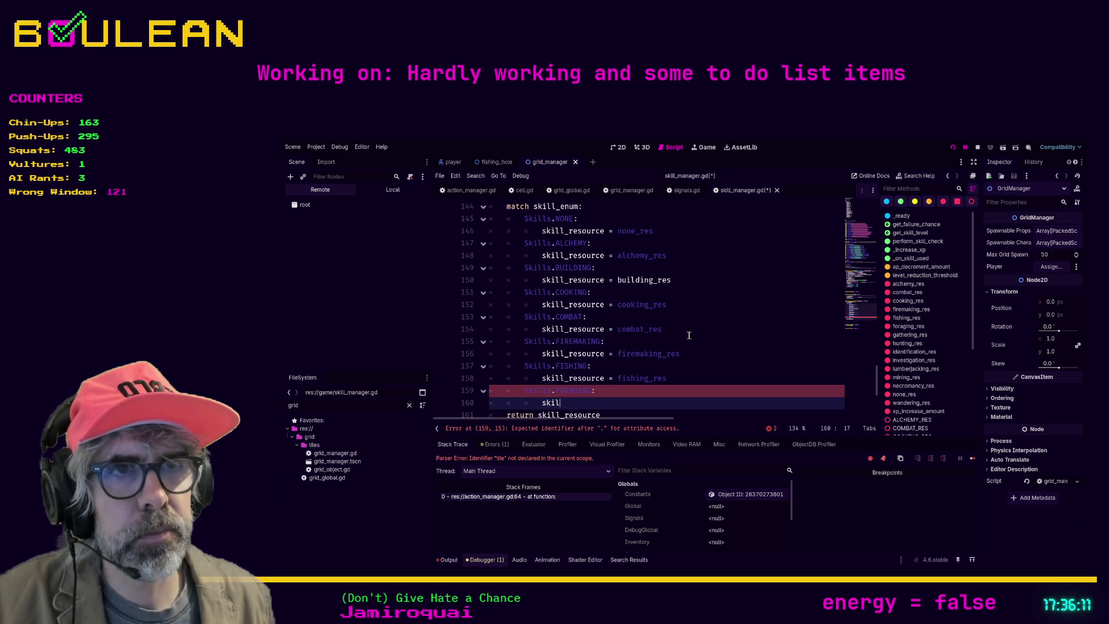
pyautogui.write('l_resource')
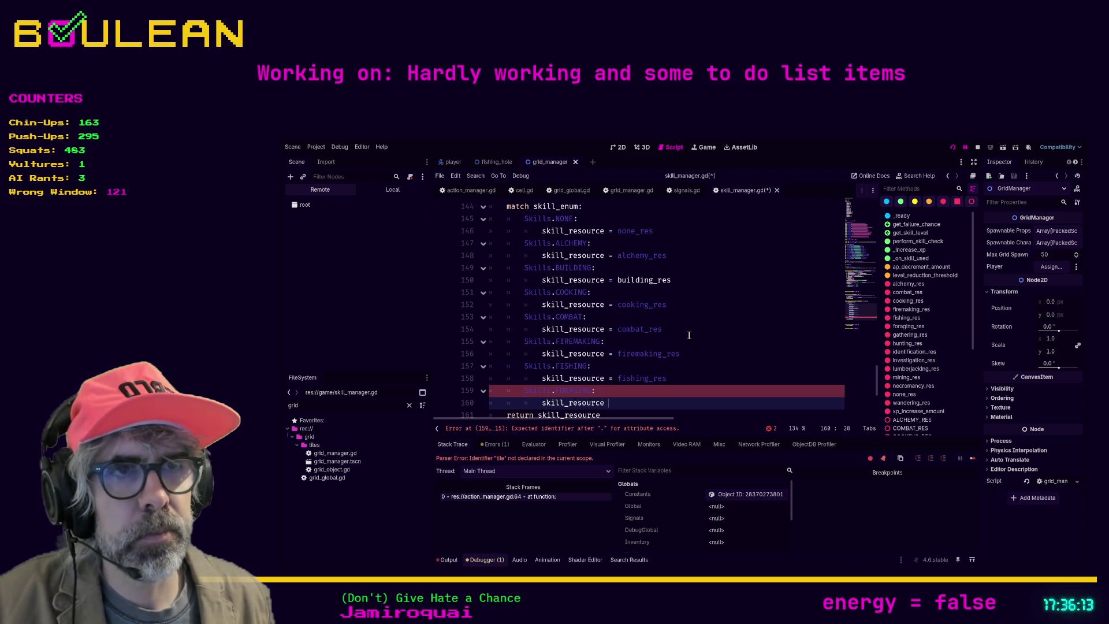
pyautogui.write('fora')
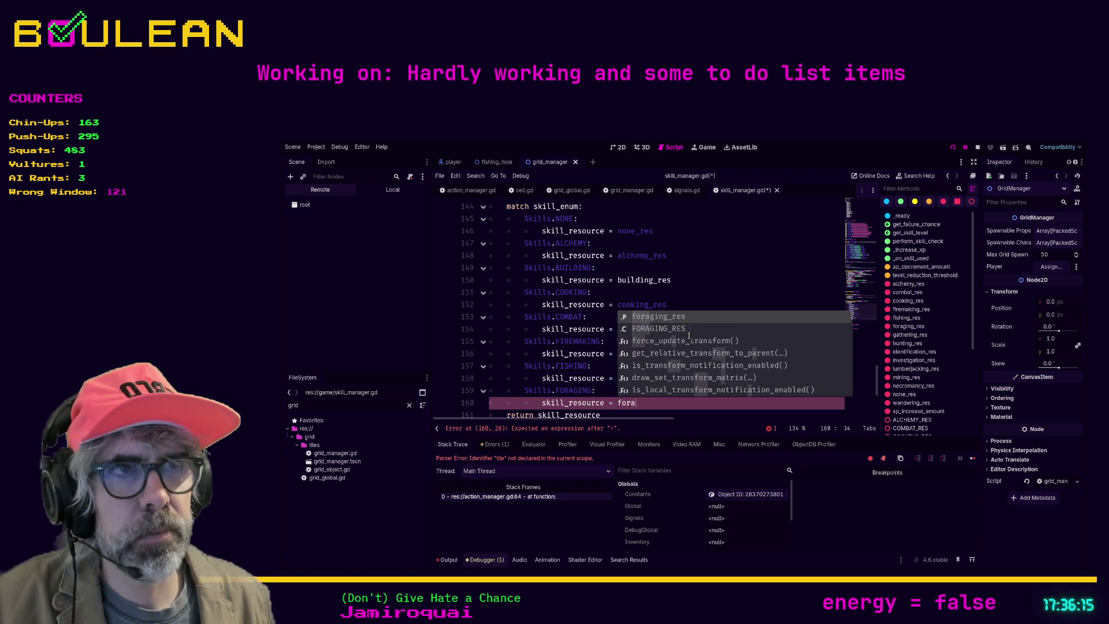
pyautogui.press('Return')
pyautogui.press('Return')
# Add a 'Skills.GATHERING:' case assigning 'skill_resource = gathering_res'
pyautogui.press('BackSpace')
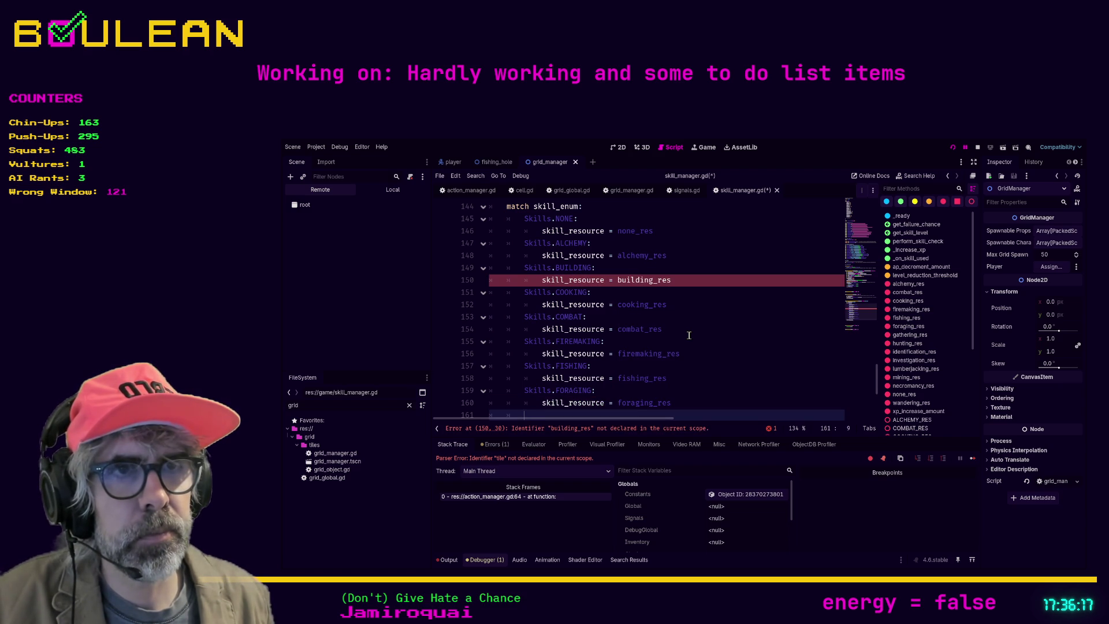
pyautogui.write('Skills.')
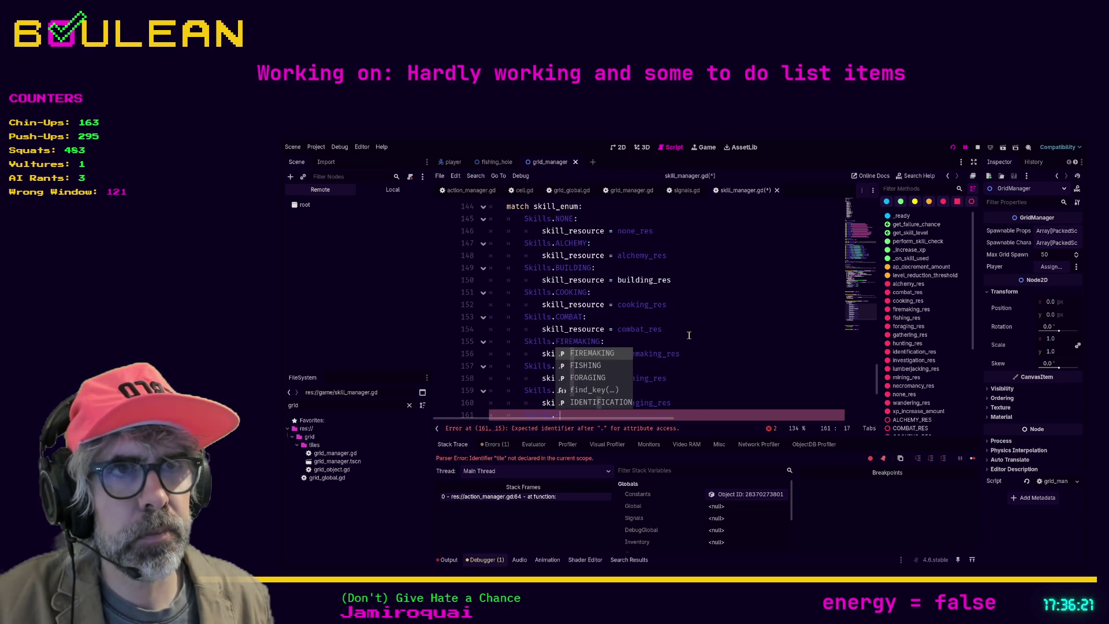
pyautogui.press('Down')
pyautogui.press('Down')
pyautogui.press('Down')
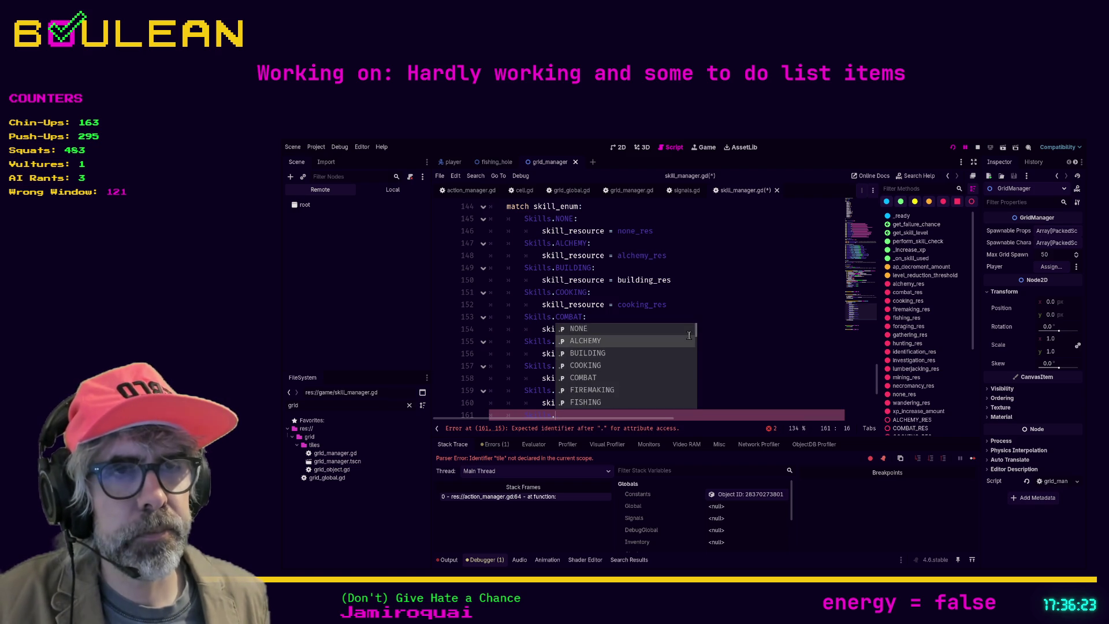
pyautogui.press('Down')
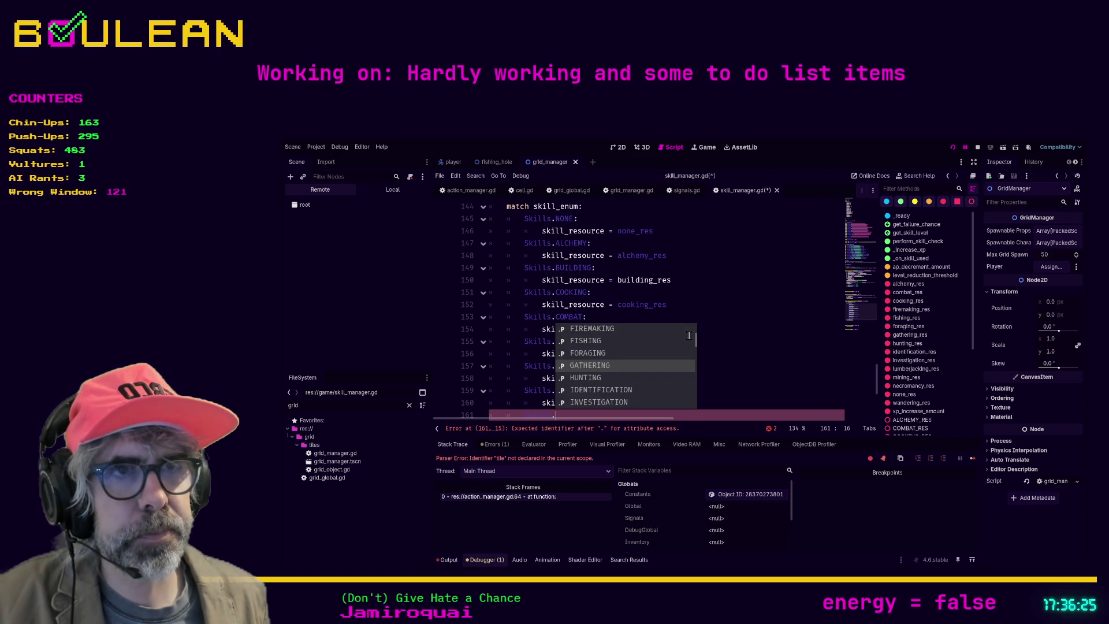
pyautogui.press('Return')
pyautogui.write(':')
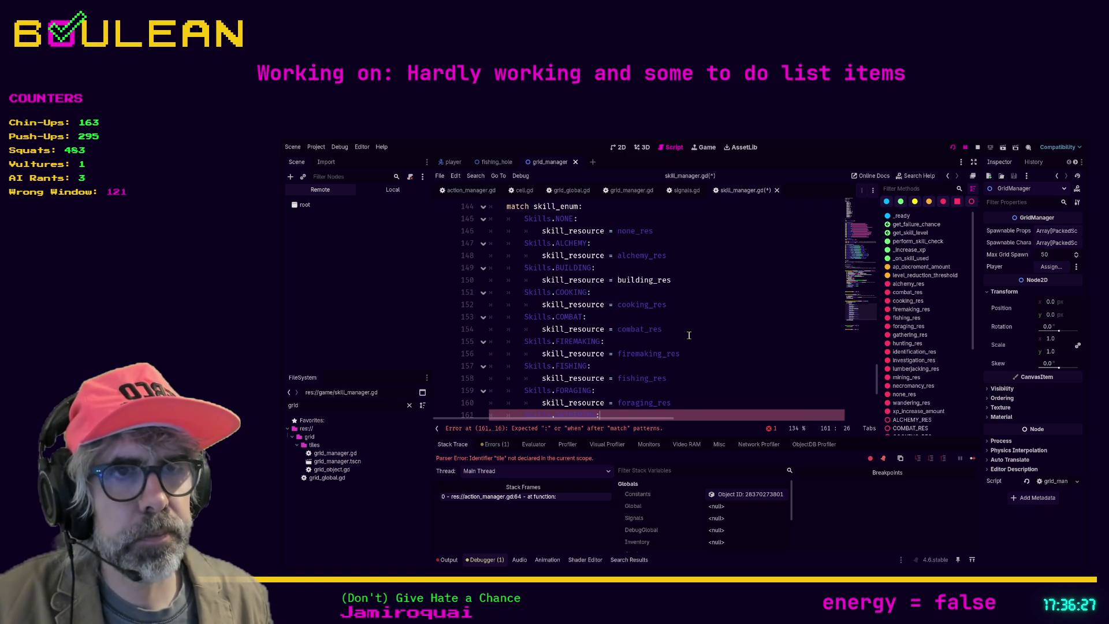
pyautogui.press('Return')
pyautogui.write('skill_resource')
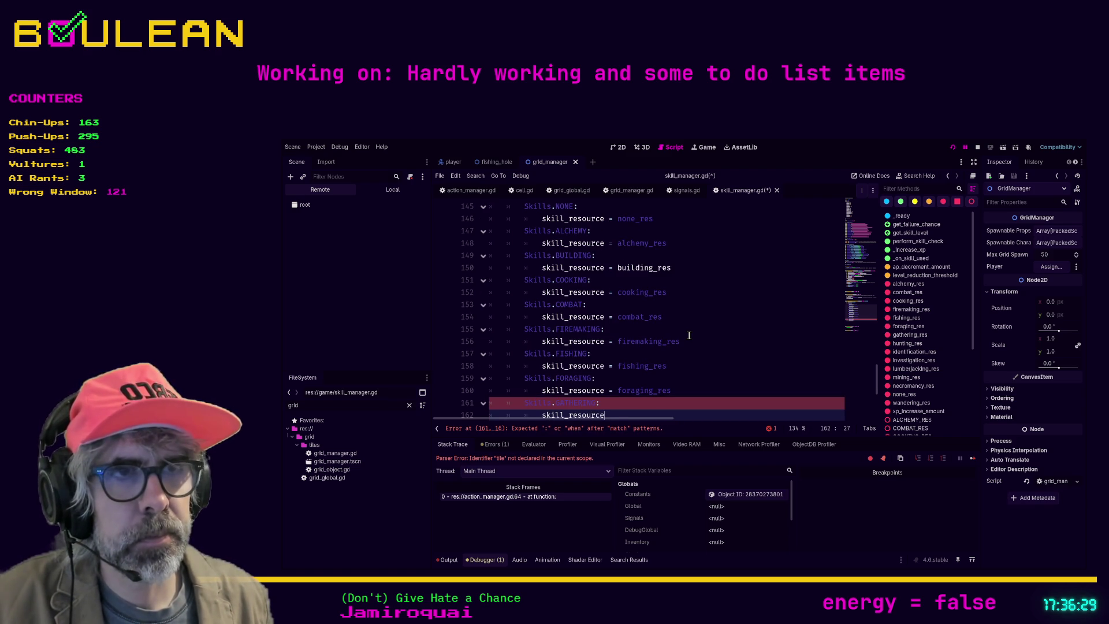
pyautogui.write(' = gathering_res')
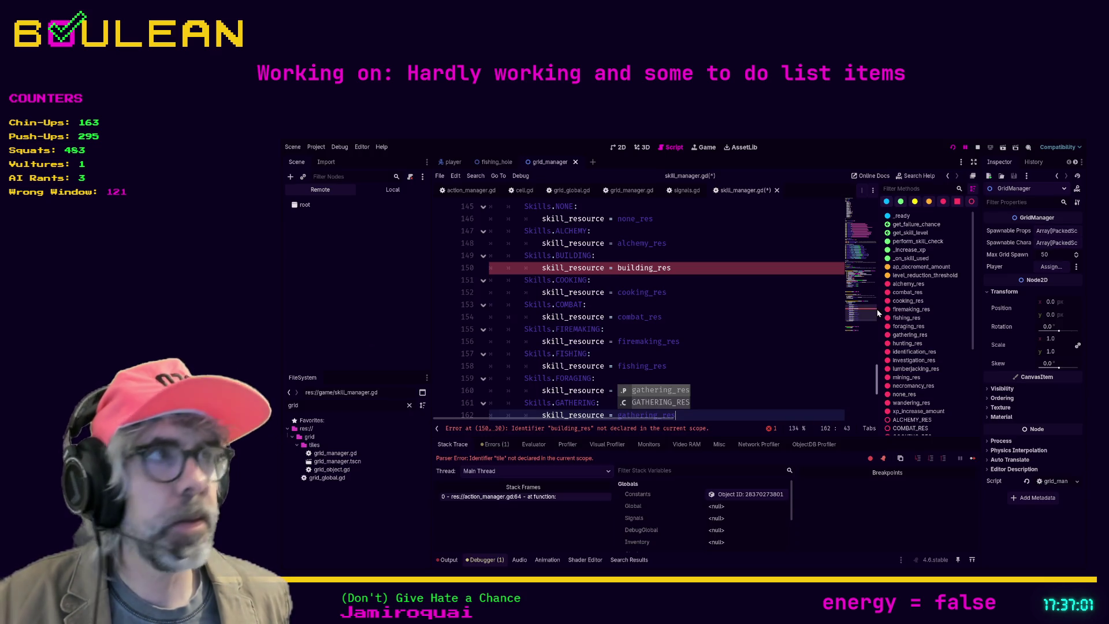
# Stop the running game and switch over to the web browser
pyautogui.click(981, 147)
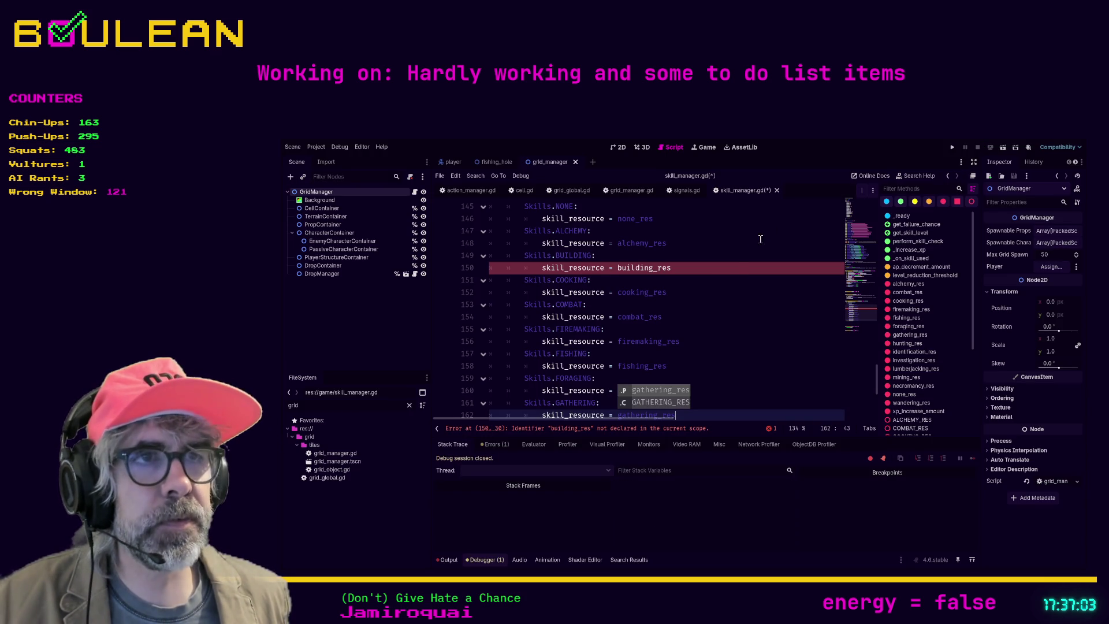
pyautogui.click(709, 294)
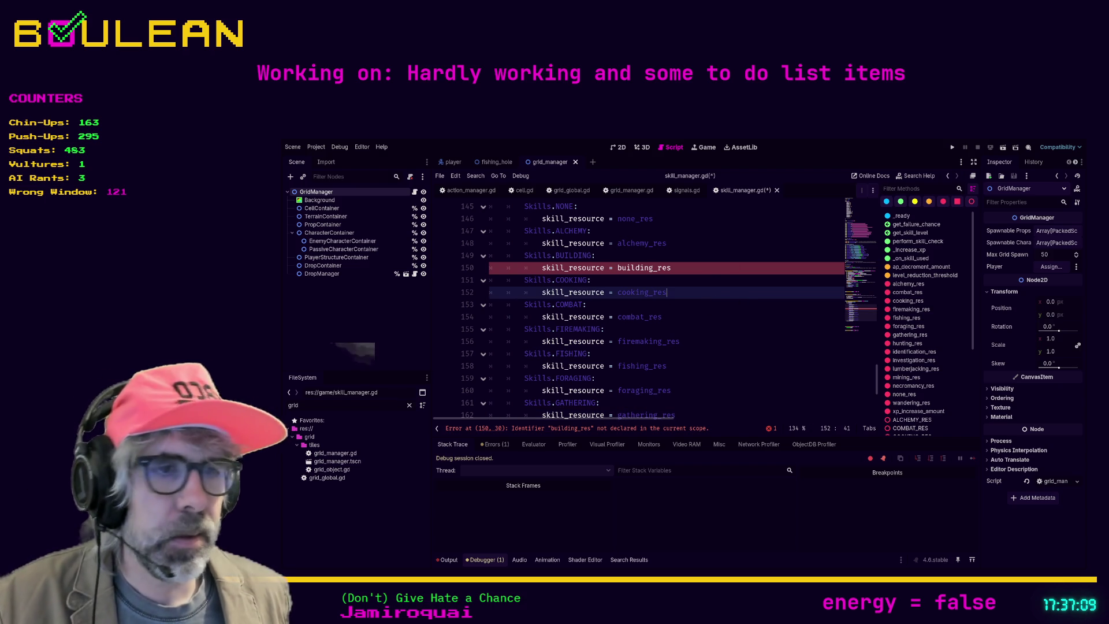
pyautogui.hotkey('alt', 'Tab')
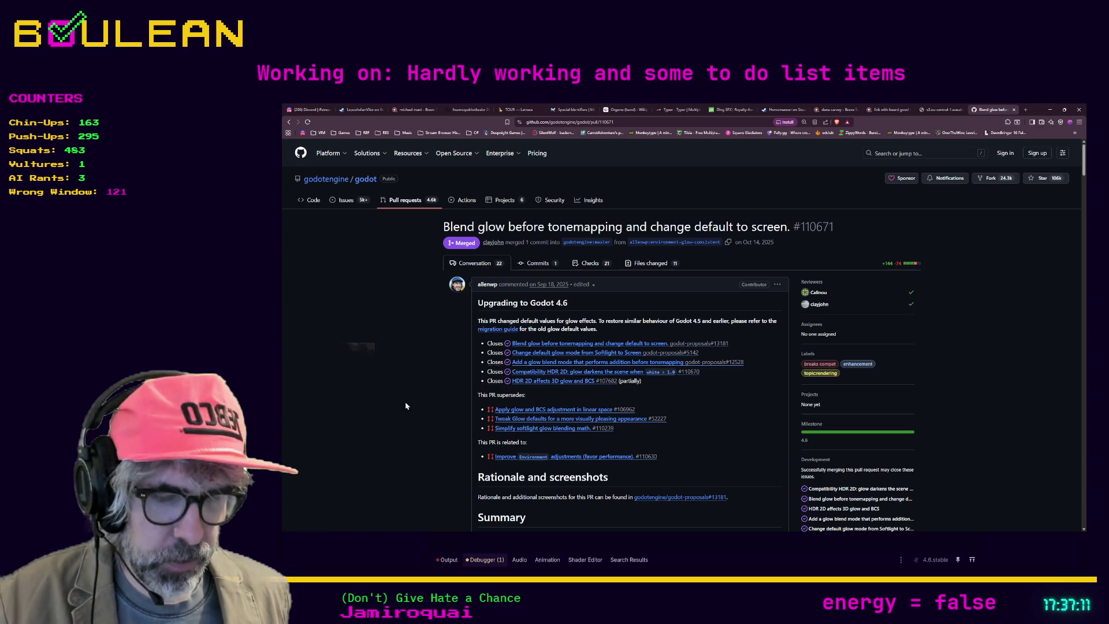
# Load the copied Krita window preview video link in a new tab and watch it, replaying it
pyautogui.hotkey('ctrl', 't')
pyautogui.hotkey('ctrl', 'v')
pyautogui.press('Return')
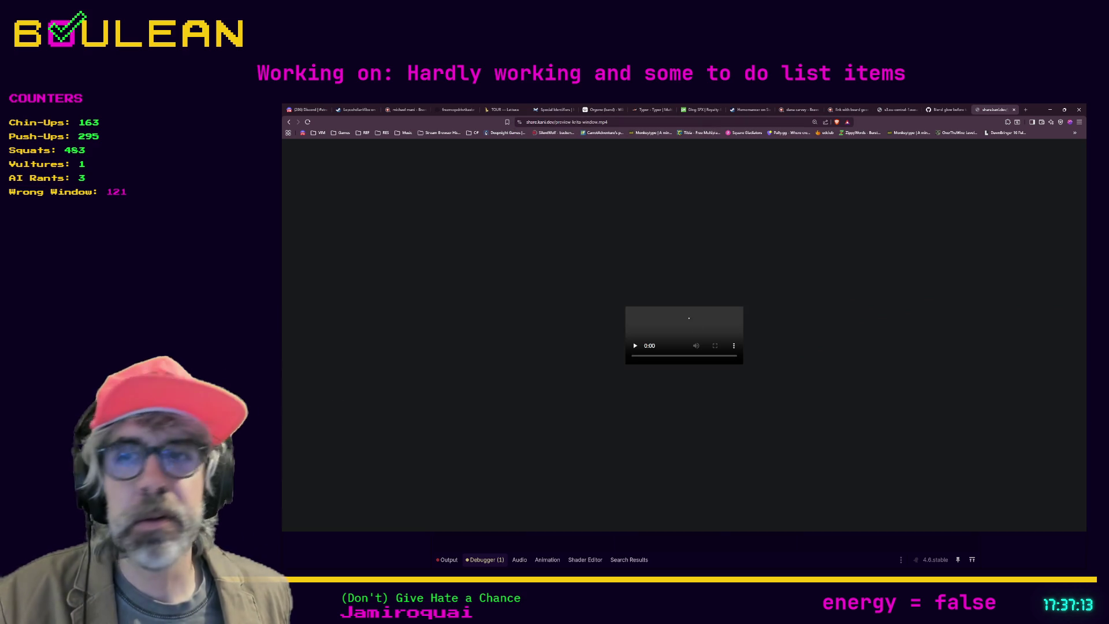
pyautogui.press('space')
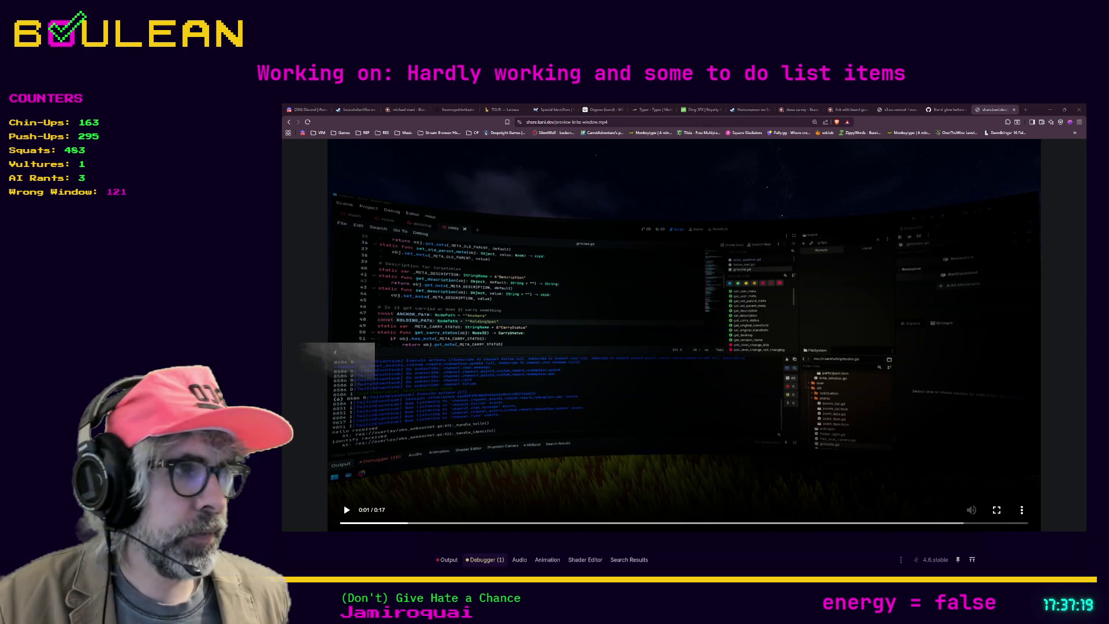
pyautogui.click(346, 509)
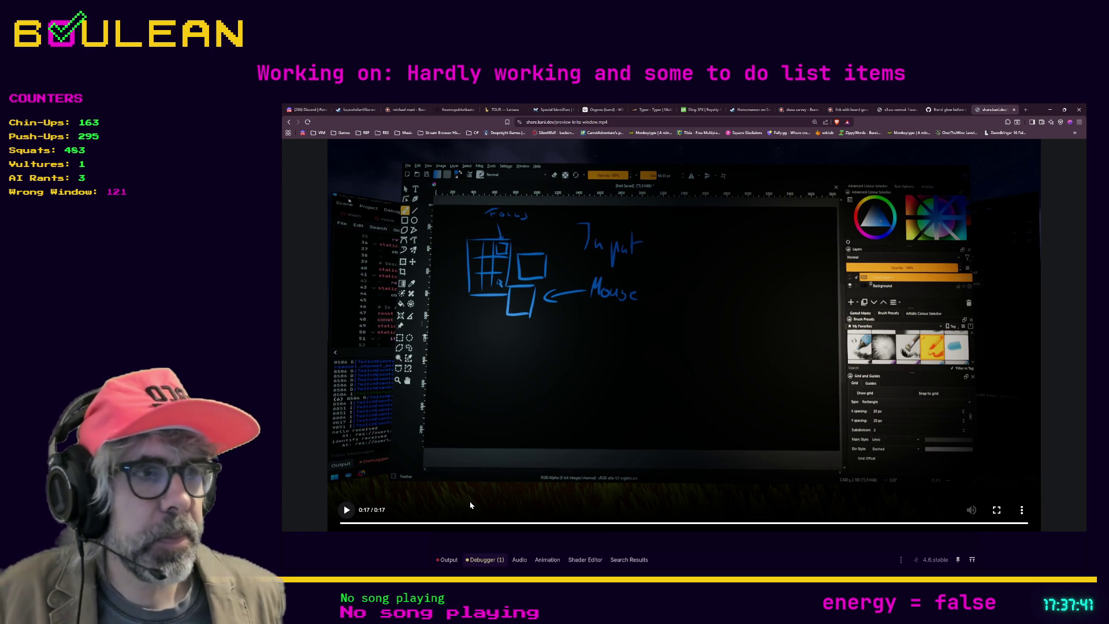
pyautogui.click(346, 511)
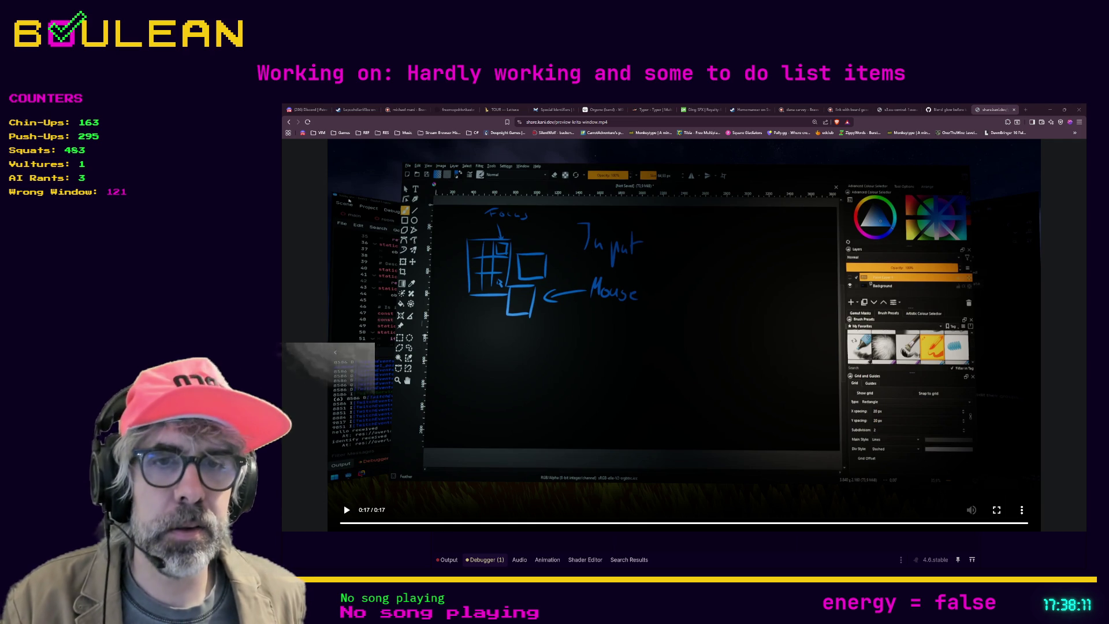
pyautogui.click(343, 523)
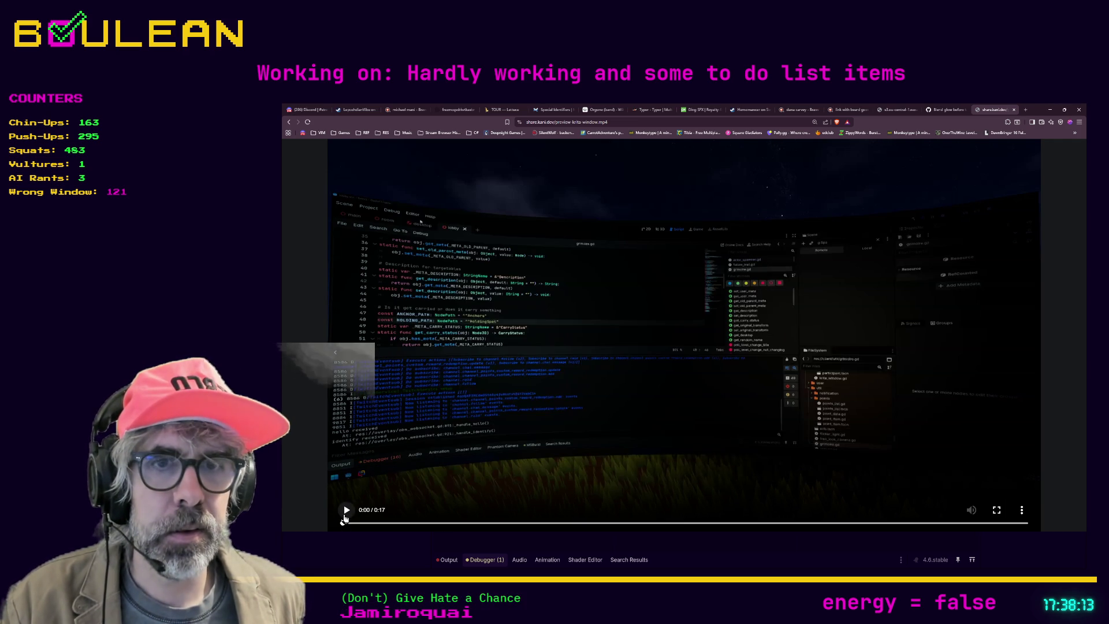
# Play the 17-second Krita preview clip again, then return to Godot
pyautogui.click(344, 518)
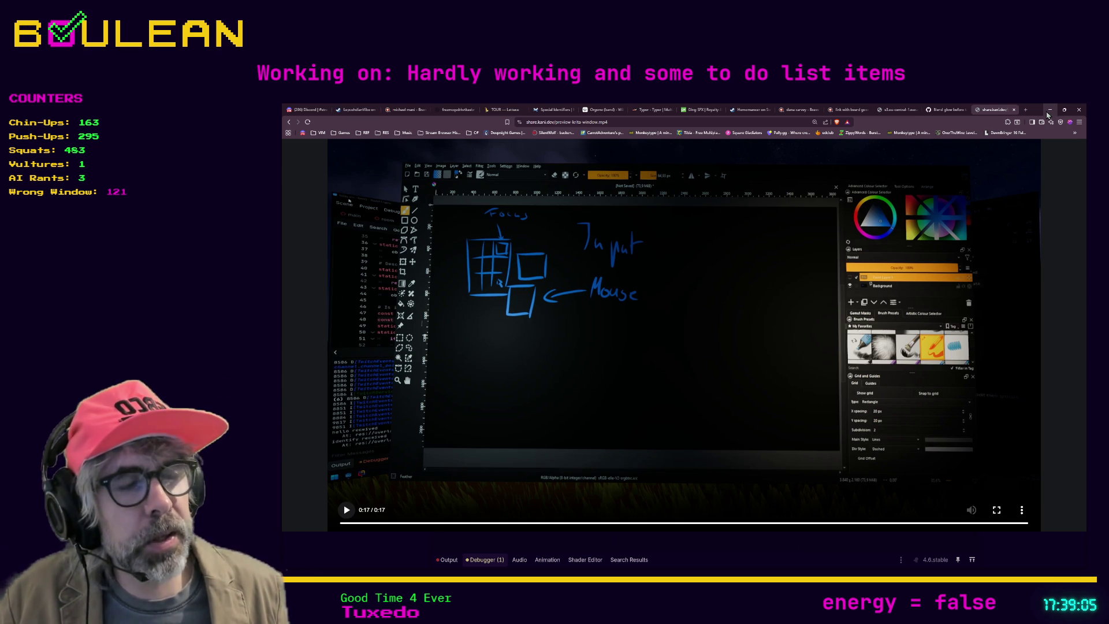
pyautogui.click(1049, 112)
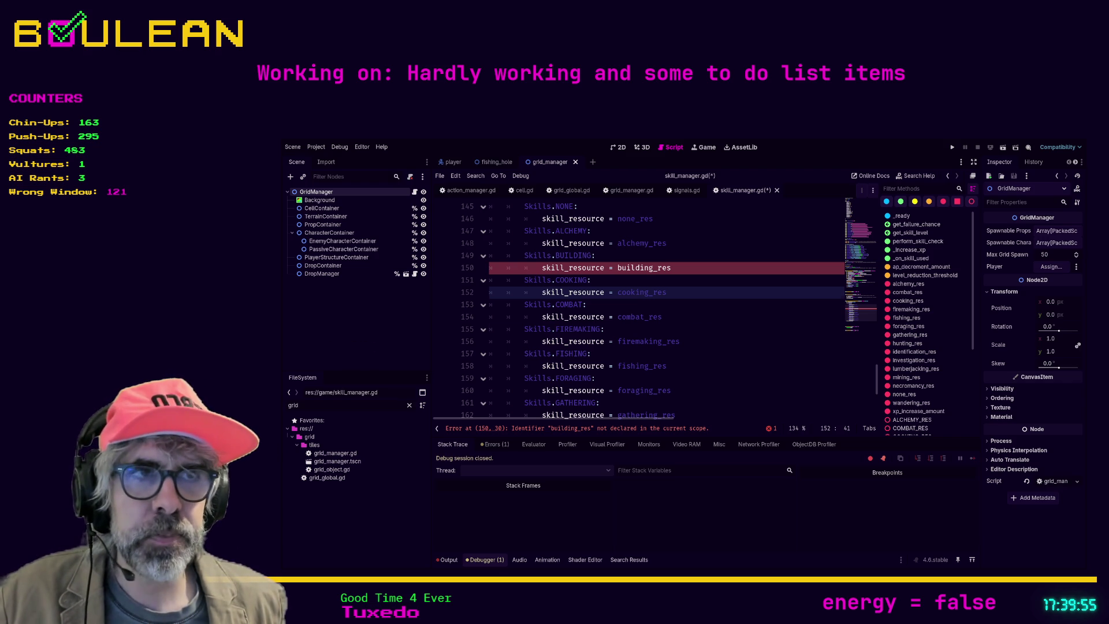
# Place the cursor at the end of the firemaking_res line in the skill match
pyautogui.click(700, 333)
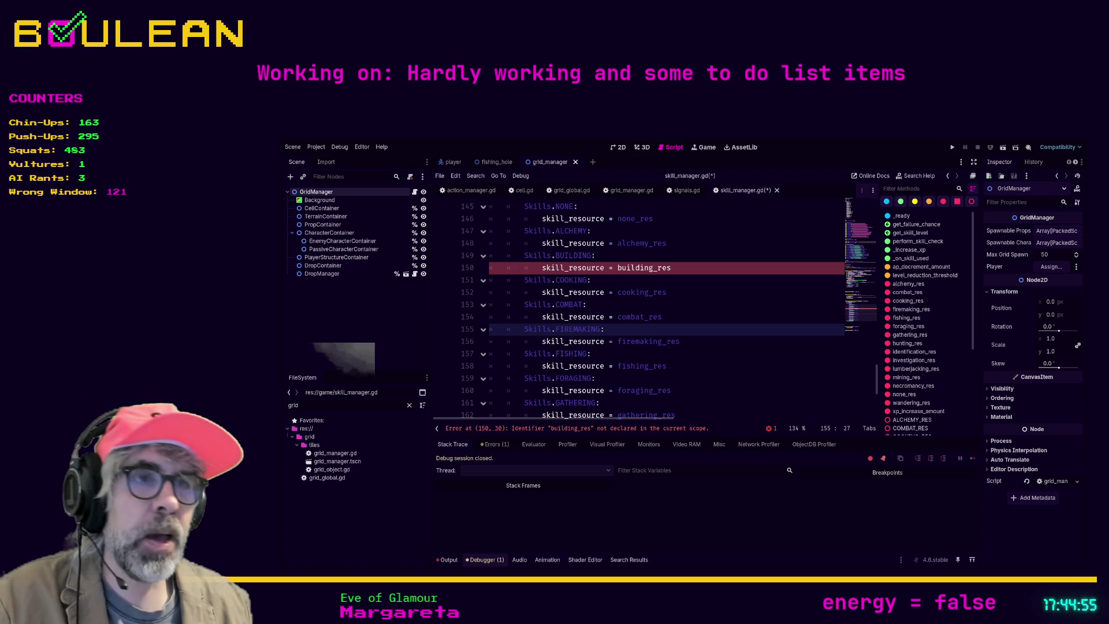
# Add a 'Skills.HUNTING:' case after GATHERING assigning 'skill_resource = hunting_res'
pyautogui.click(695, 267)
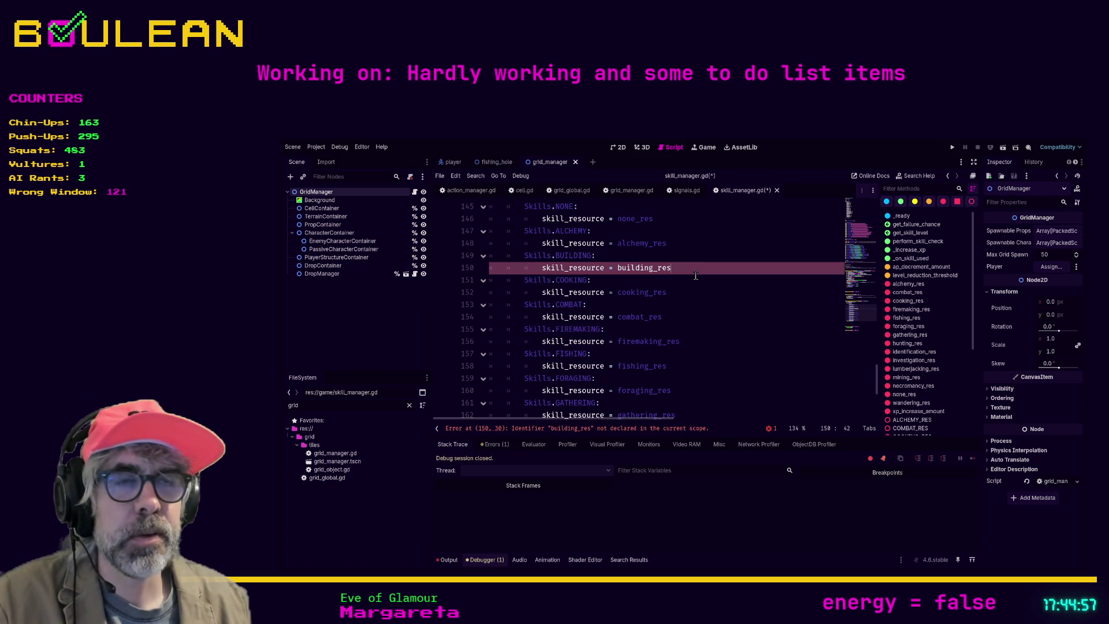
pyautogui.scroll(-2, 696, 275)
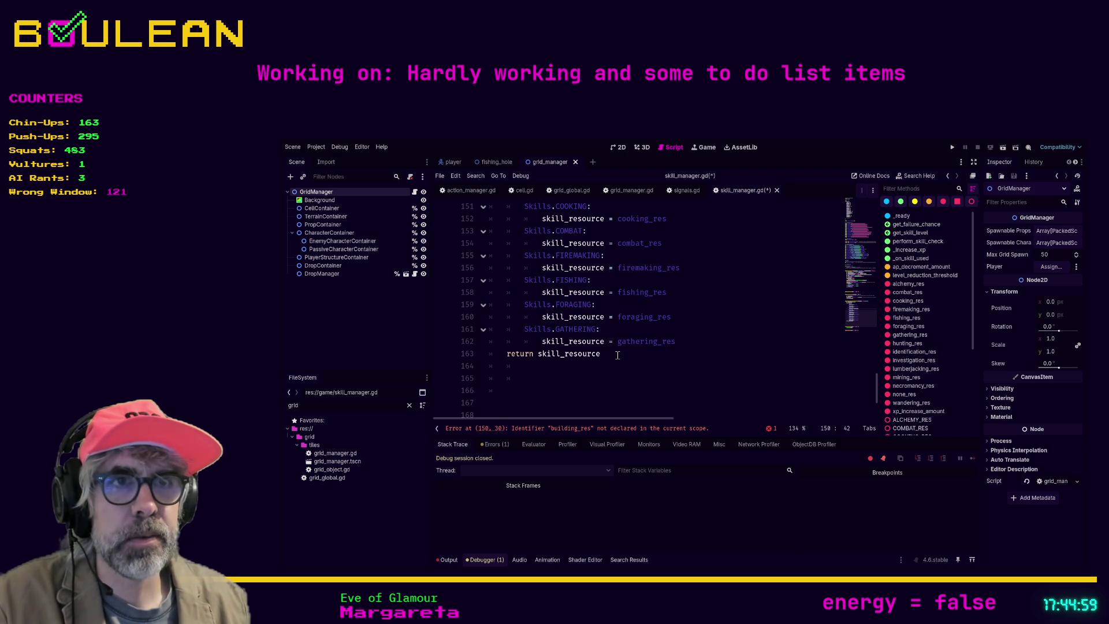
pyautogui.click(681, 342)
pyautogui.press('Return')
pyautogui.press('BackSpace')
pyautogui.write('Skills.')
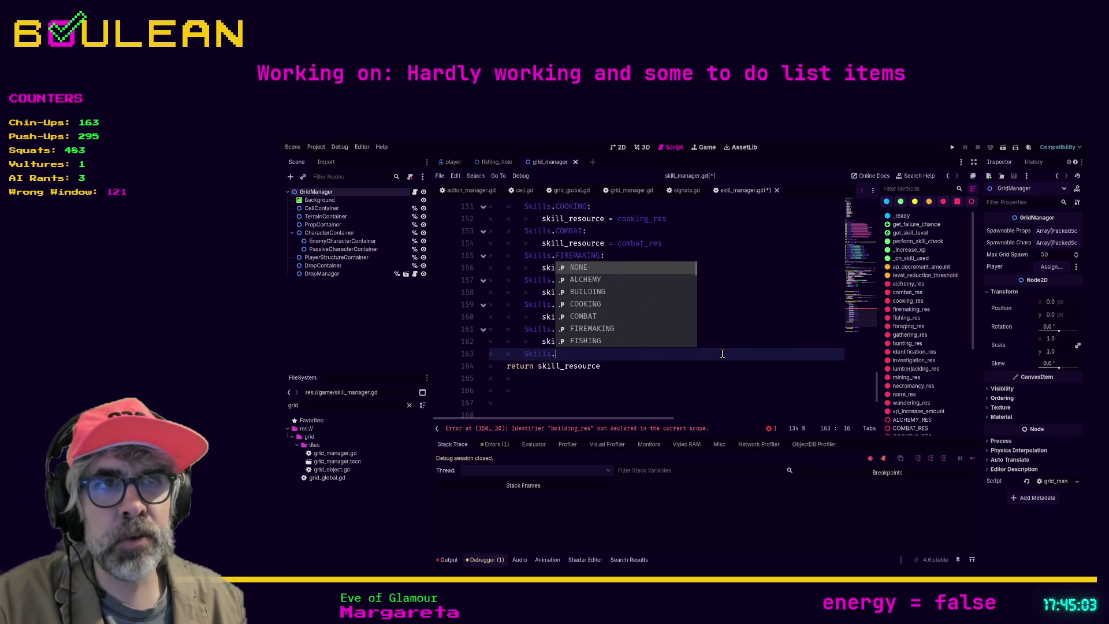
pyautogui.press('Down')
pyautogui.press('Down')
pyautogui.press('Down')
pyautogui.press('Down')
pyautogui.press('Down')
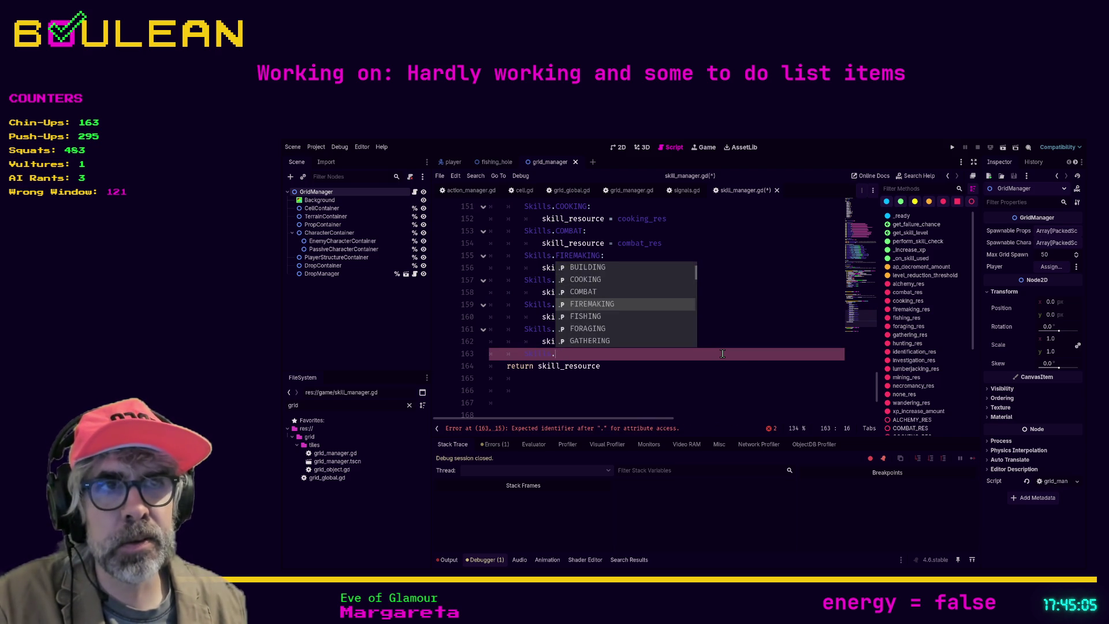
pyautogui.press('Return')
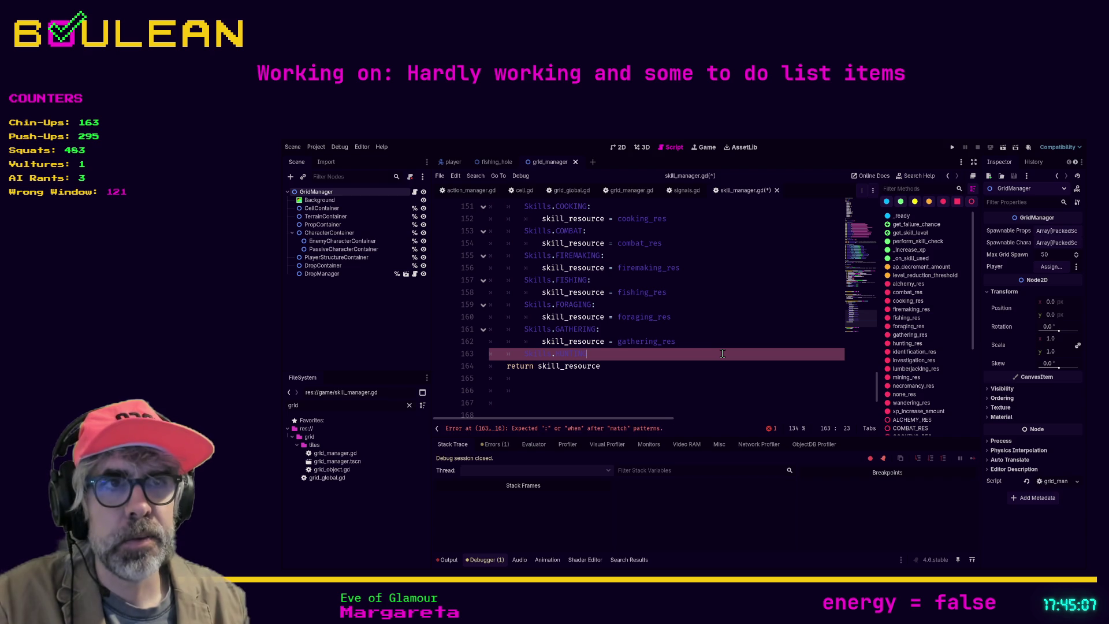
pyautogui.write(':')
pyautogui.press('Return')
pyautogui.write('sk')
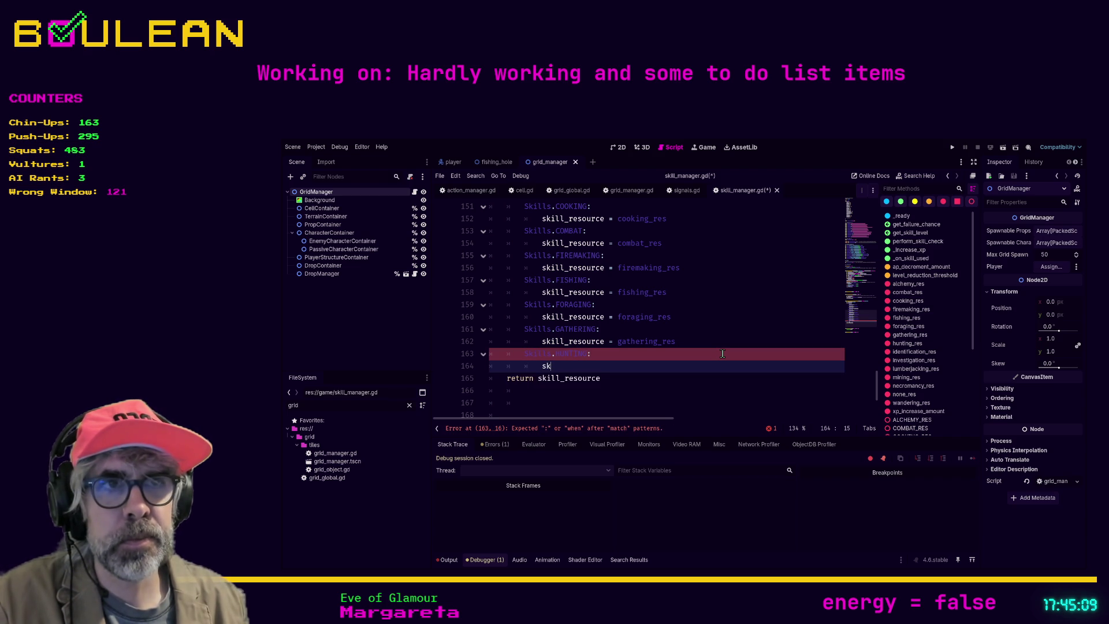
pyautogui.write('ill_resource = ')
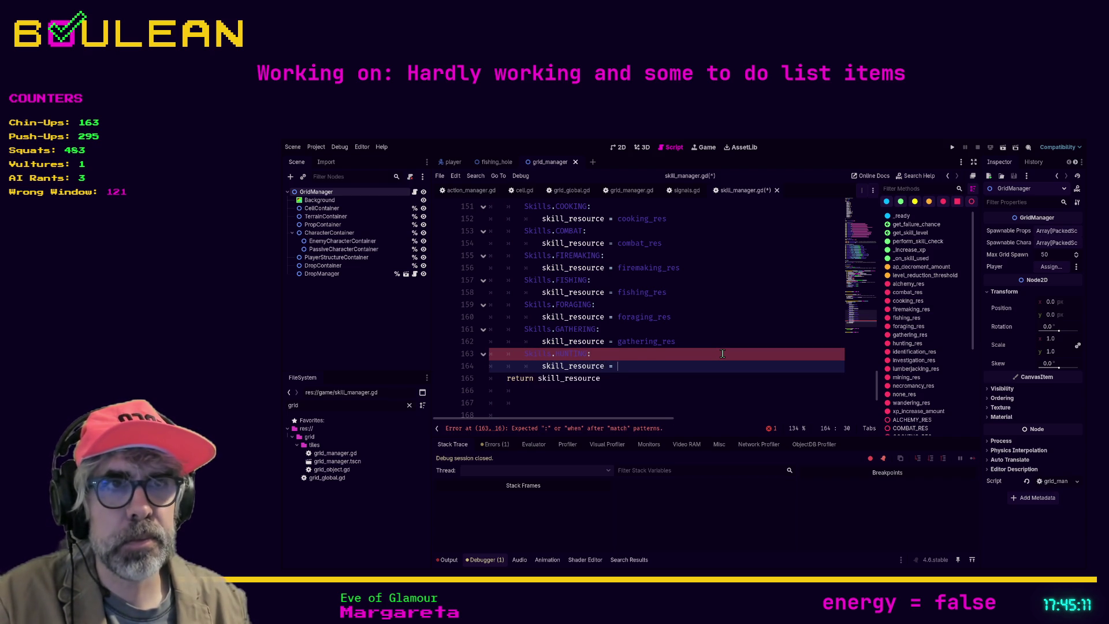
pyautogui.write('hun')
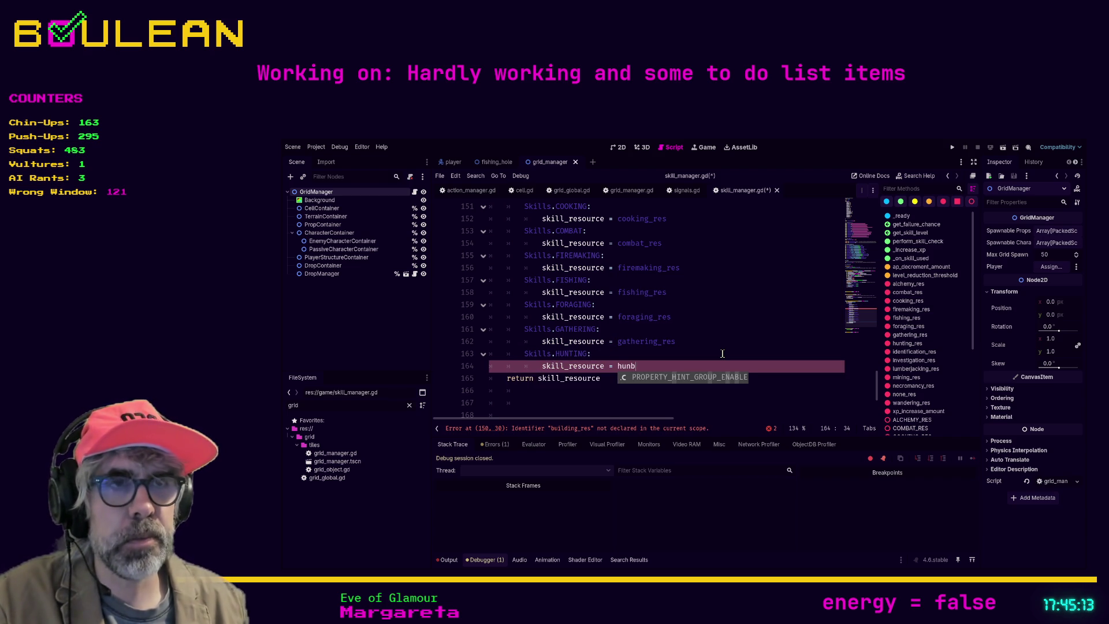
pyautogui.press('Return')
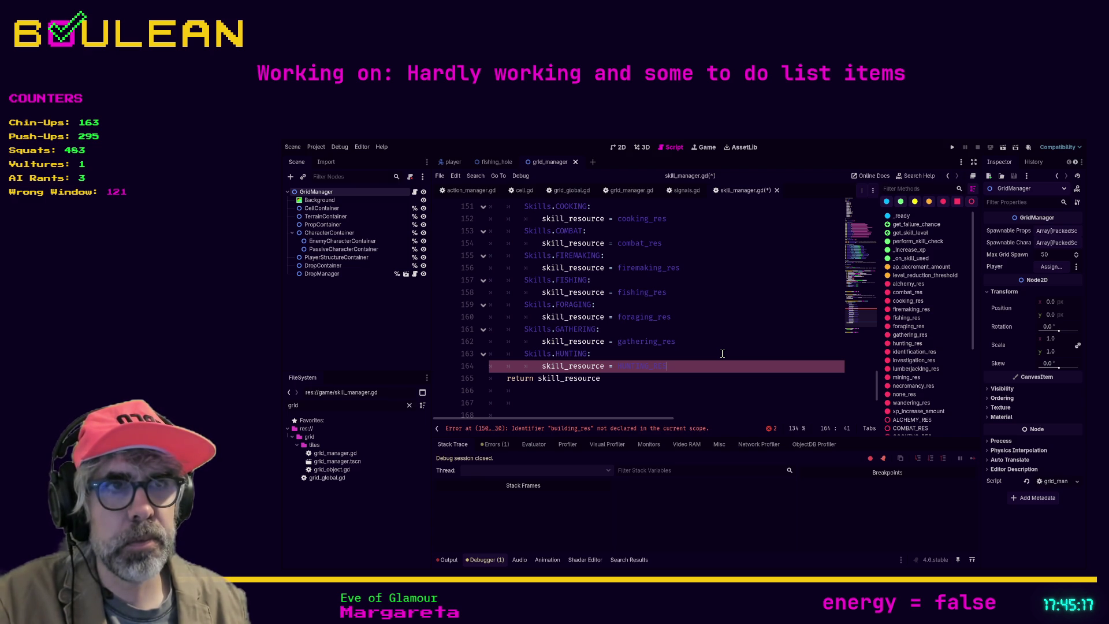
pyautogui.press('BackSpace')
pyautogui.press('BackSpace')
pyautogui.press('BackSpace')
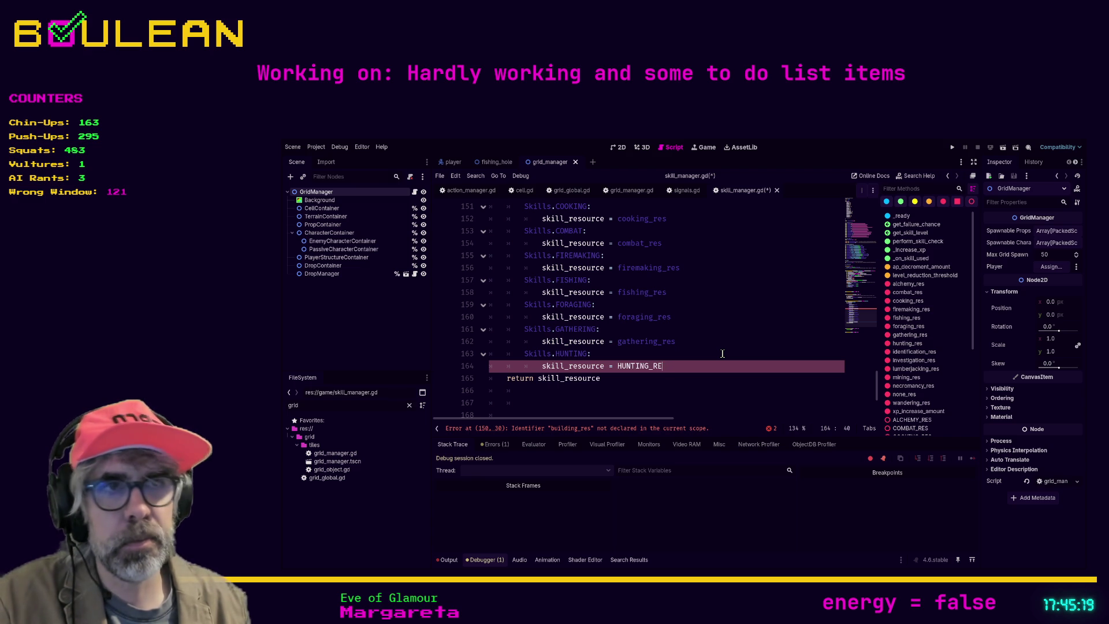
pyautogui.write('hunting_')
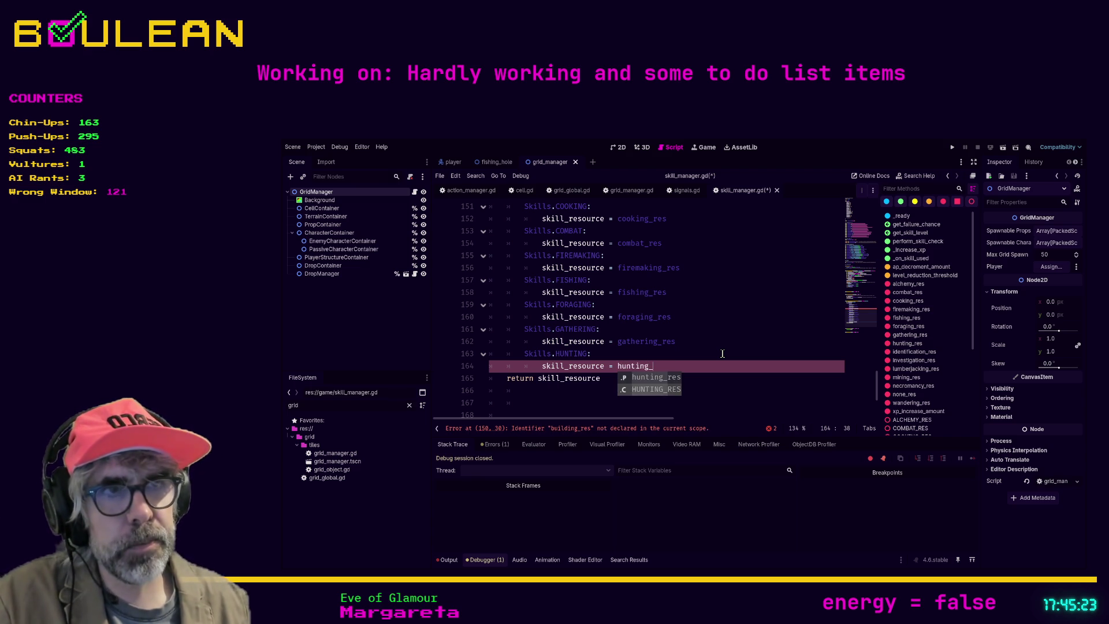
pyautogui.press('Return')
pyautogui.press('Return')
# Add a 'Skills.IDENTIFICATION:' case assigning 'skill_resource = identification_res'
pyautogui.press('BackSpace')
pyautogui.write('Skills.')
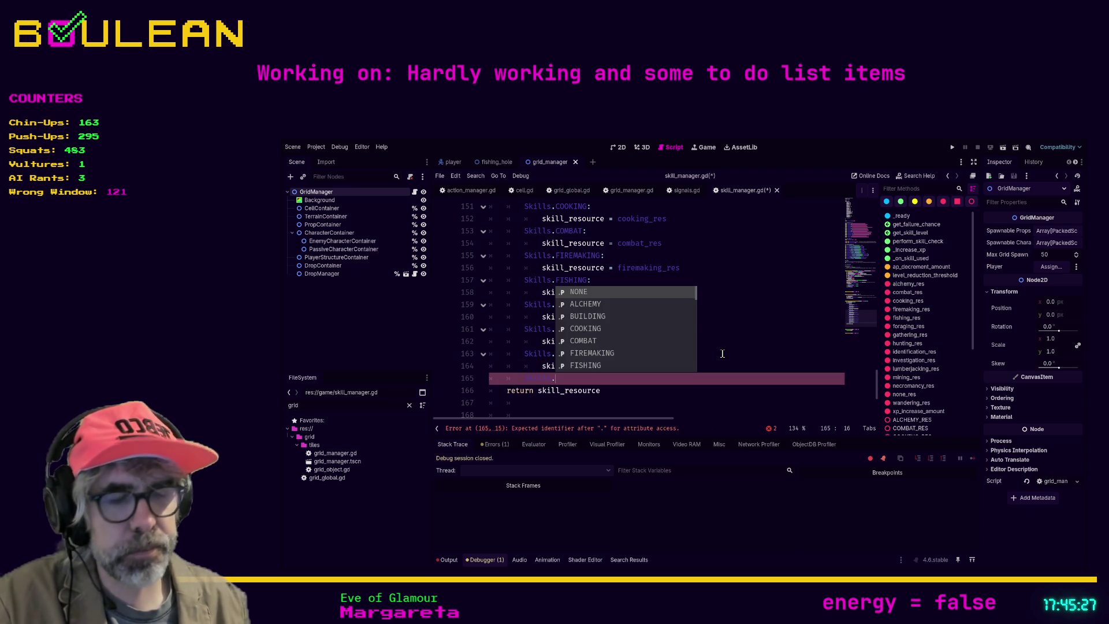
pyautogui.press('Down')
pyautogui.press('Down')
pyautogui.press('Down')
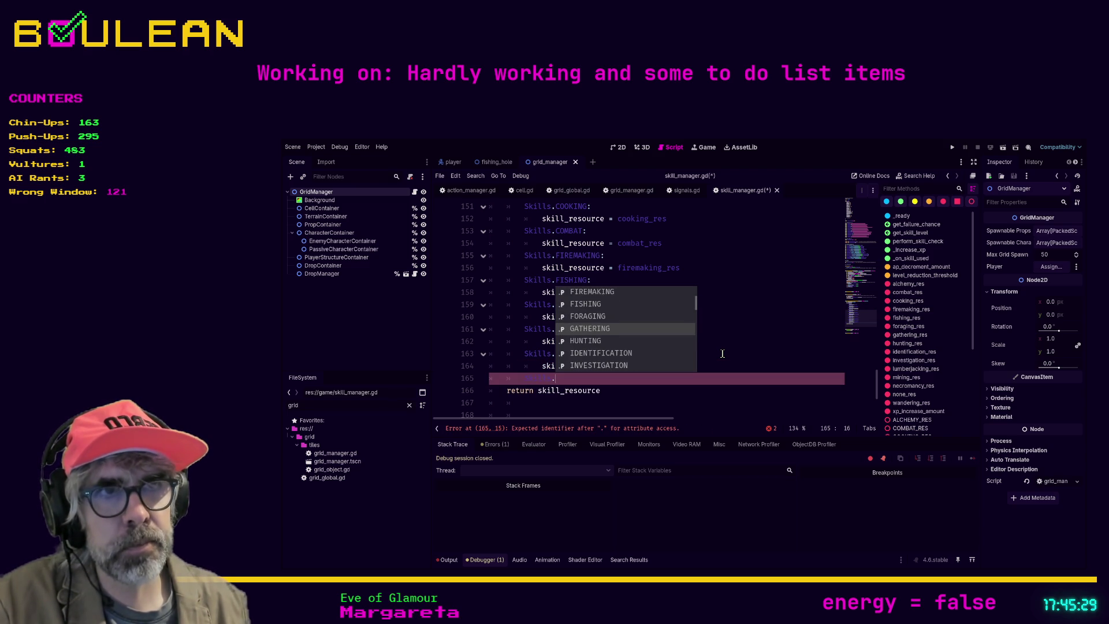
pyautogui.press('Down')
pyautogui.press('Down')
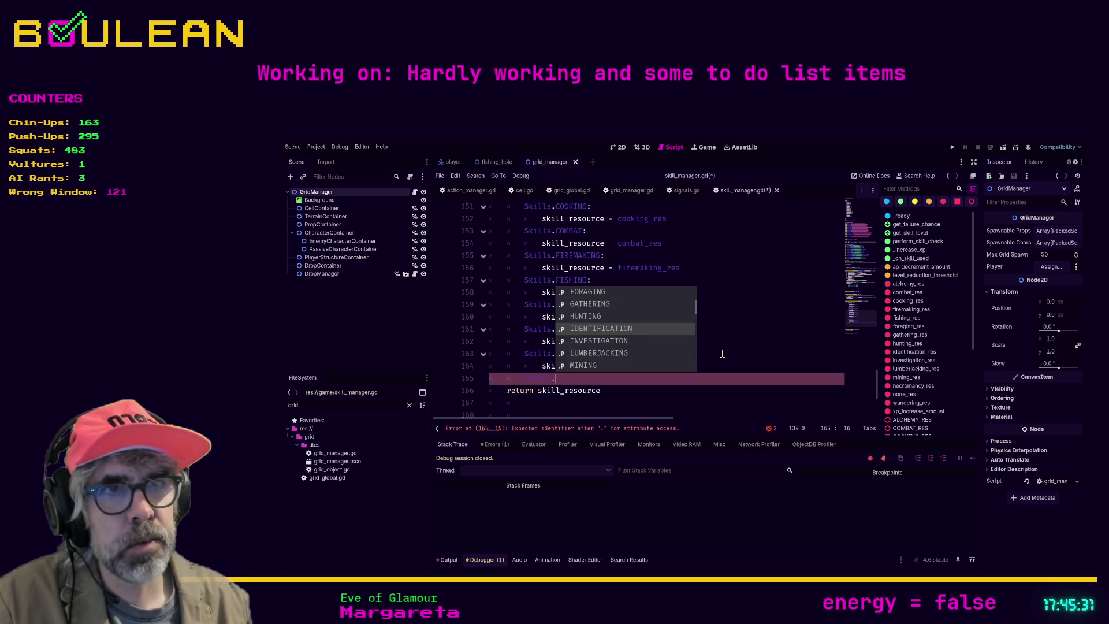
pyautogui.press('Return')
pyautogui.write(':')
pyautogui.press('Return')
pyautogui.write('skill_resou')
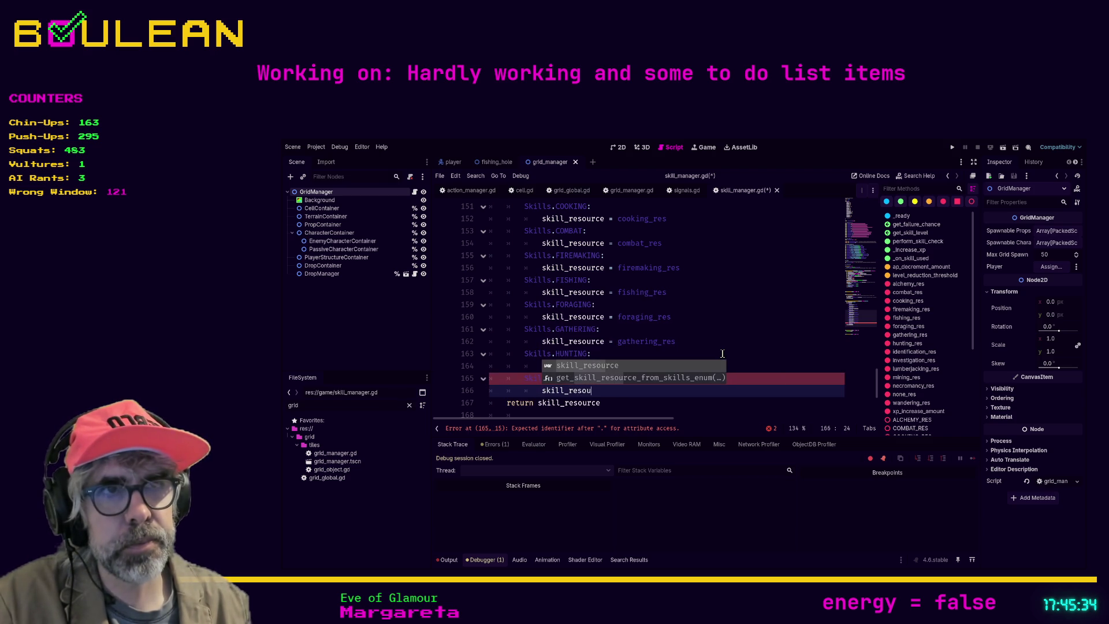
pyautogui.press('Return')
pyautogui.write('.')
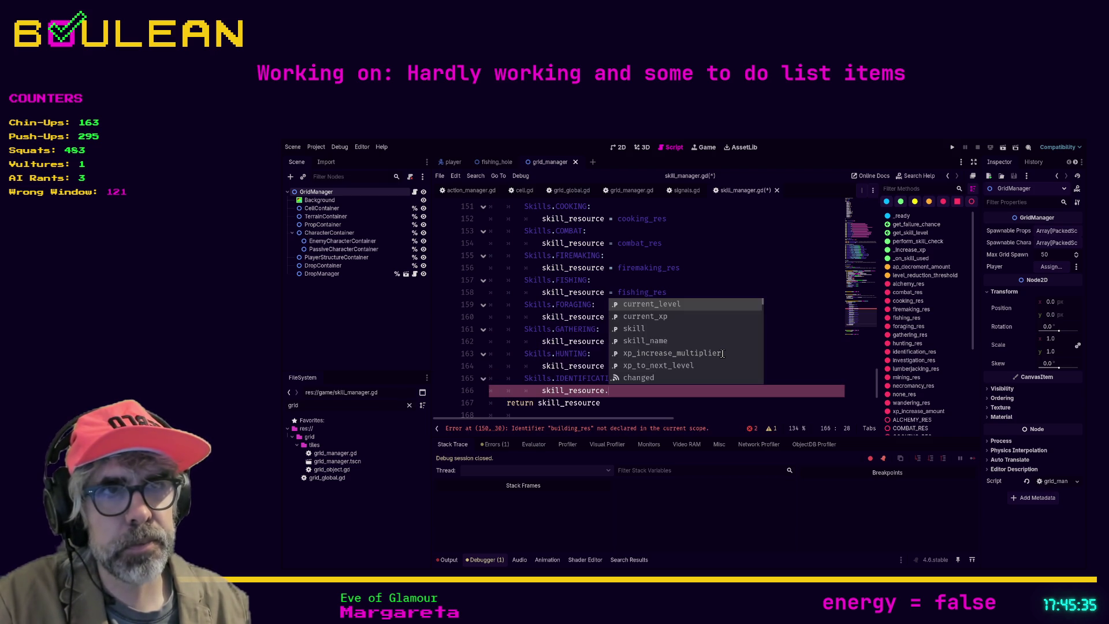
pyautogui.press('BackSpace')
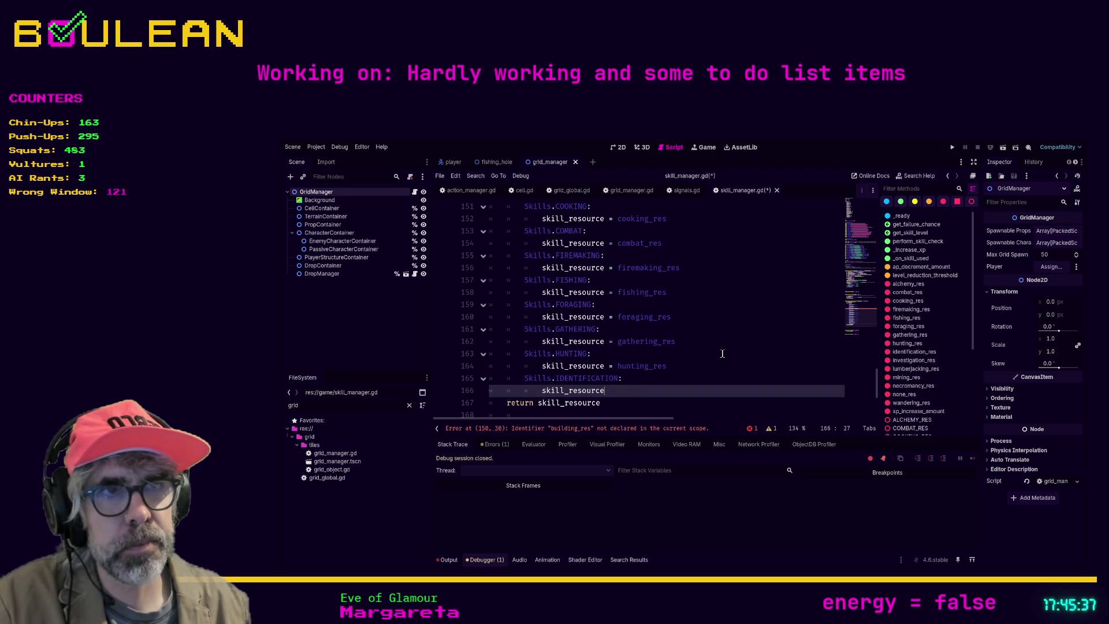
pyautogui.write('=iden')
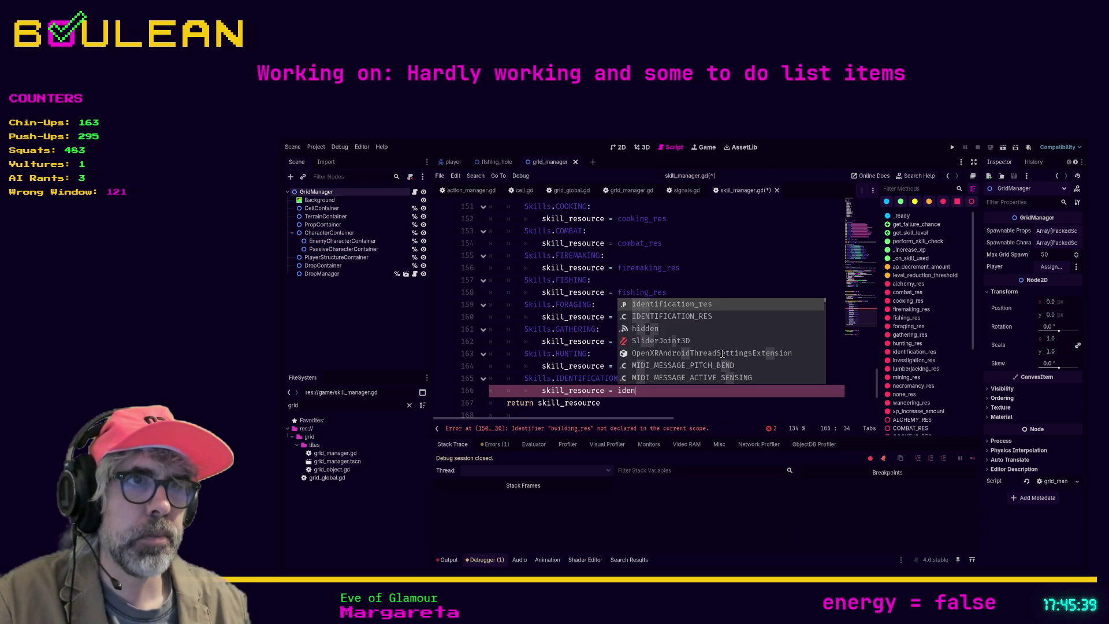
pyautogui.press('Return')
pyautogui.press('Return')
# Add 'Skills.INVESTIGATION:' with 'skill_resource = investigation_res', leaving a fresh case-level line below
pyautogui.write('Skills.')
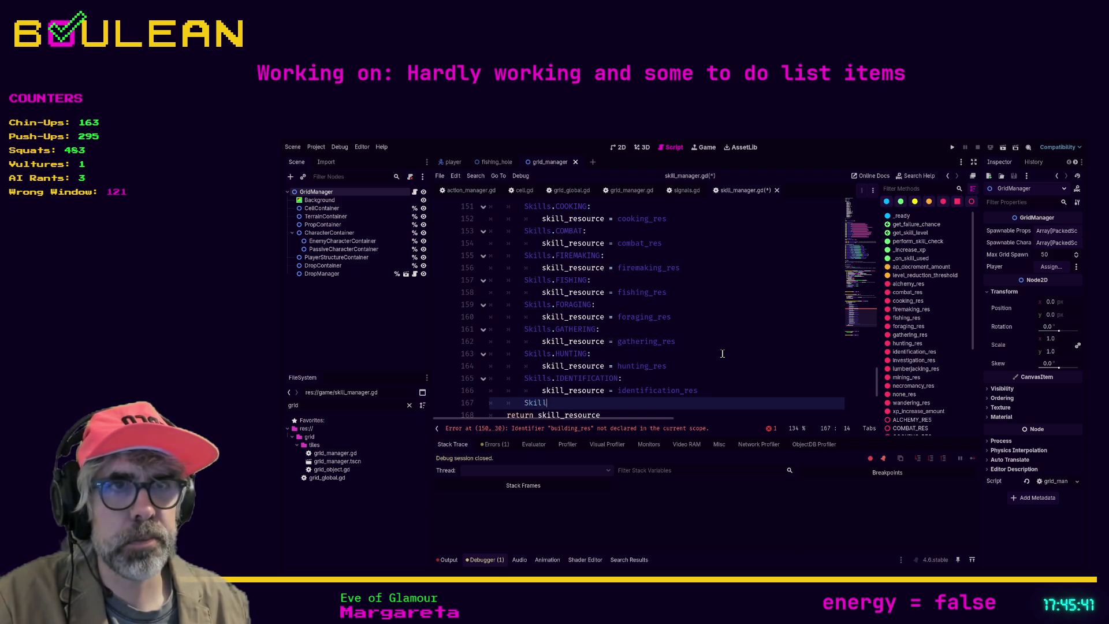
pyautogui.press('Down')
pyautogui.press('Return')
pyautogui.write(':')
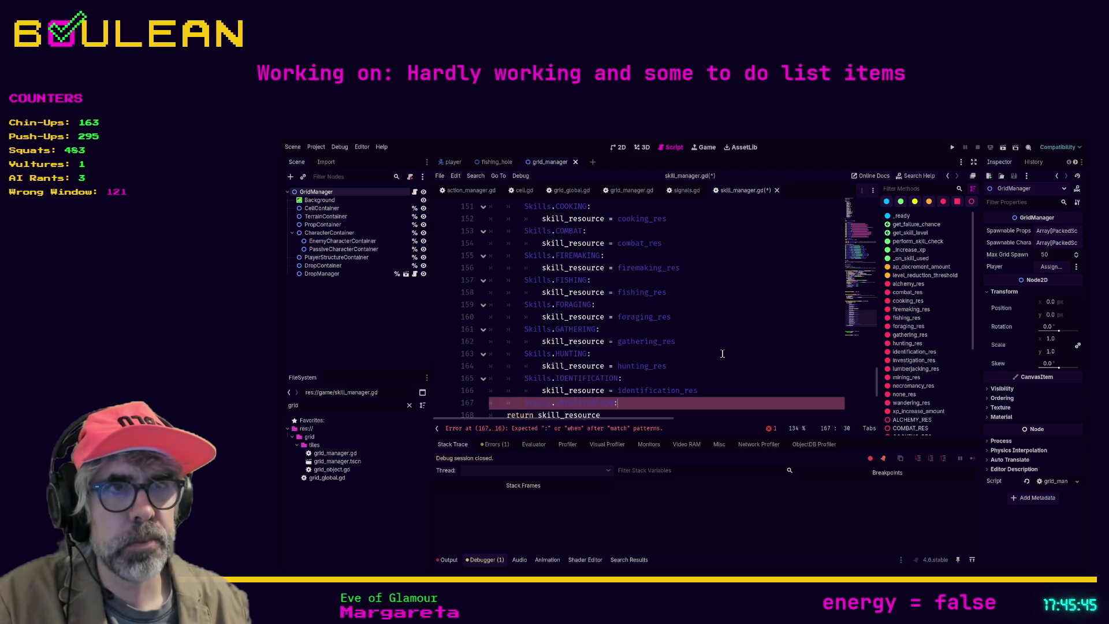
pyautogui.press('Return')
pyautogui.write('skill_resou')
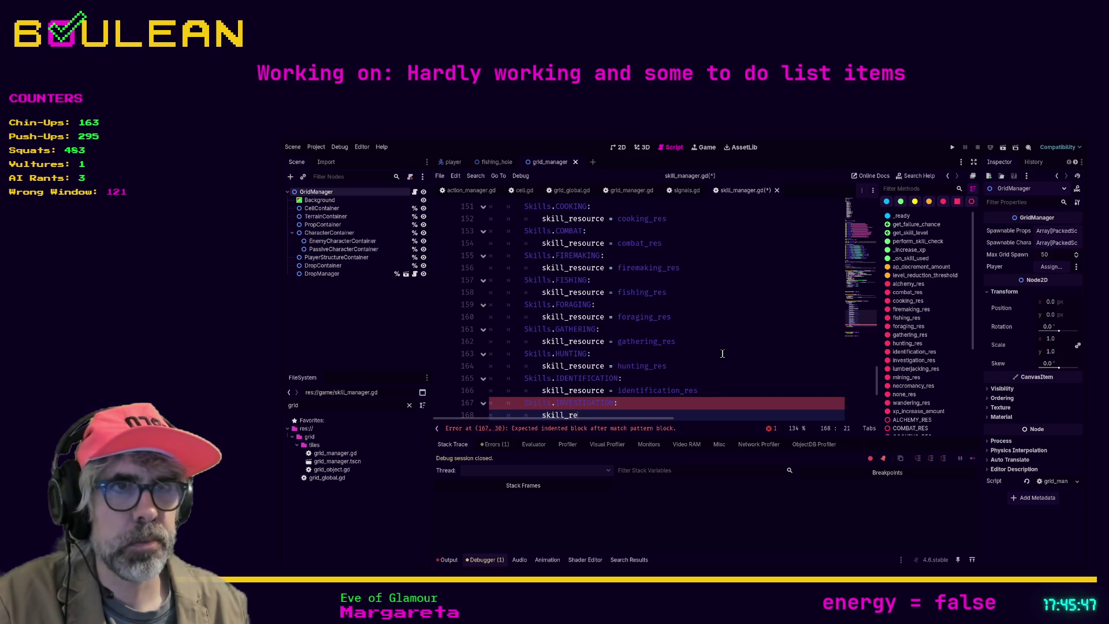
pyautogui.press('Return')
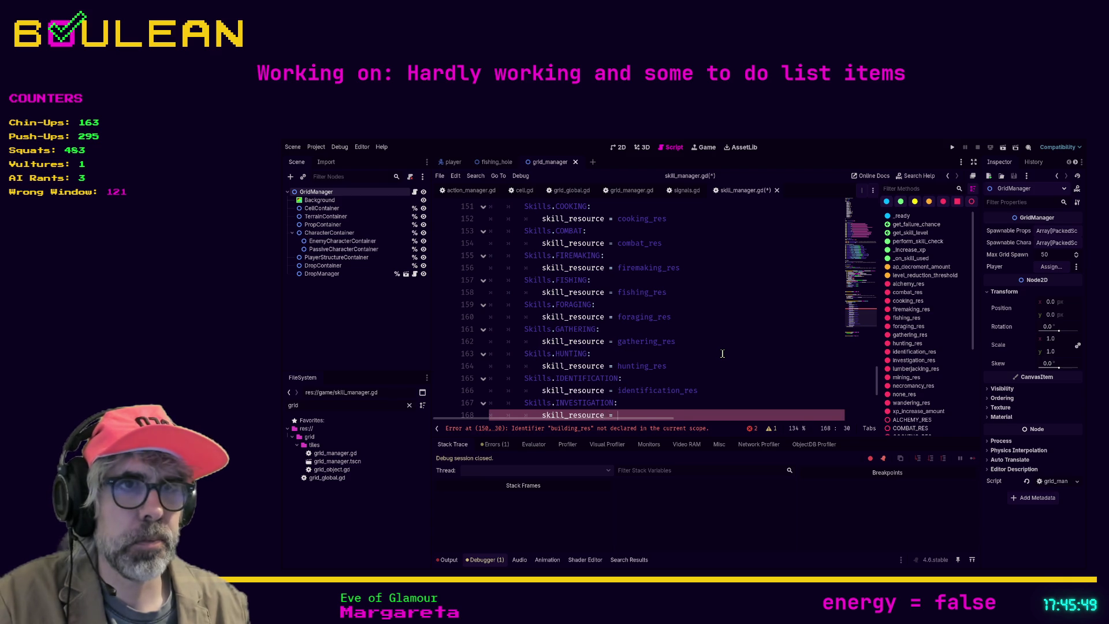
pyautogui.write('inves')
pyautogui.press('Return')
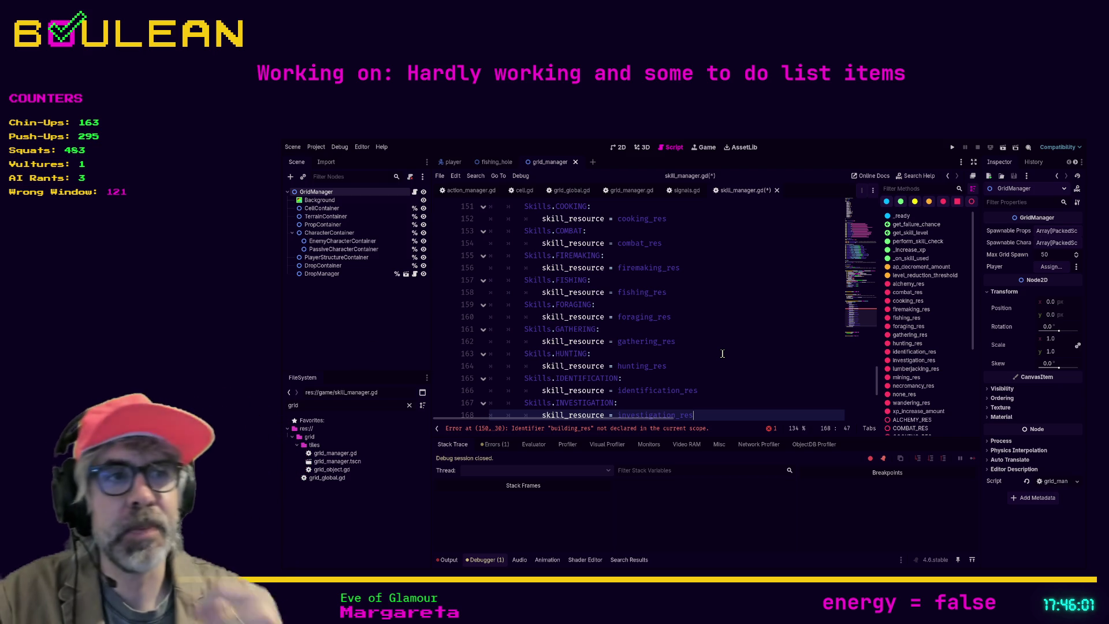
pyautogui.scroll(-2, 714, 332)
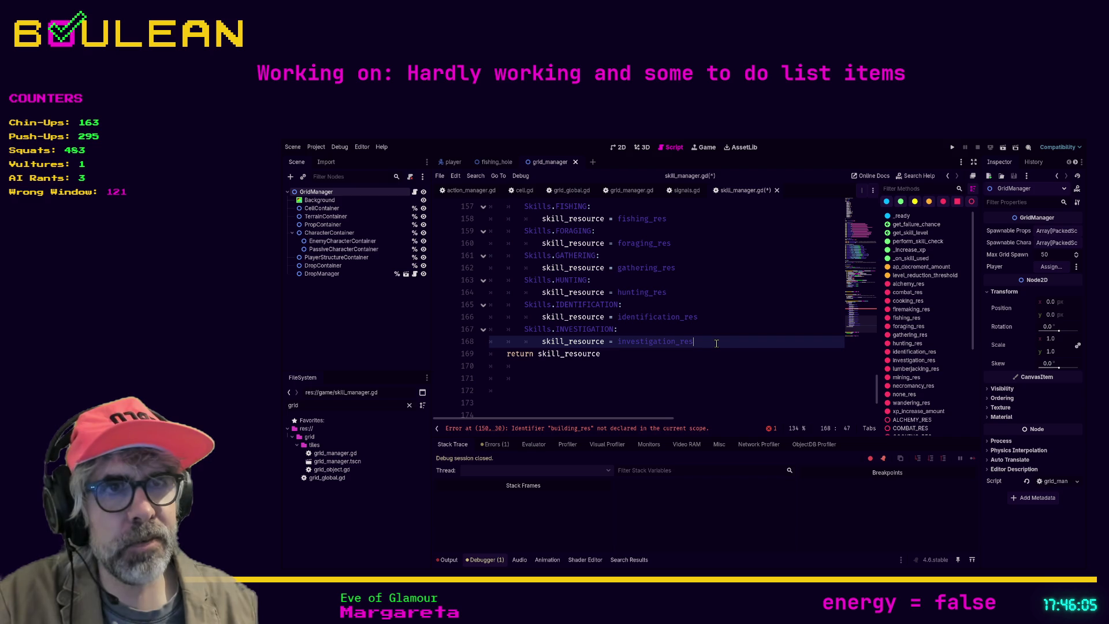
pyautogui.press('Return')
pyautogui.press('BackSpace')
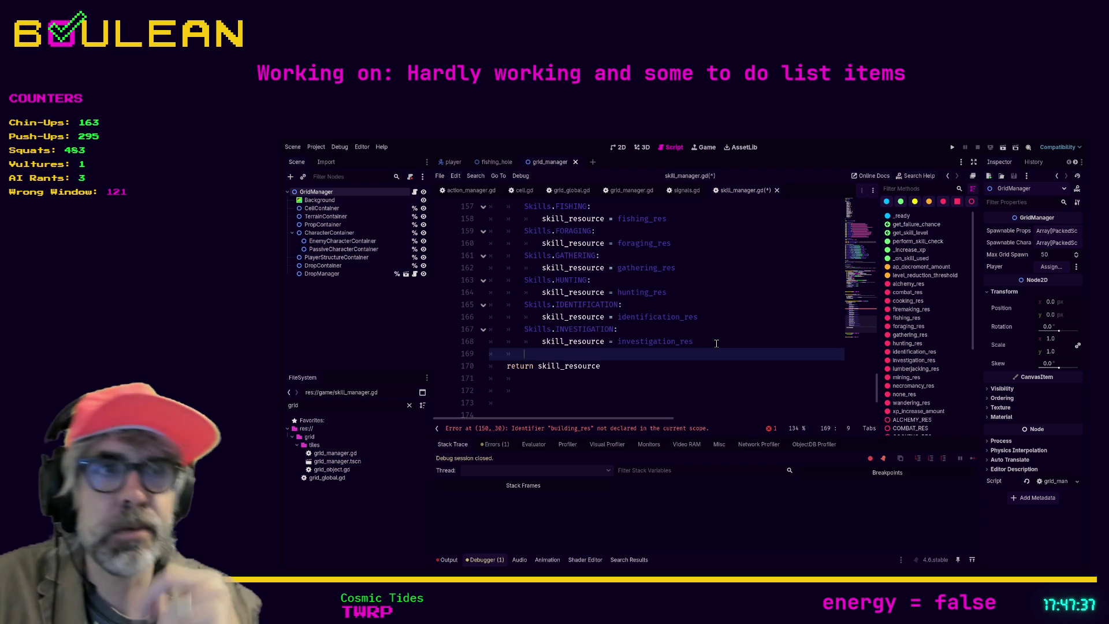
# Insert 'Skills.LUMBERJACKING:' and start the indented 'skill_resource' line beneath it
pyautogui.write('Skills.')
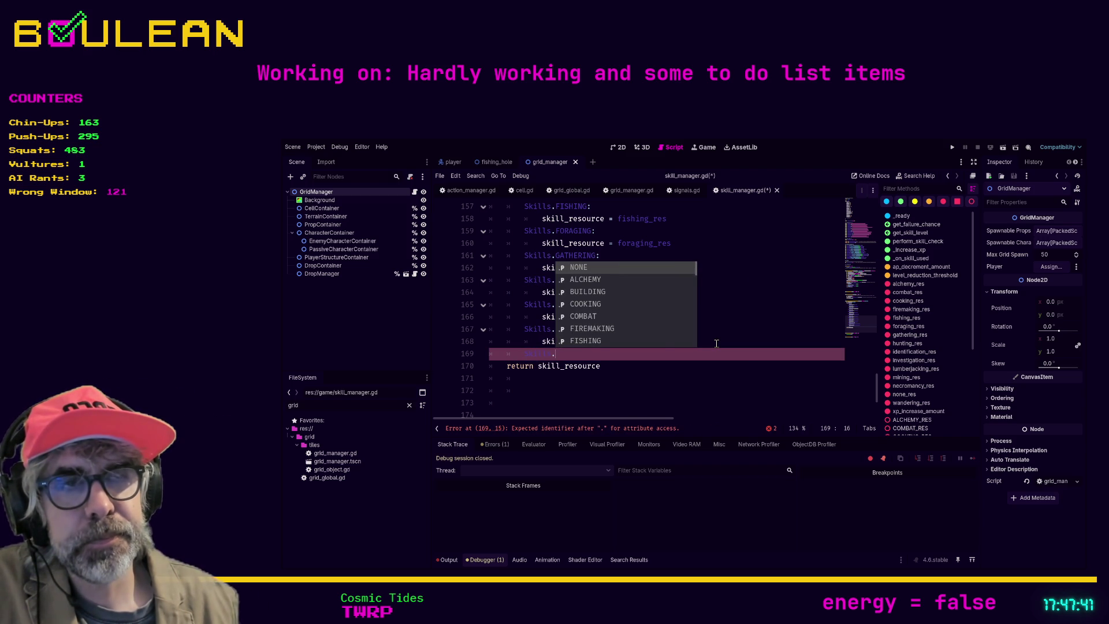
pyautogui.write('i')
pyautogui.press('BackSpace')
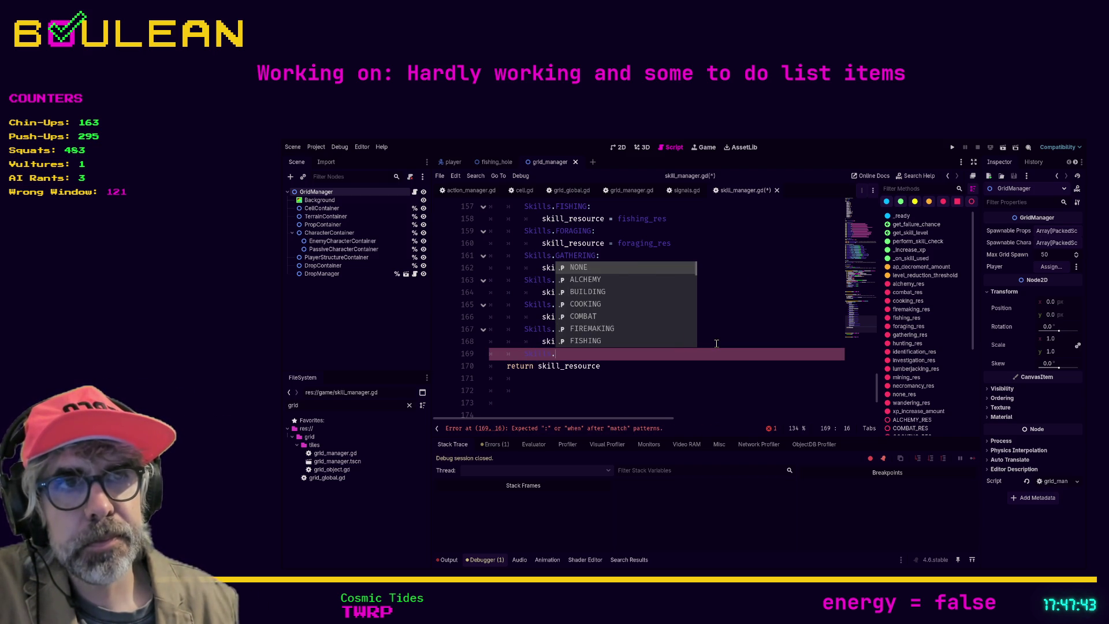
pyautogui.write('l')
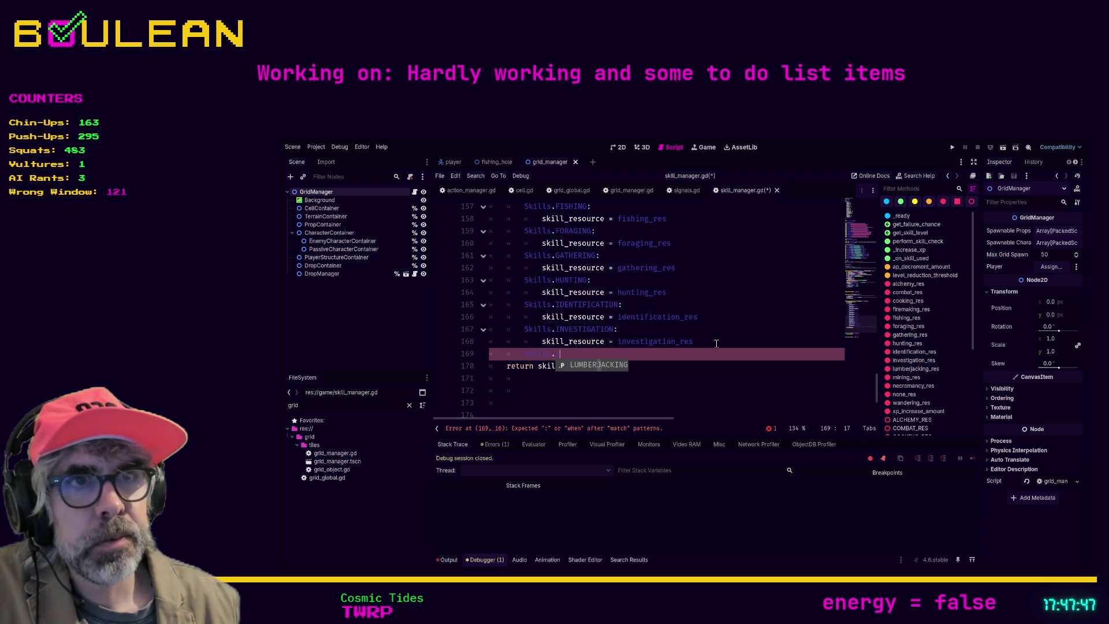
pyautogui.press('BackSpace')
pyautogui.write('l')
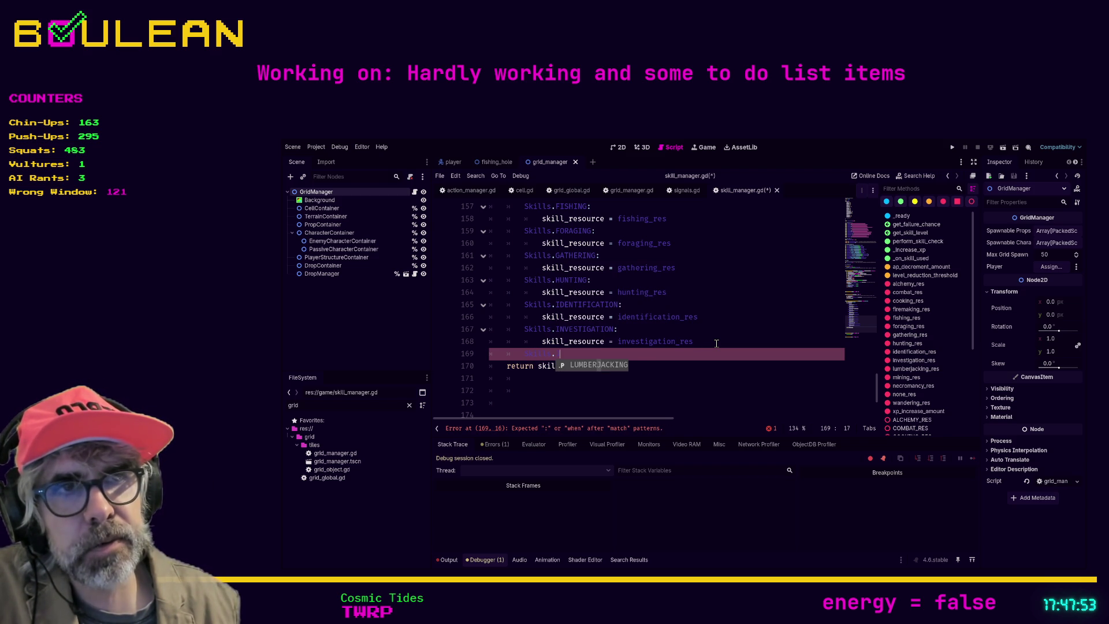
pyautogui.write('u')
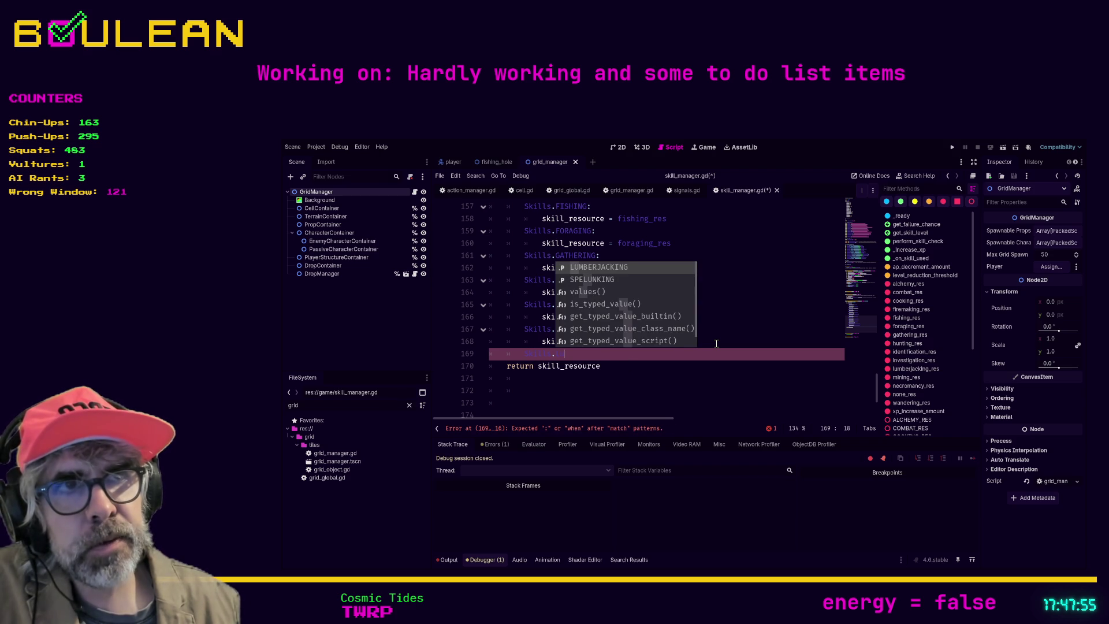
pyautogui.press('Return')
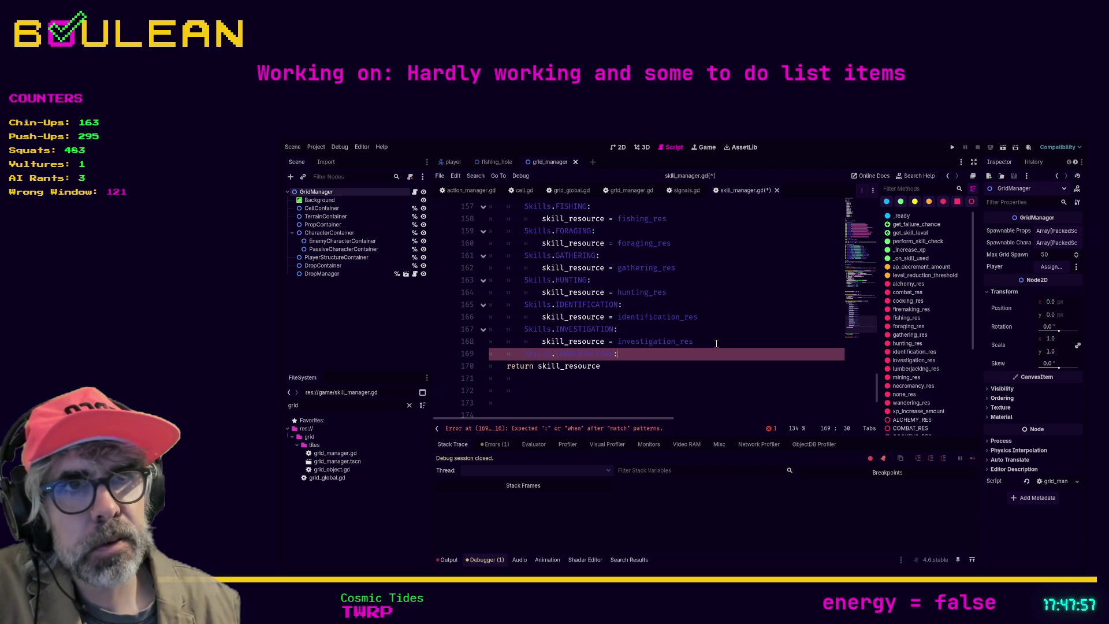
pyautogui.write(':')
pyautogui.press('Return')
pyautogui.write('skill_resou')
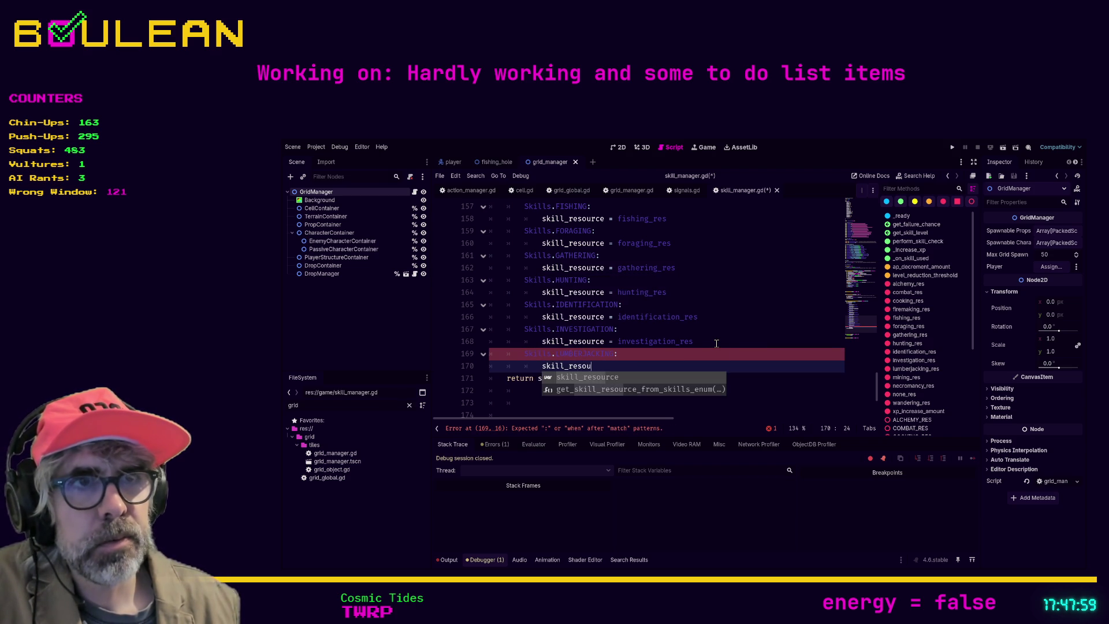
pyautogui.press('Return')
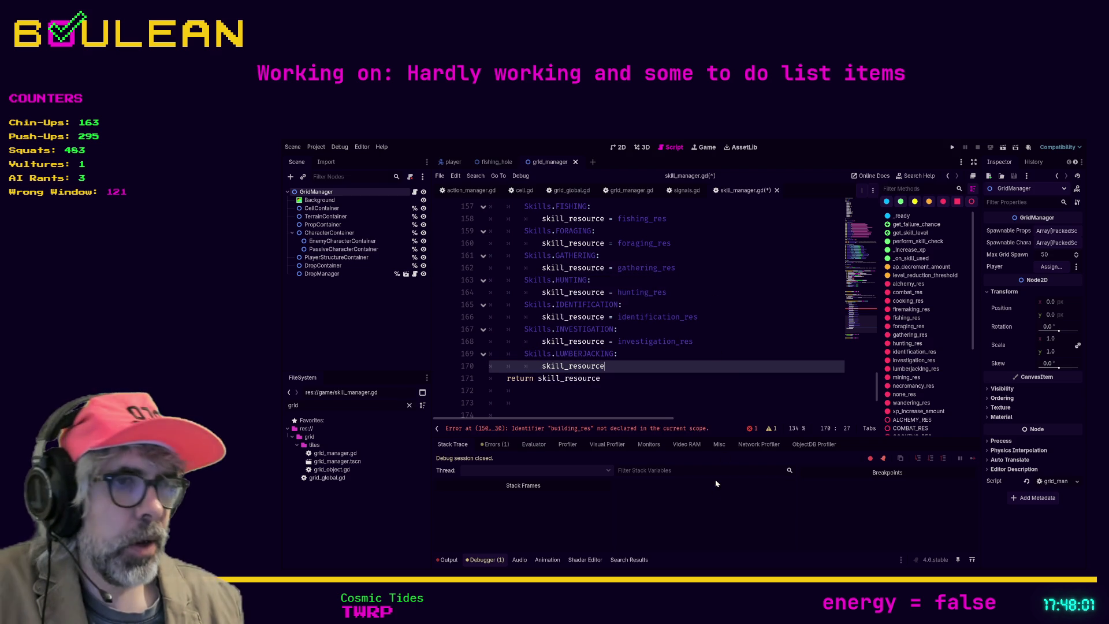
pyautogui.hotkey('alt', 'Tab')
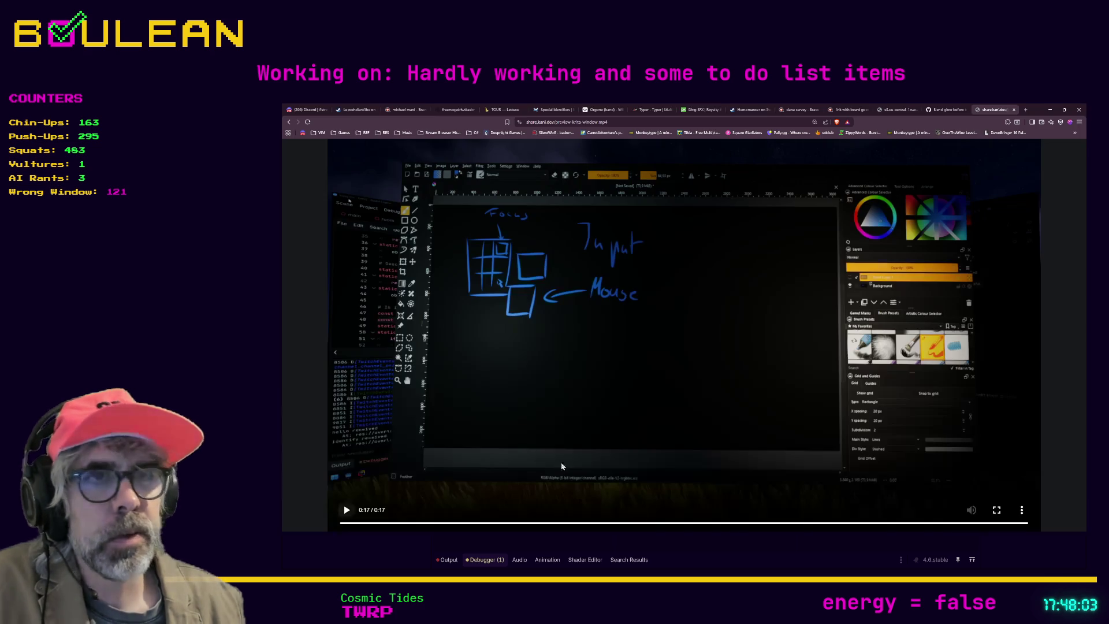
# Search Brave for 'alpine lake steam' and open the Alpine Lake Steam store page
pyautogui.hotkey('ctrl', 't')
pyautogui.write('alpin')
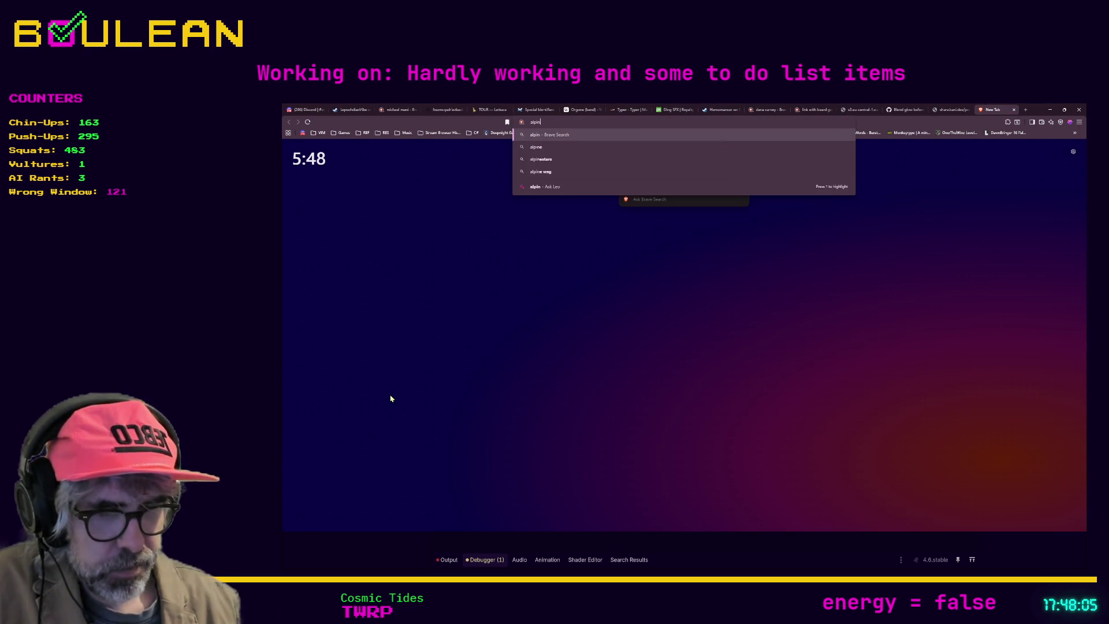
pyautogui.write('e lake')
pyautogui.press('Return')
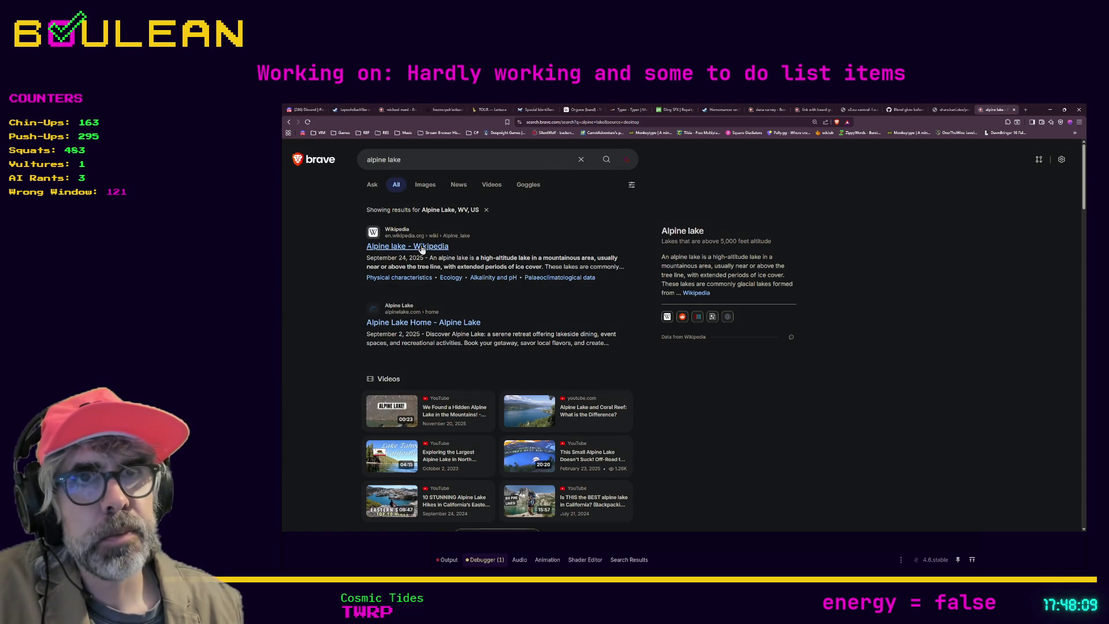
pyautogui.click(474, 157)
pyautogui.write('steam')
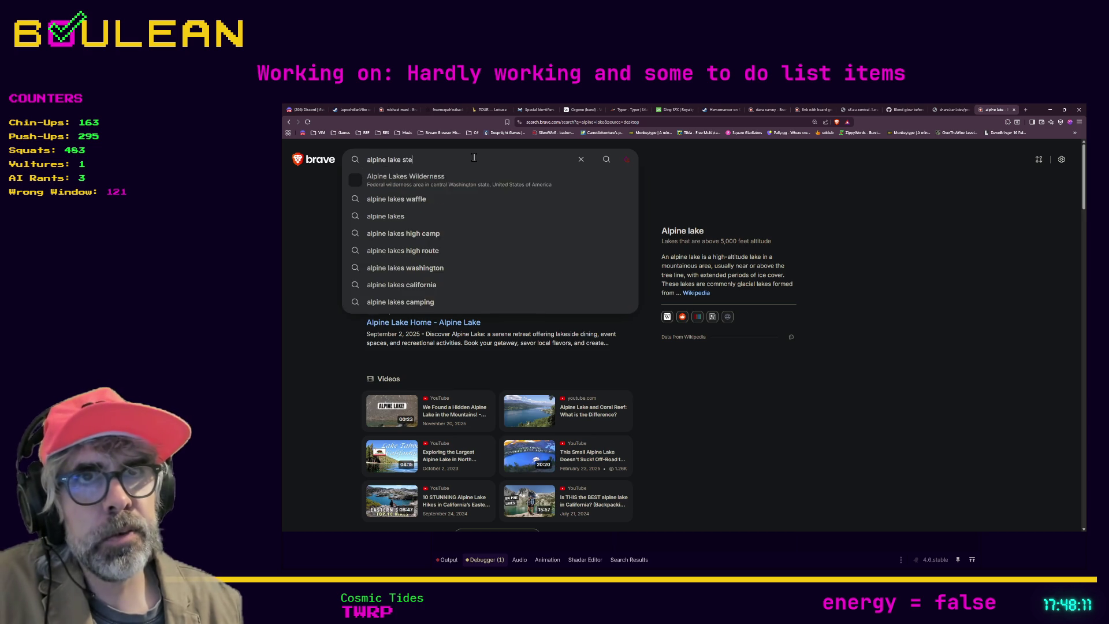
pyautogui.press('Return')
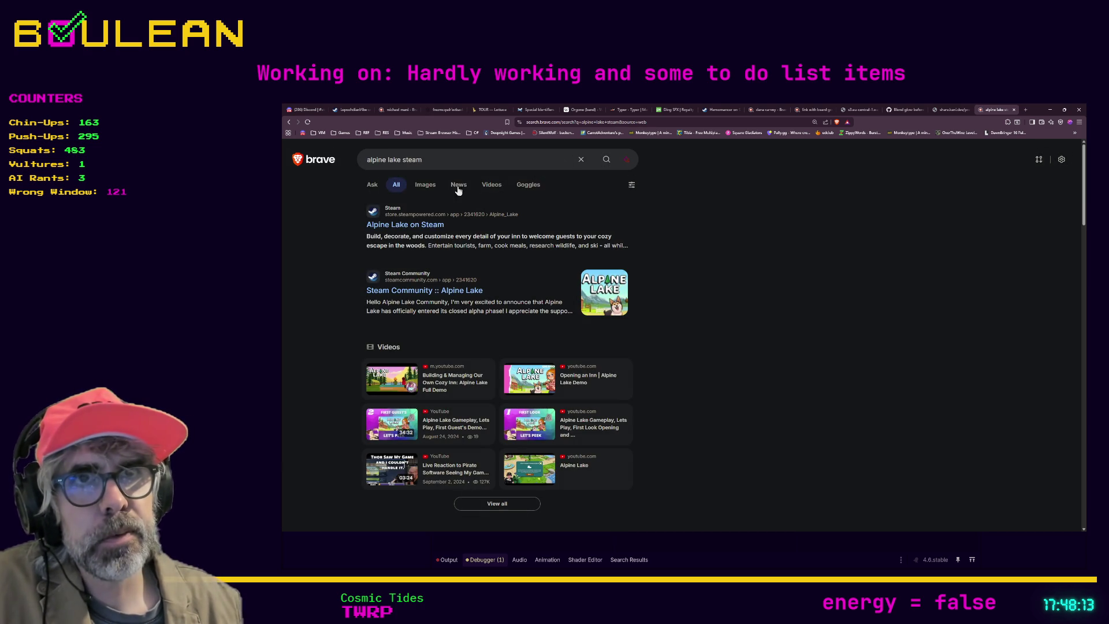
pyautogui.click(624, 122)
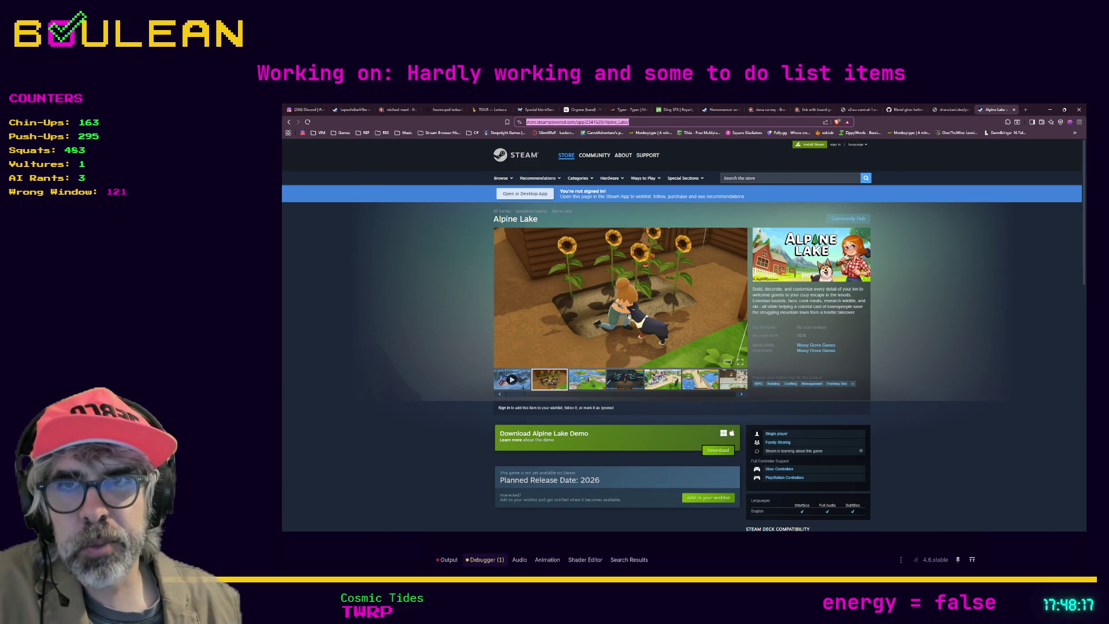
pyautogui.hotkey('alt', 'Tab')
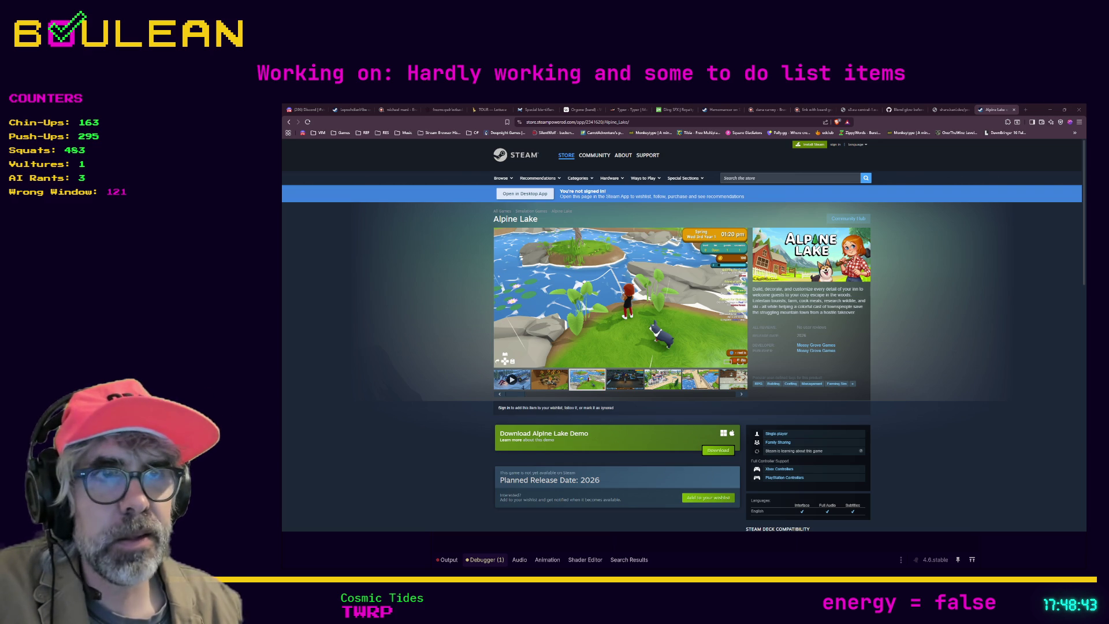
pyautogui.click(498, 297)
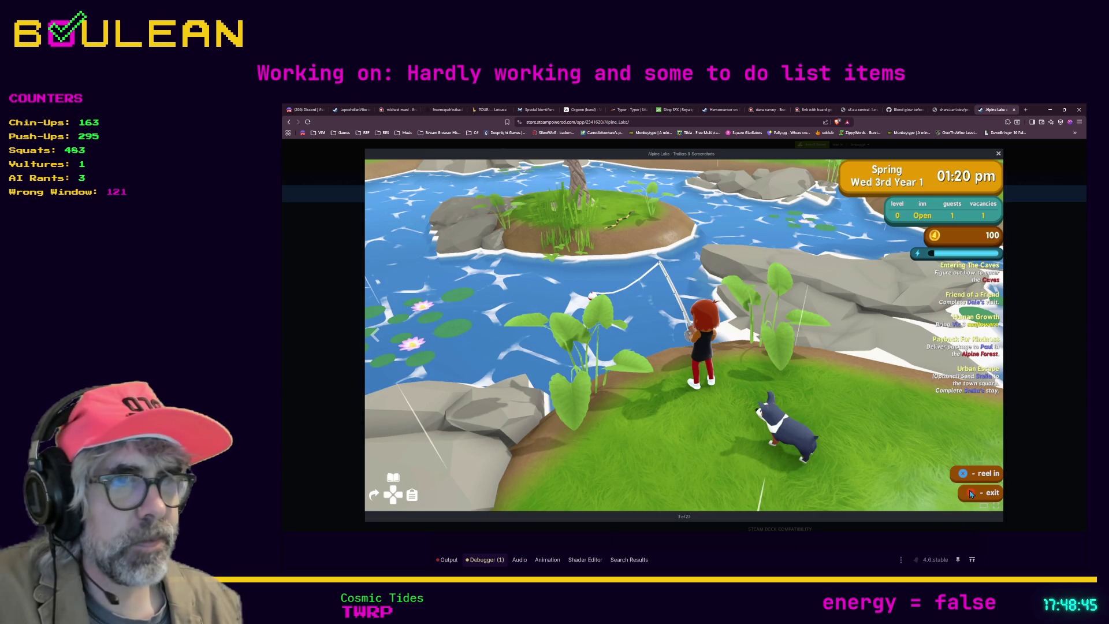
# Advance the Alpine Lake screenshots past the night inn and burger shop plaza to image 7 of 23
pyautogui.press('Right')
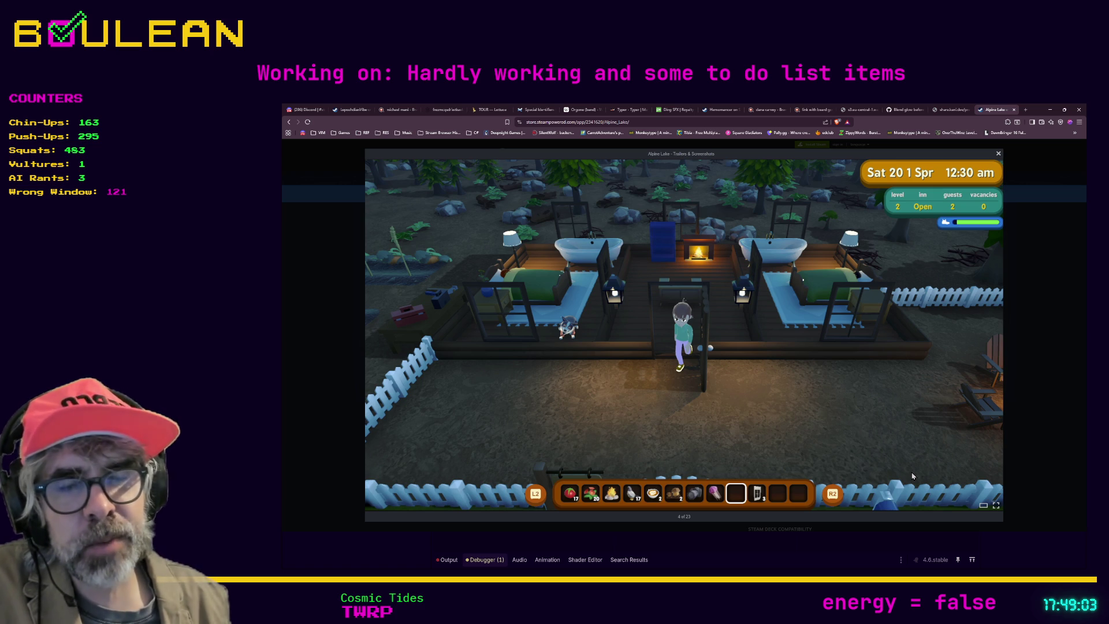
pyautogui.press('Right')
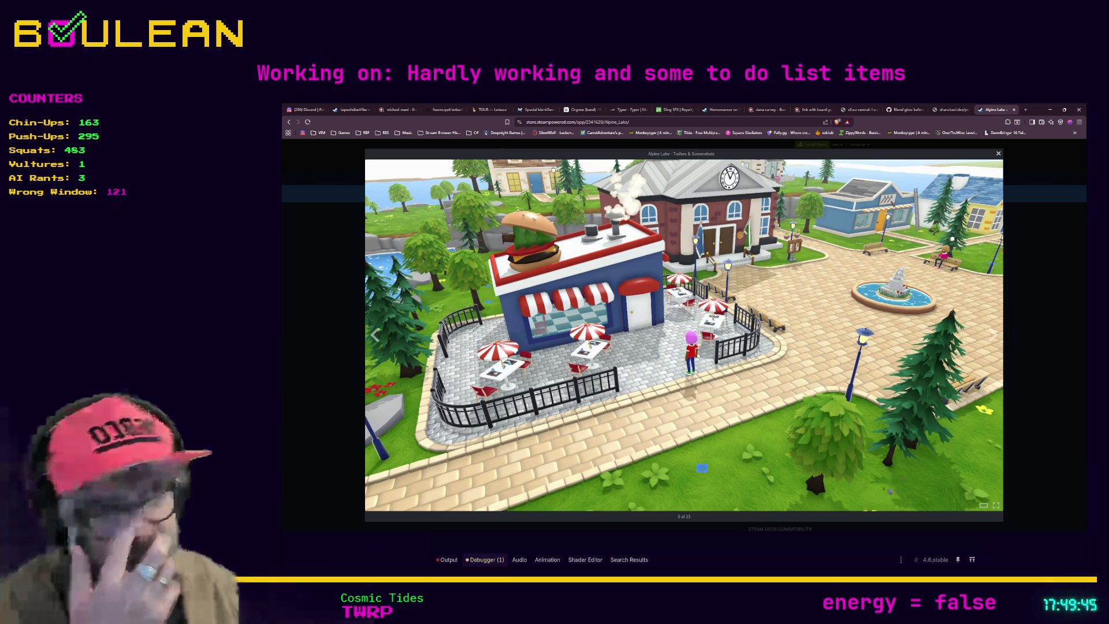
pyautogui.press('Right')
pyautogui.press('Right')
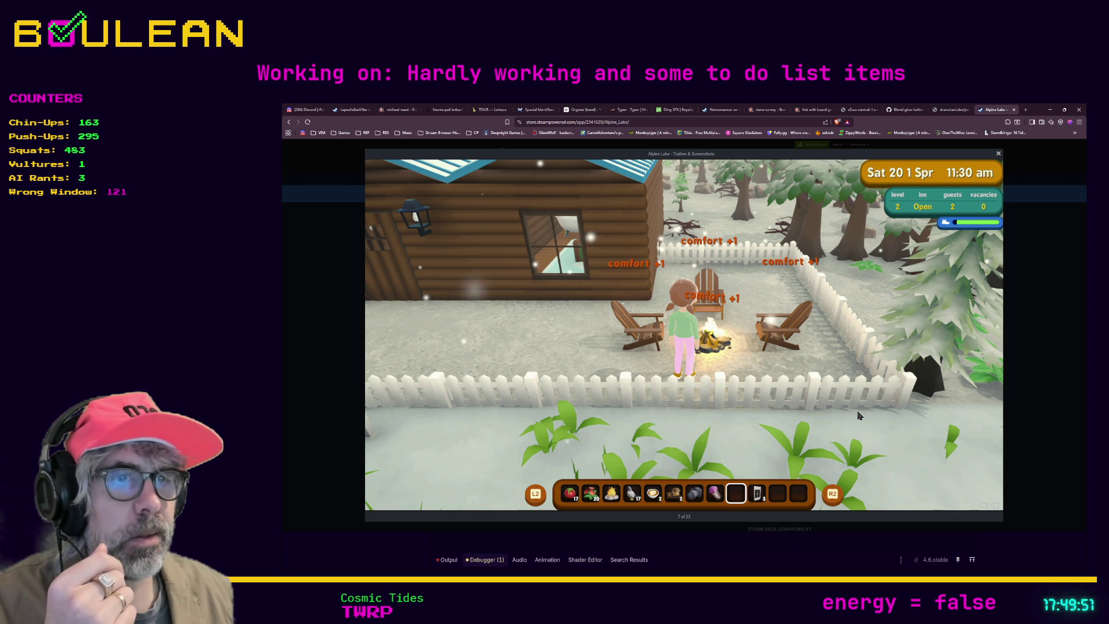
# Page through the inn dialogue, forest path, butterfly, pumpkin farm, archery, town hall and building grid screenshots
pyautogui.press('Right')
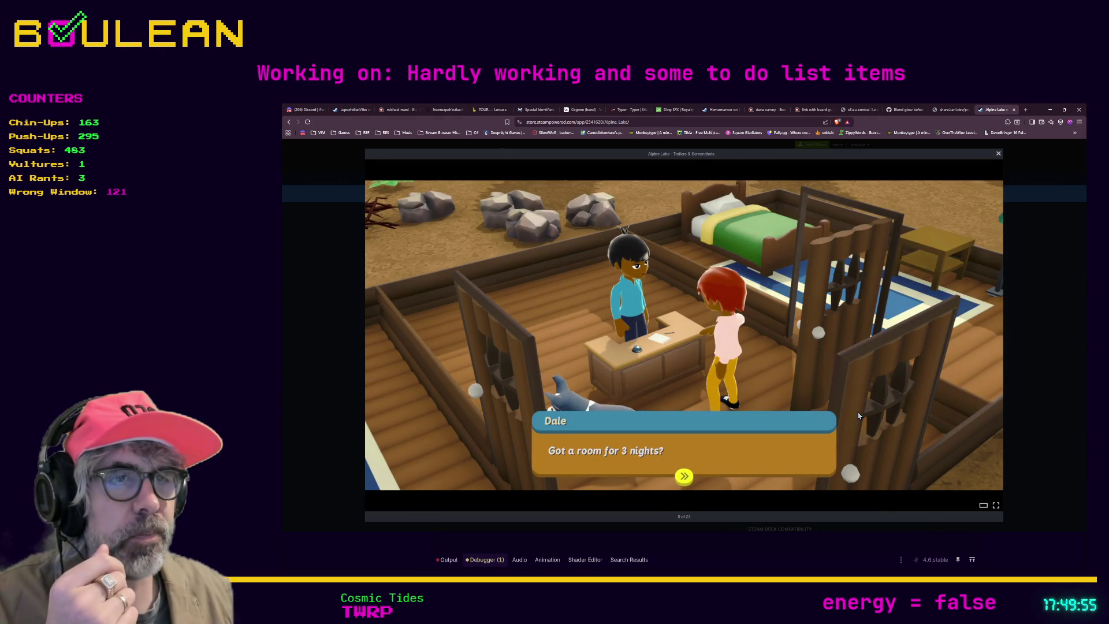
pyautogui.press('Right')
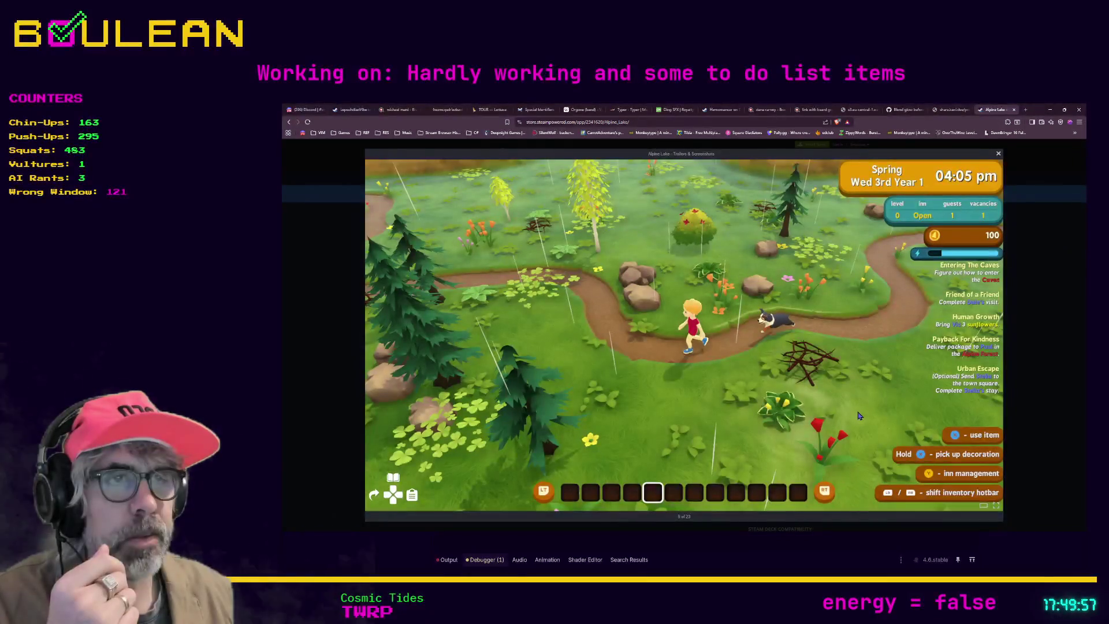
pyautogui.press('Right')
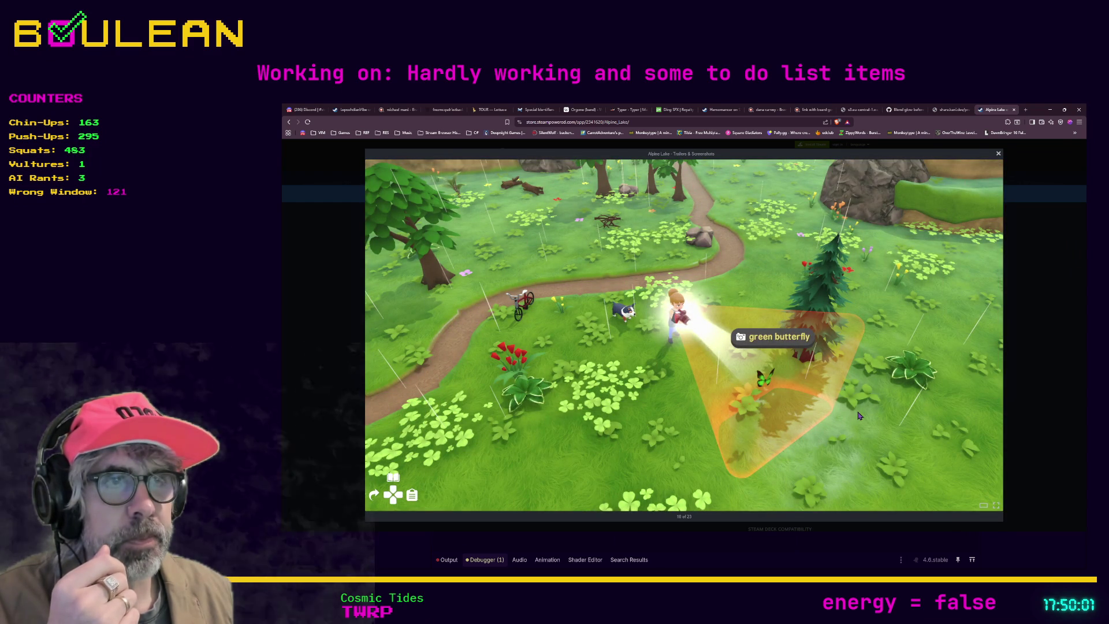
pyautogui.press('Right')
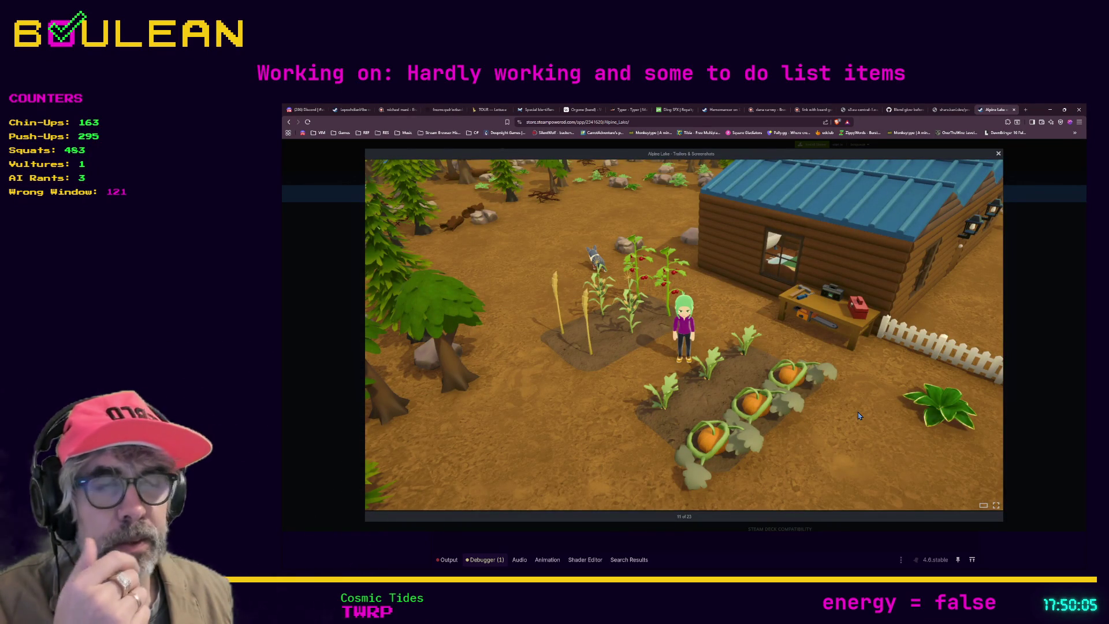
pyautogui.press('Right')
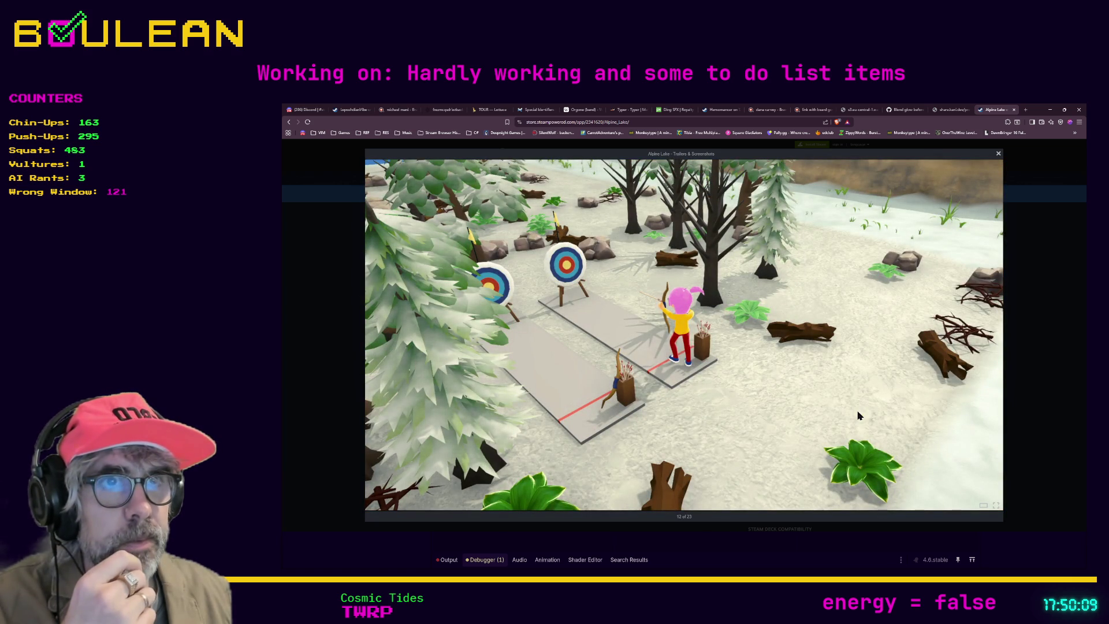
pyautogui.press('Right')
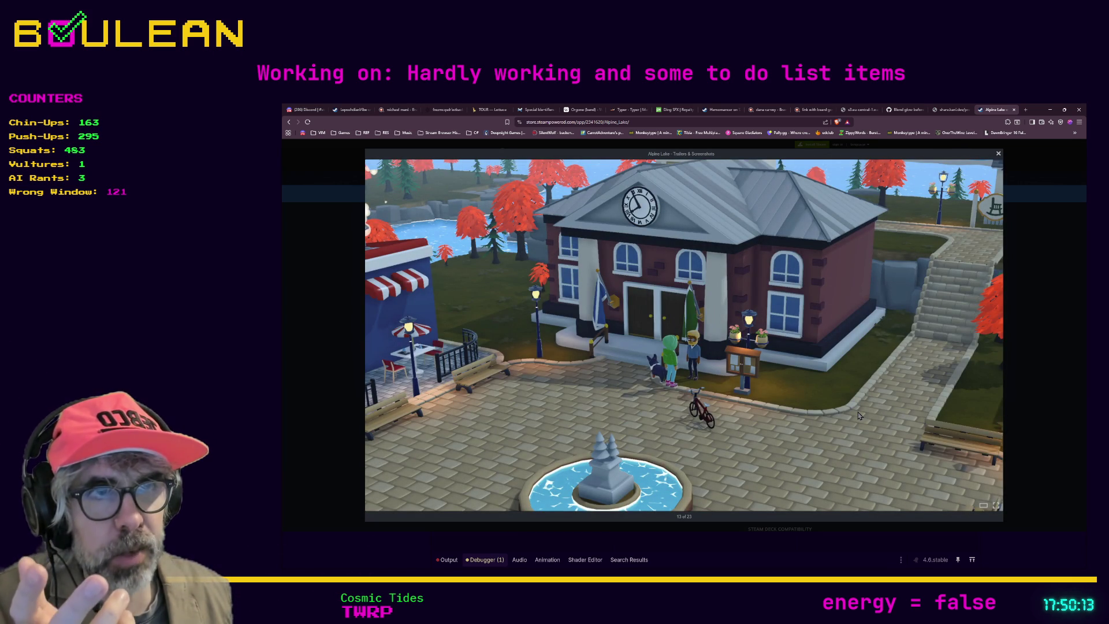
pyautogui.press('Right')
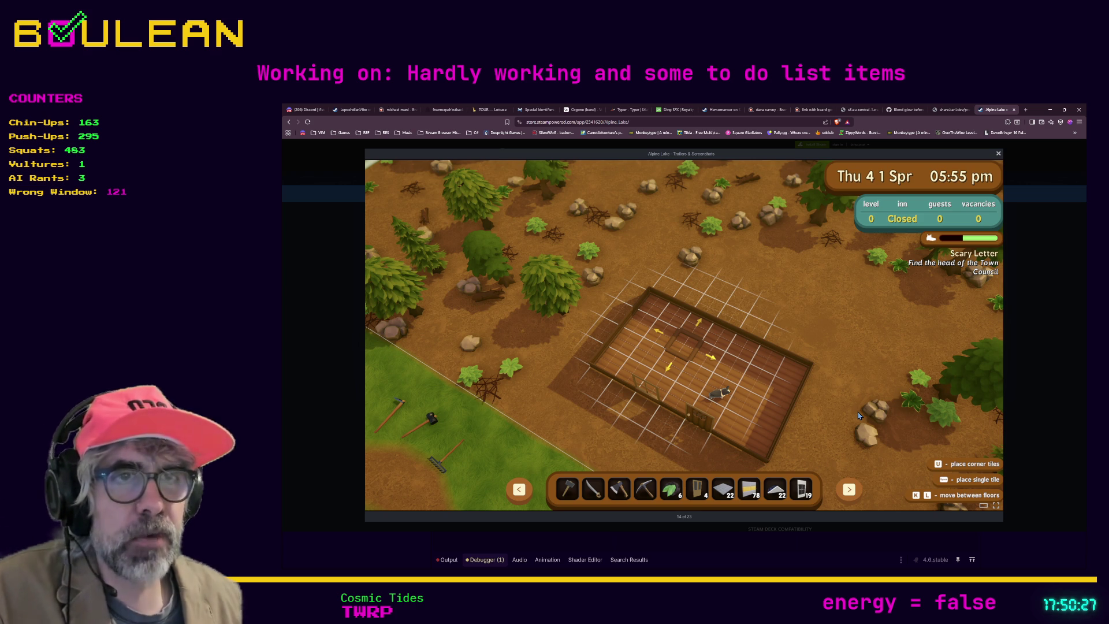
# Continue from screenshot 15 to the final night forest image 23, then return to the Godot editor
pyautogui.press('Right')
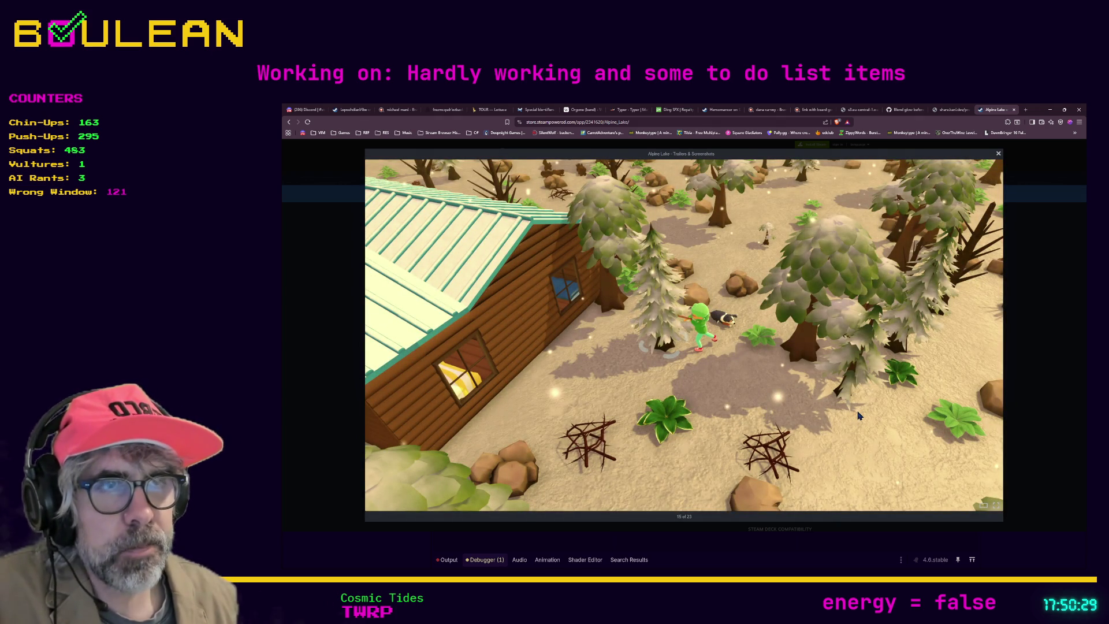
pyautogui.press('Right')
pyautogui.press('Right')
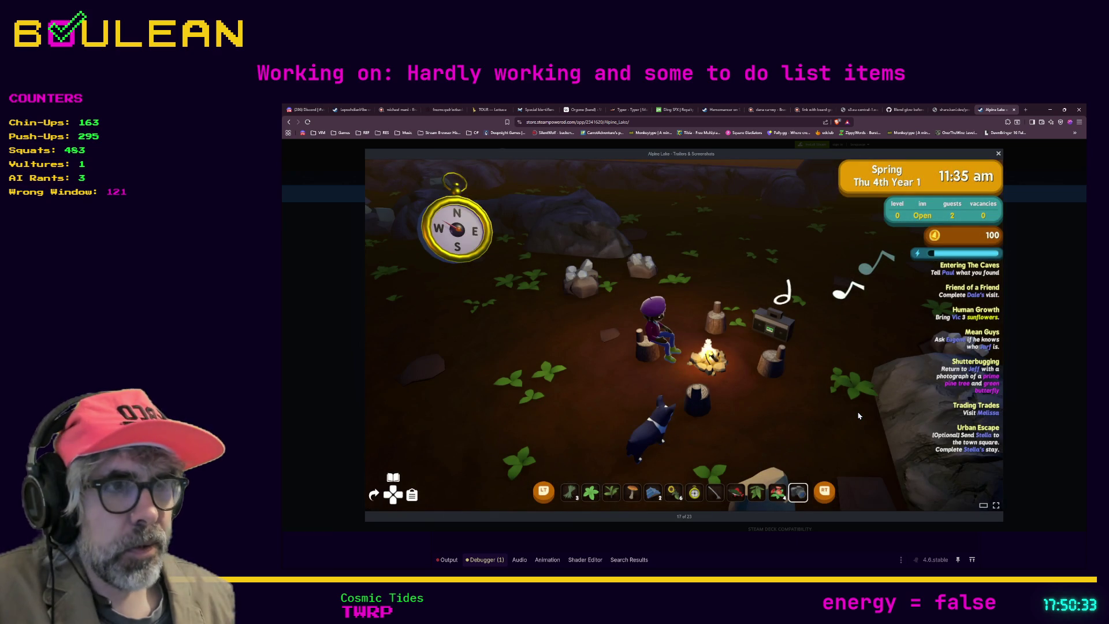
pyautogui.press('Right')
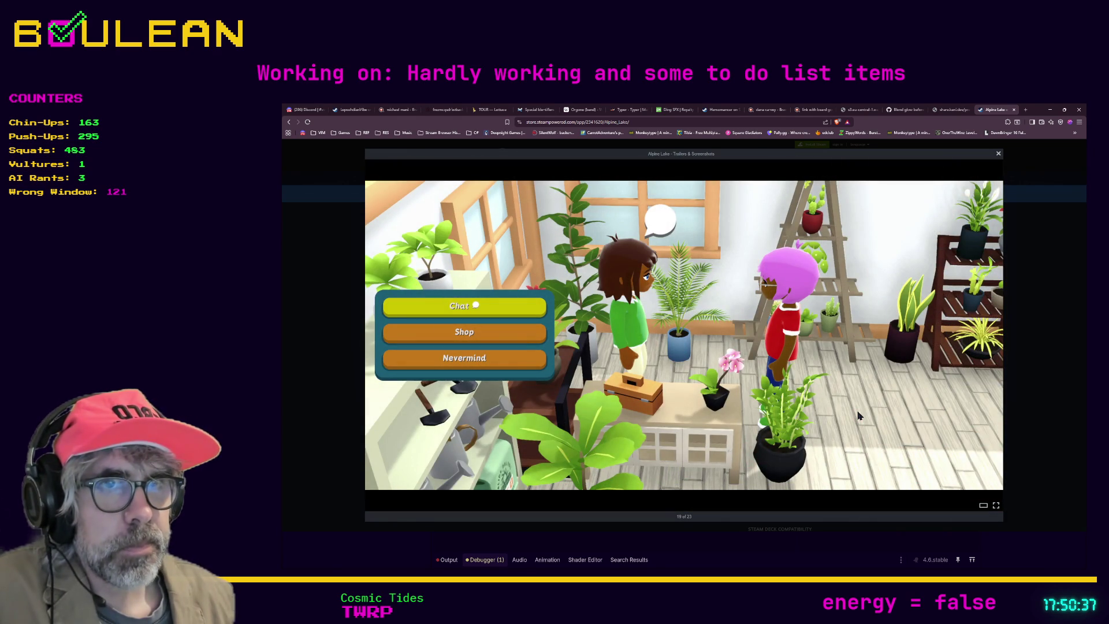
pyautogui.press('Right')
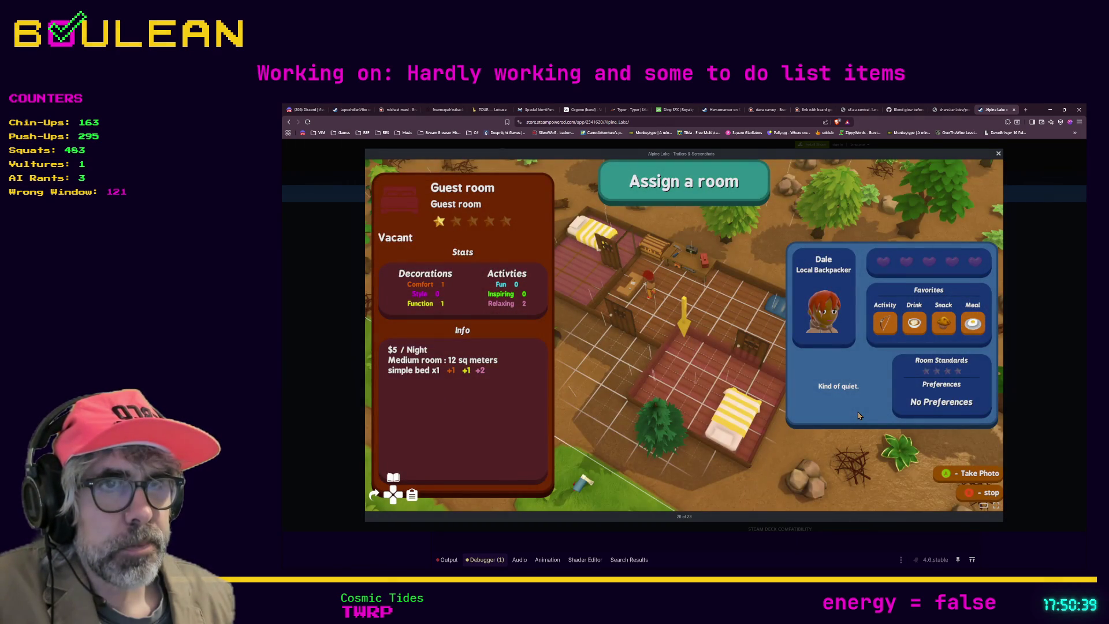
pyautogui.press('Right')
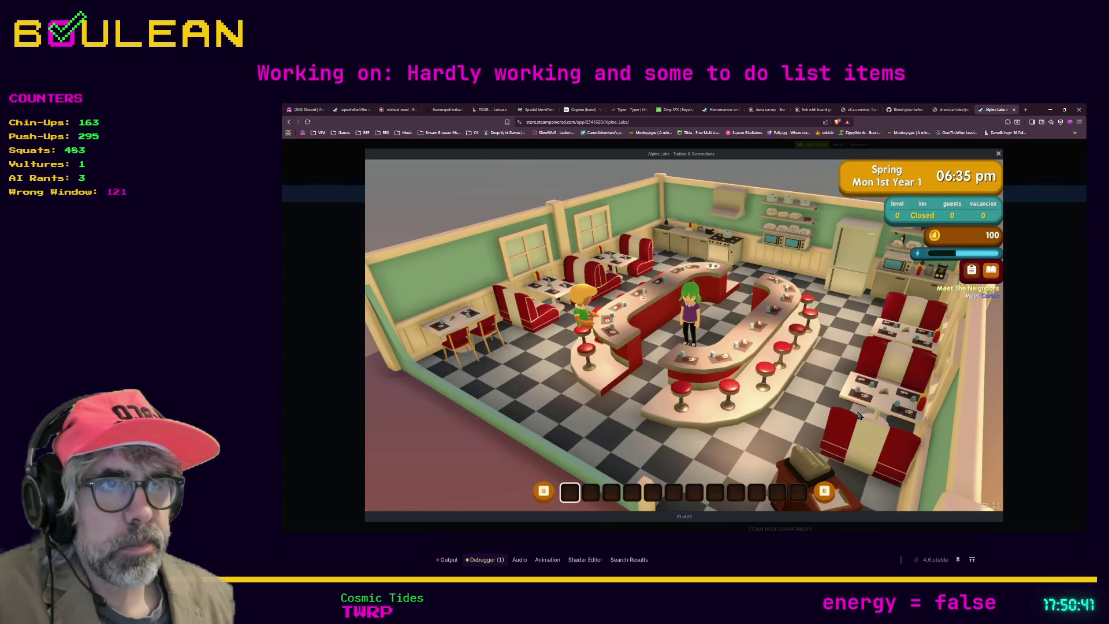
pyautogui.press('Right')
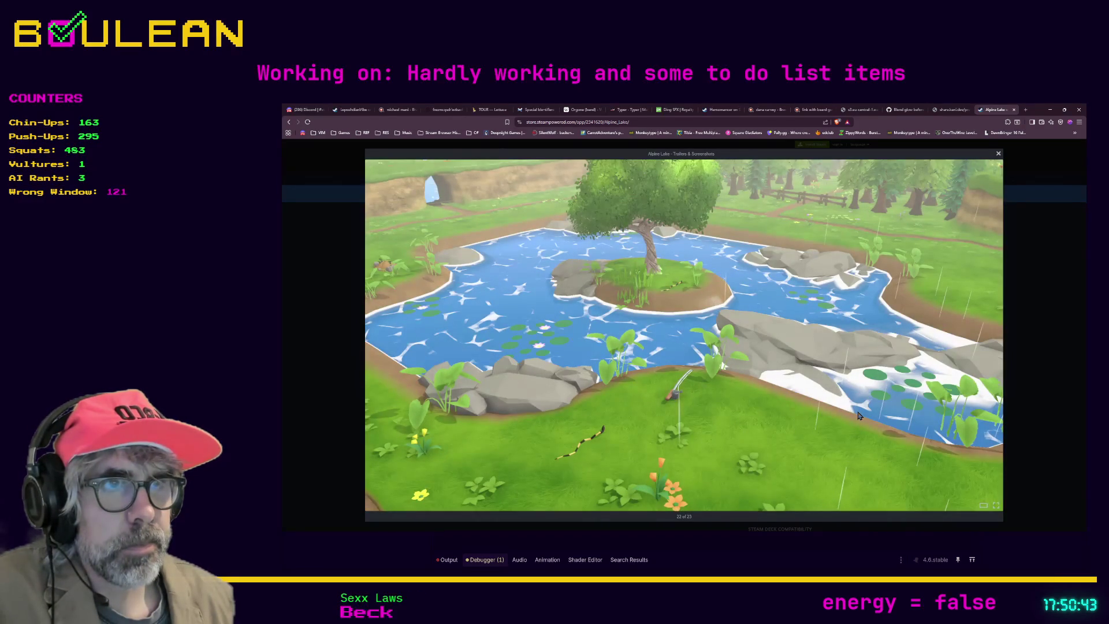
pyautogui.press('Right')
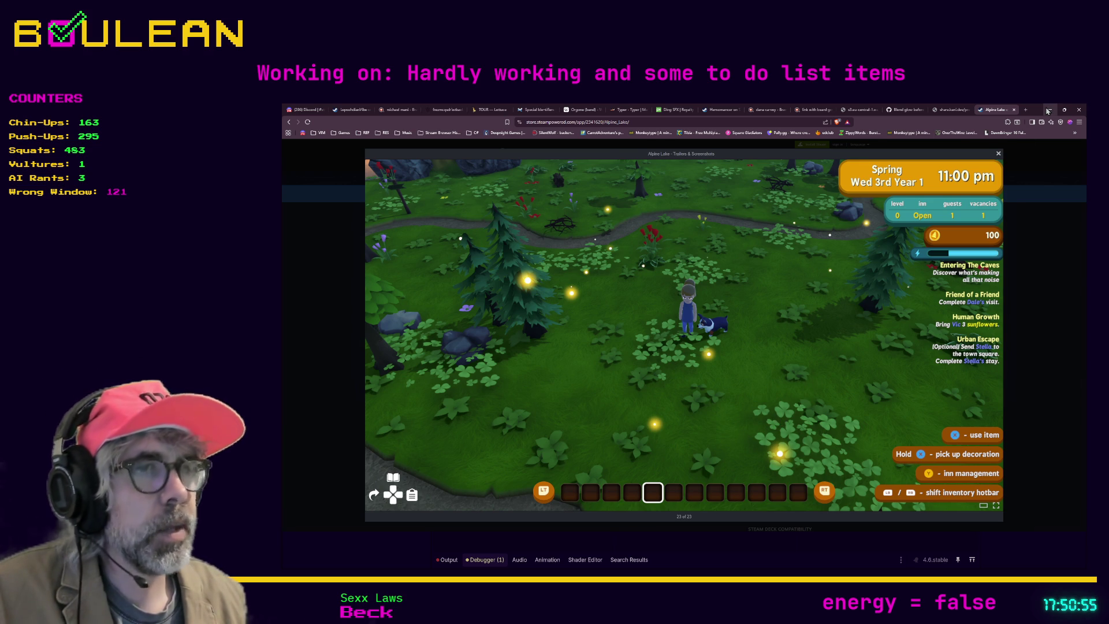
pyautogui.hotkey('alt', 'Tab')
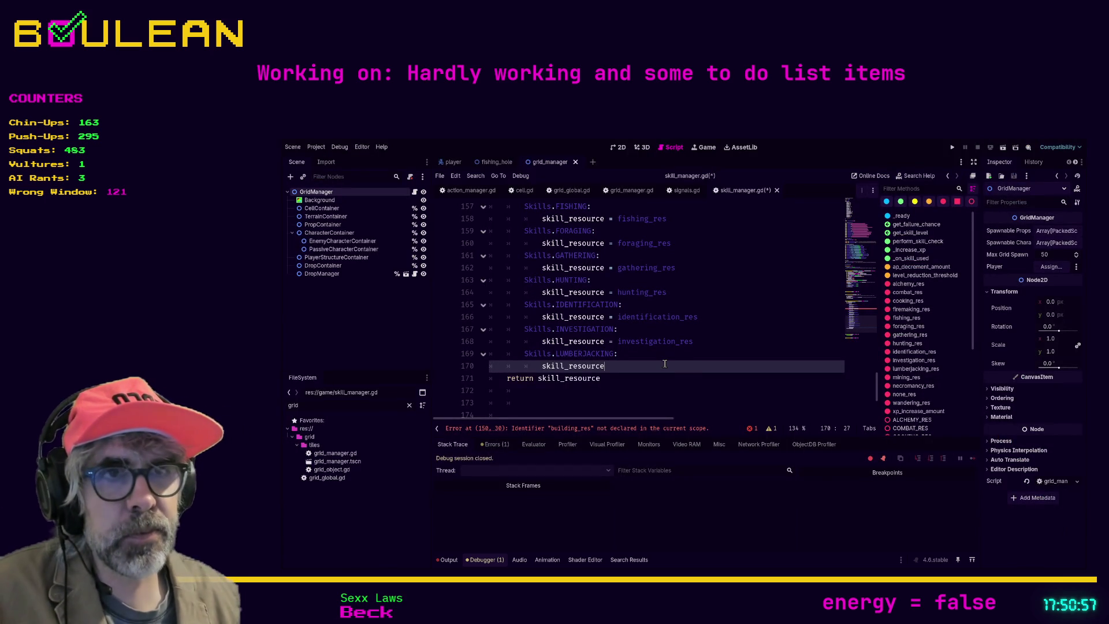
# Add a Skills.NECROMANCY case setting skill_resource = necromancy_res and finish the lumberjacking_res assignment
pyautogui.press('Return')
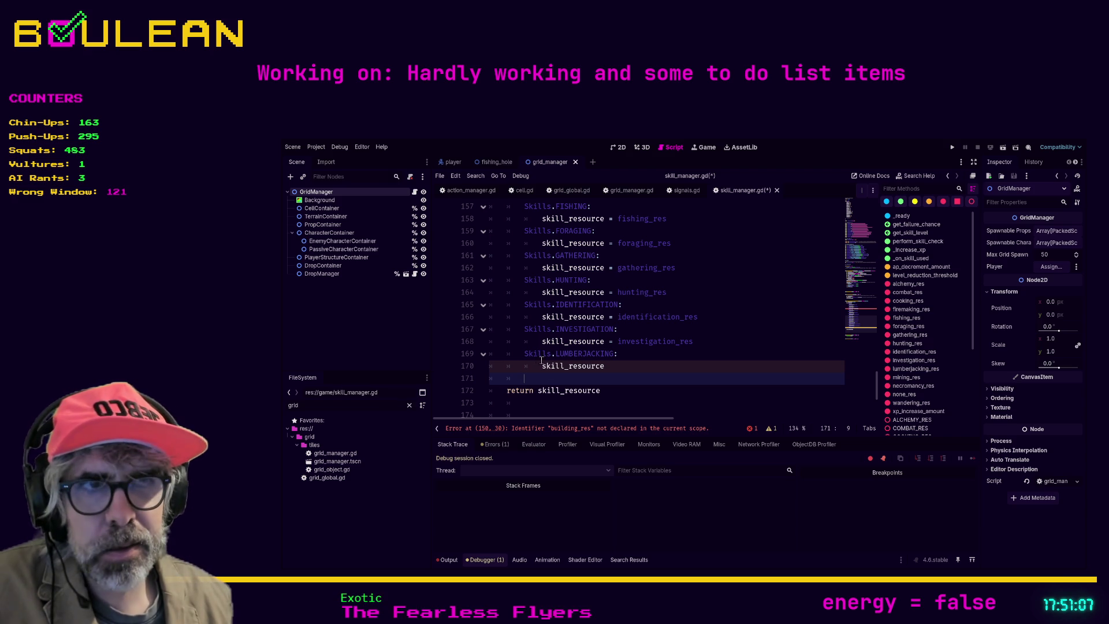
pyautogui.write('S')
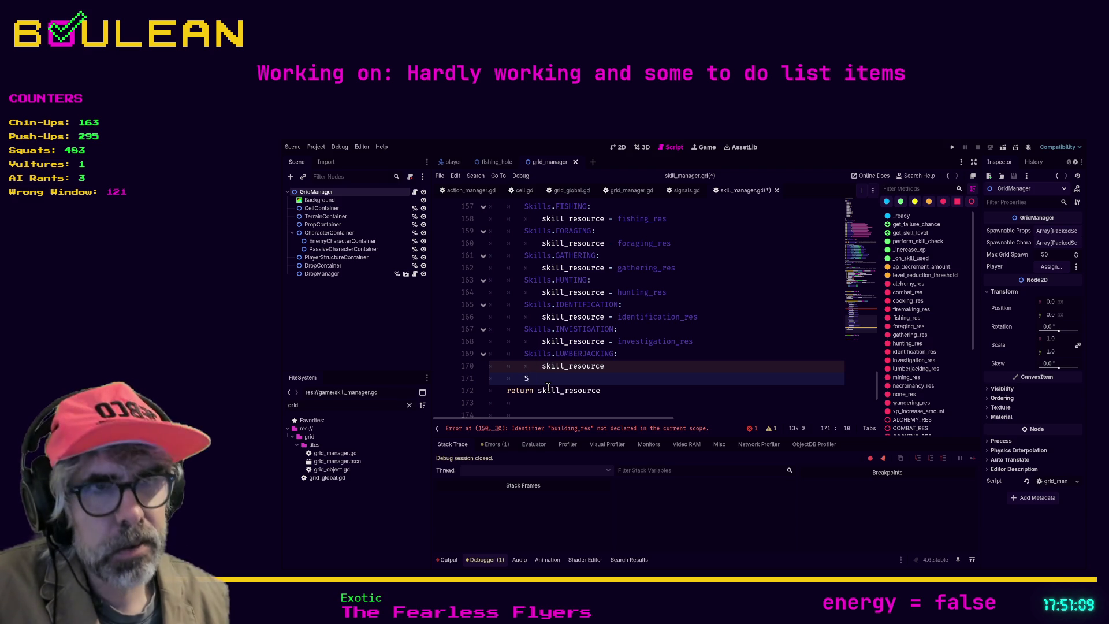
pyautogui.write('kills.M')
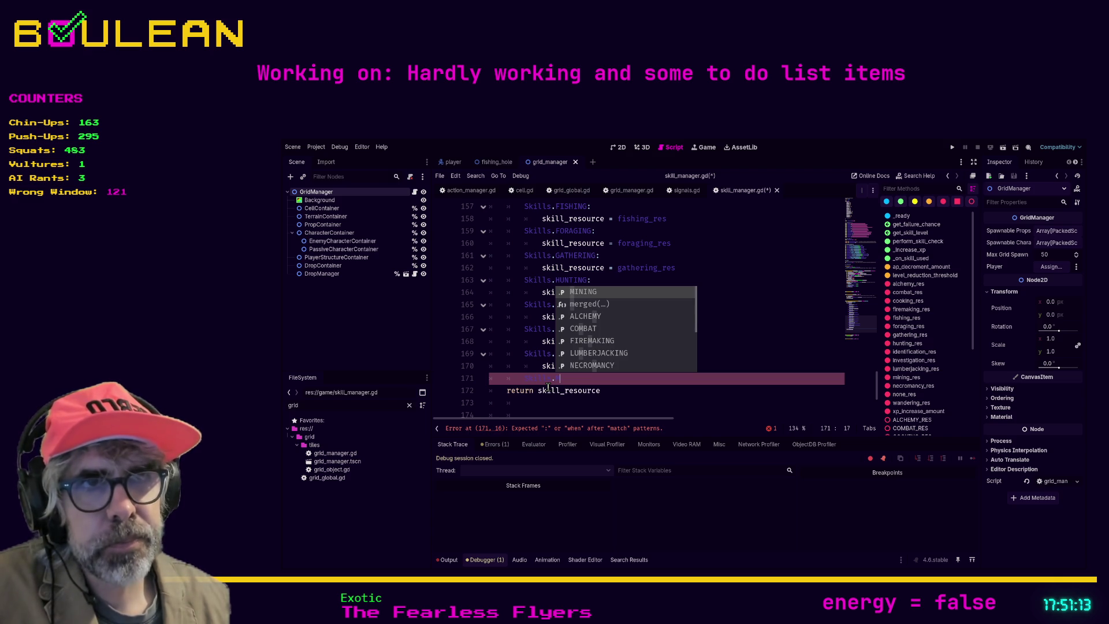
pyautogui.press('BackSpace')
pyautogui.write('NE')
pyautogui.press('Return')
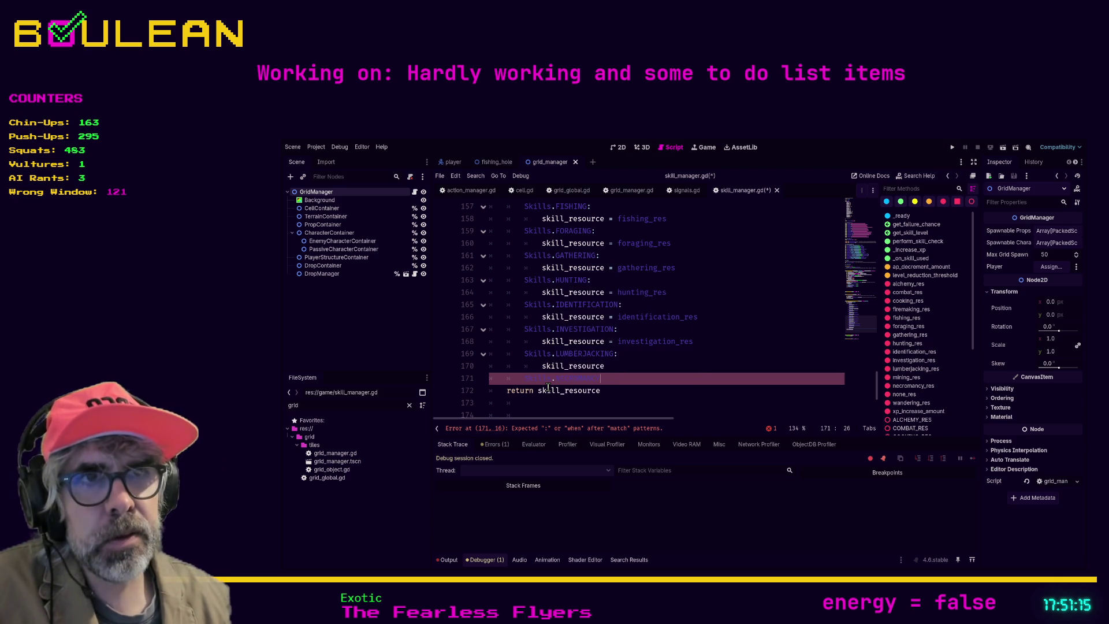
pyautogui.write(':')
pyautogui.press('Return')
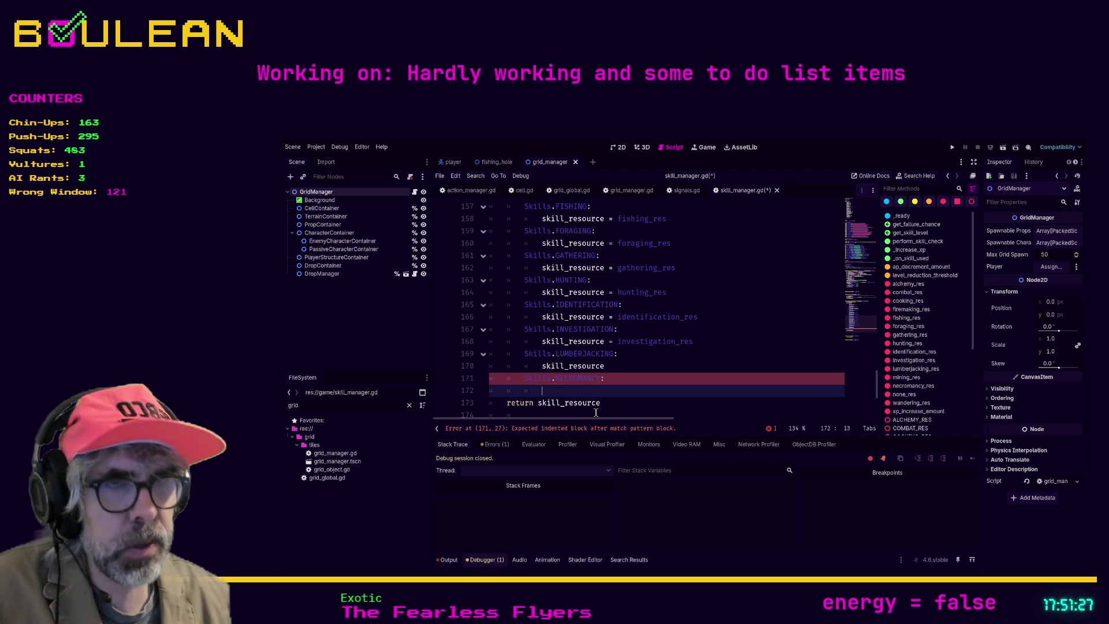
pyautogui.write('skill_resou')
pyautogui.press('Return')
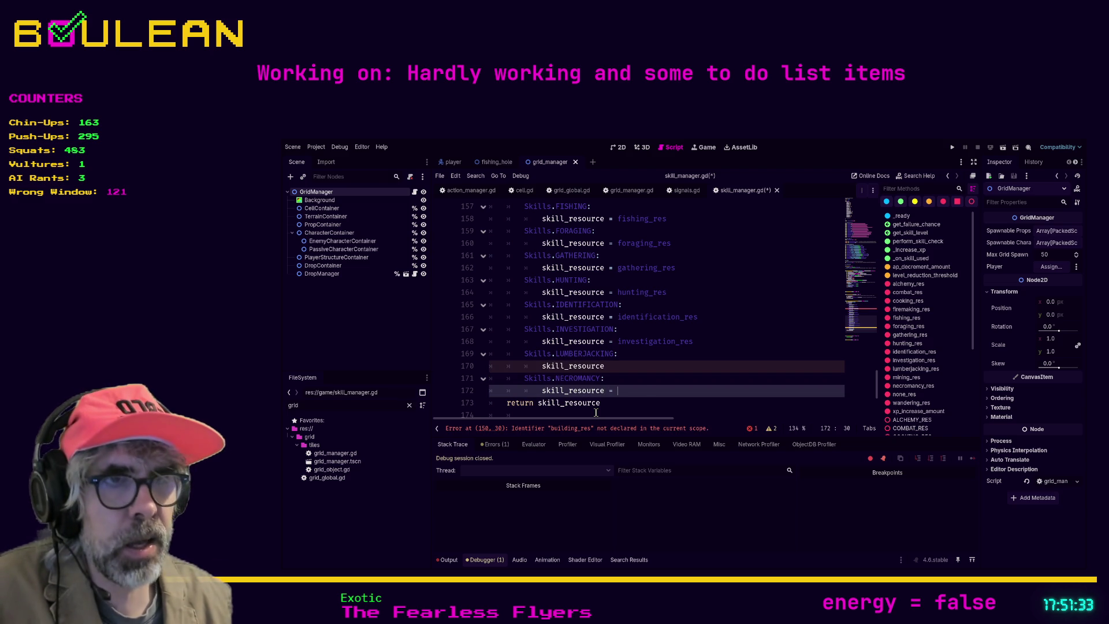
pyautogui.write('=')
pyautogui.write('necro')
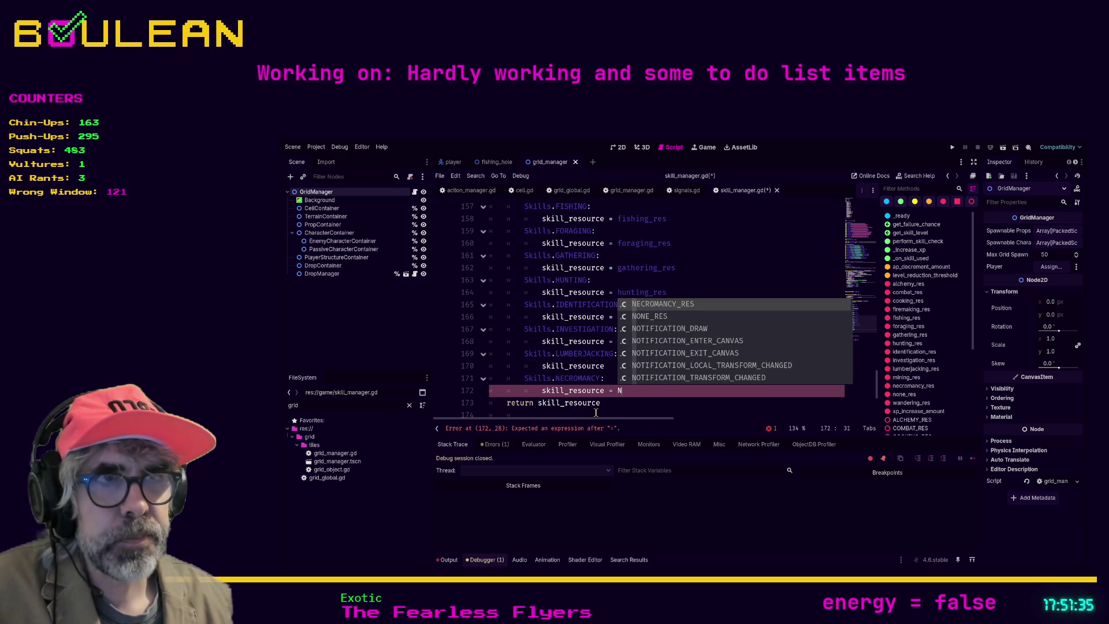
pyautogui.press('Return')
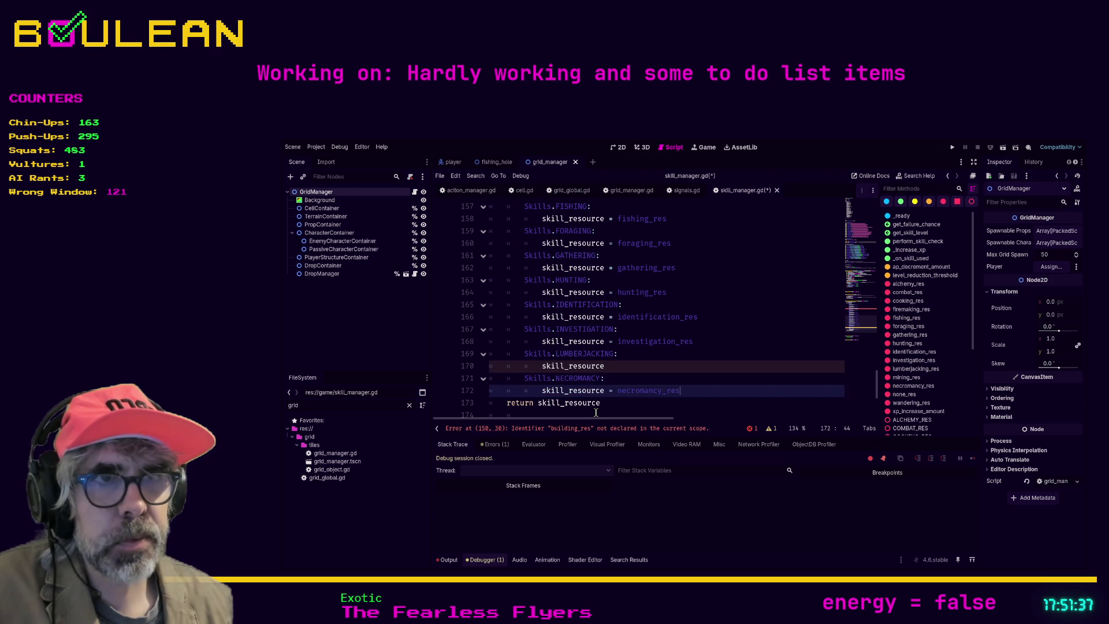
pyautogui.press('Up')
pyautogui.press('Up')
pyautogui.write('lumber')
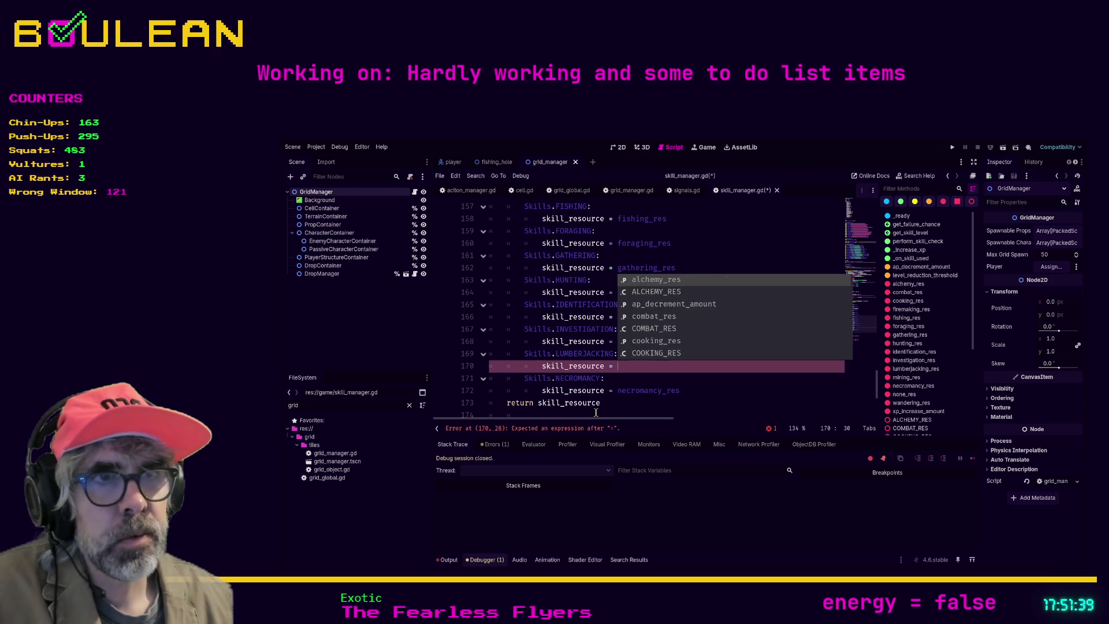
pyautogui.press('Return')
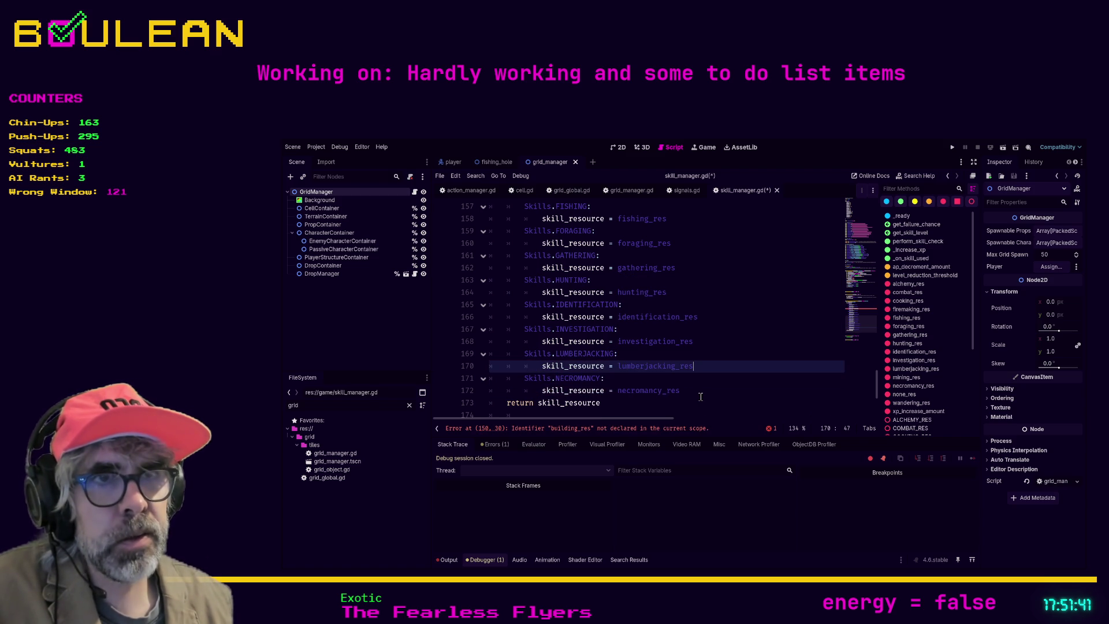
# Start a new case line with Skills. below the necromancy case, clearing the stray spacing
pyautogui.click(709, 392)
pyautogui.press('Return')
pyautogui.write('Skills.')
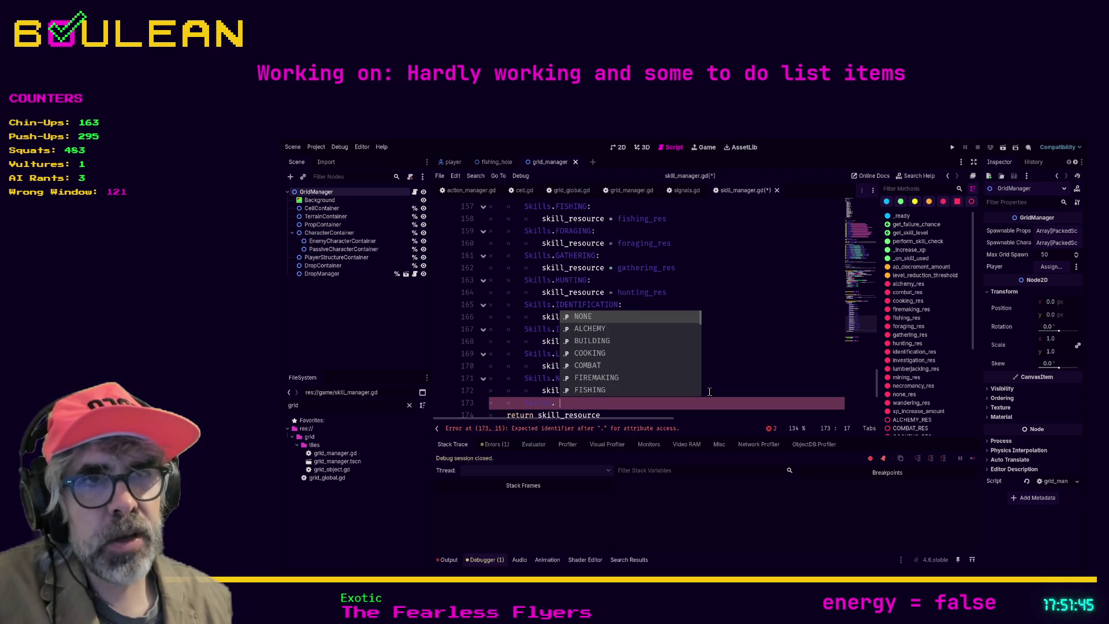
pyautogui.press('Escape')
pyautogui.scroll(-1, 640, 400)
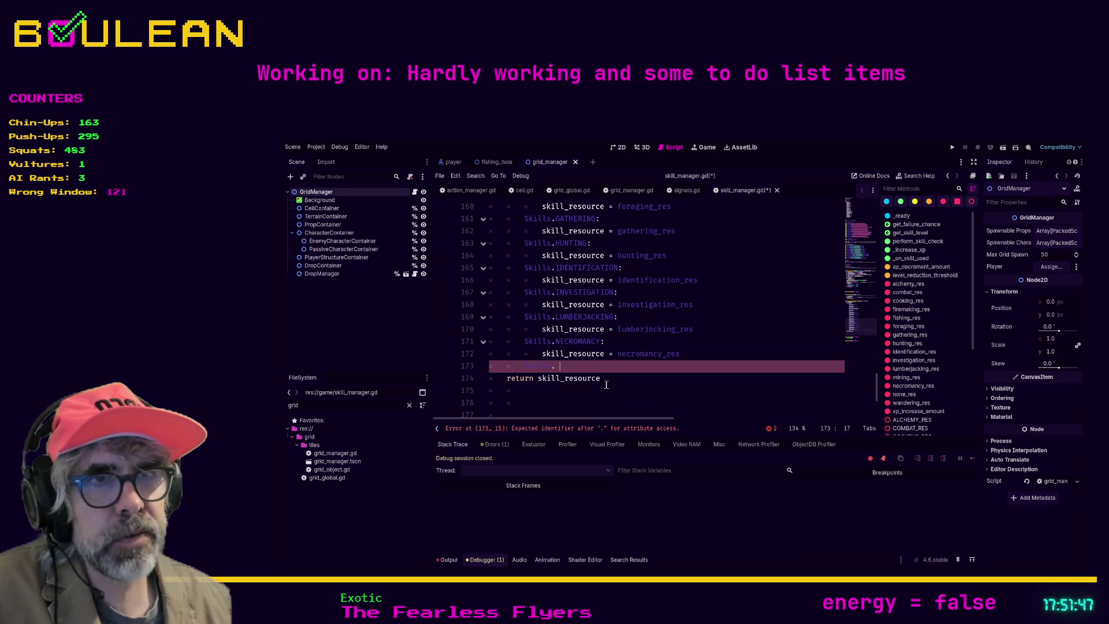
pyautogui.press('BackSpace')
pyautogui.press('Return')
pyautogui.press('Return')
pyautogui.press('Up')
pyautogui.press('Left')
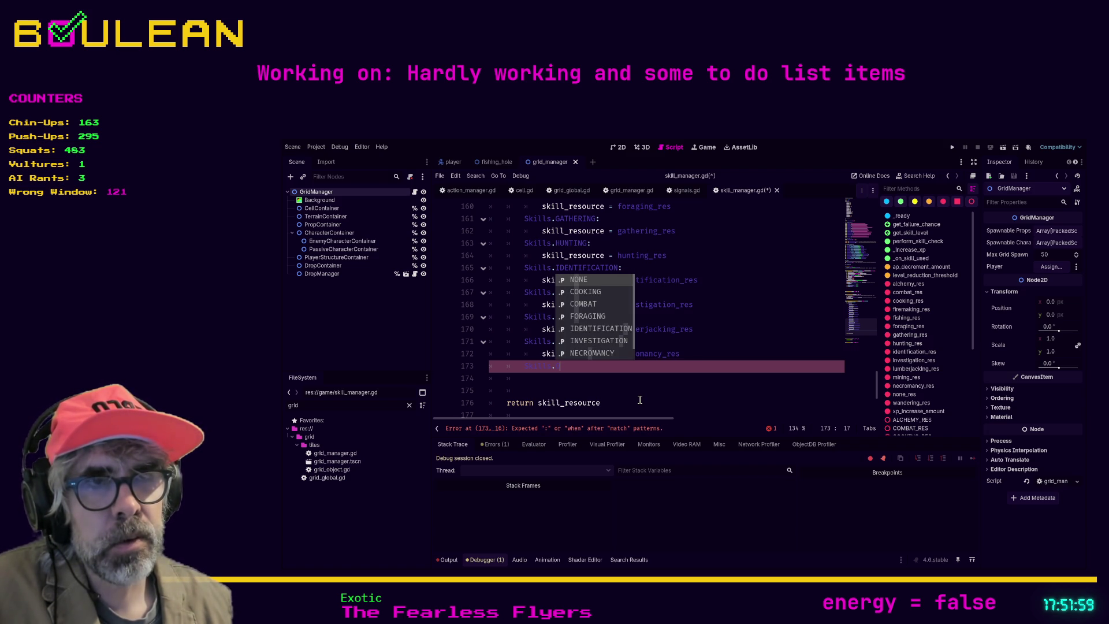
pyautogui.press('BackSpace')
# Complete it as Skills.SPELUNKING: skill_resource = spelunking_res
pyautogui.press('Down')
pyautogui.press('Down')
pyautogui.press('Down')
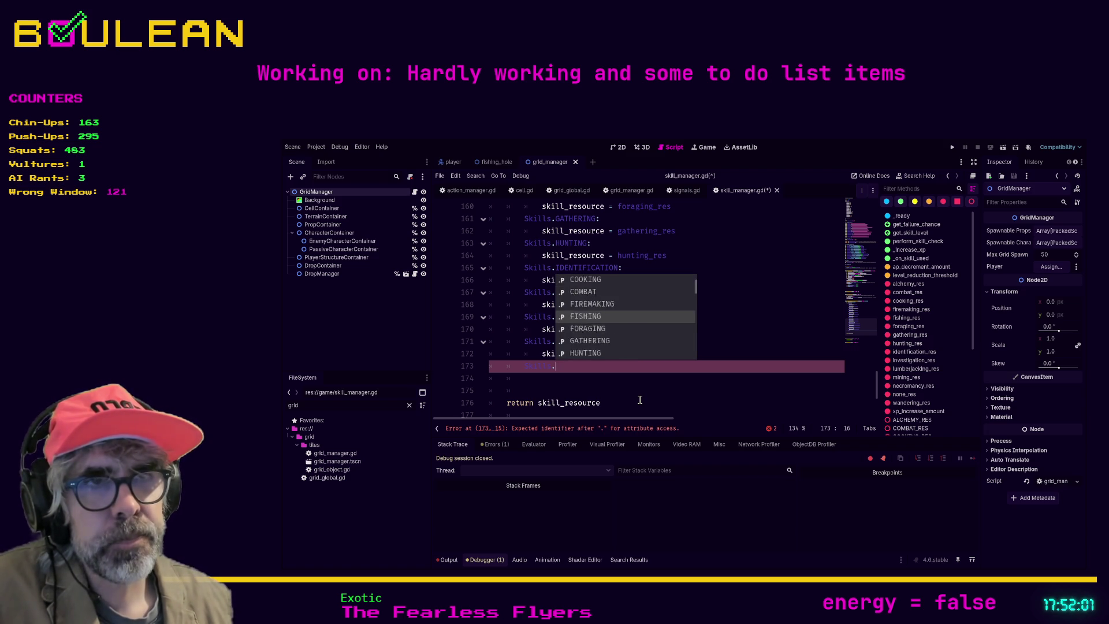
pyautogui.press('Down')
pyautogui.press('Down')
pyautogui.press('Down')
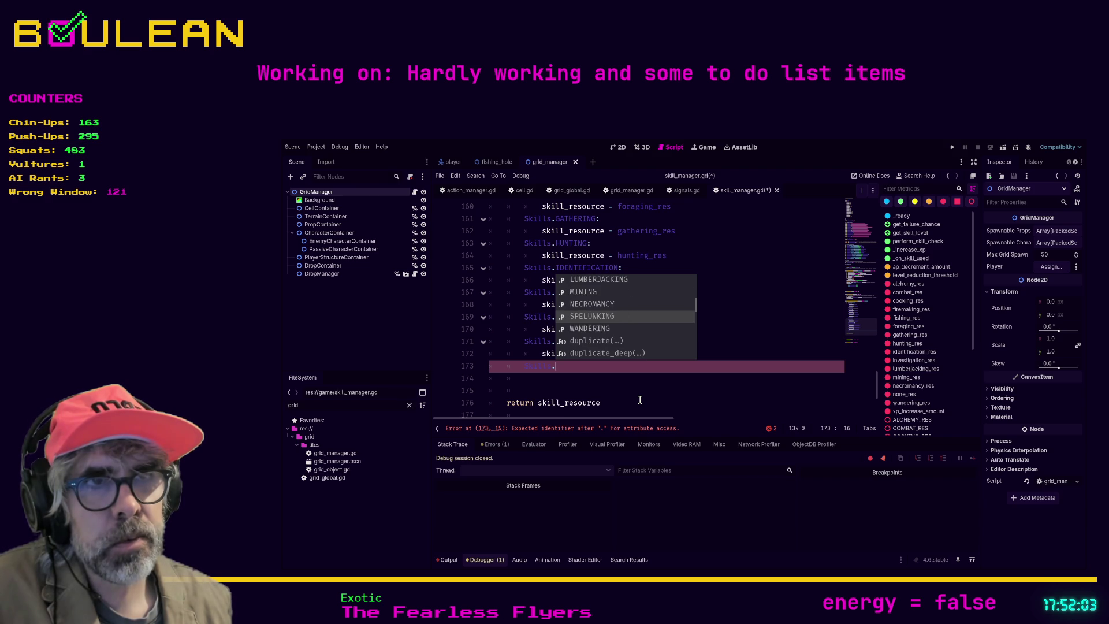
pyautogui.press('Return')
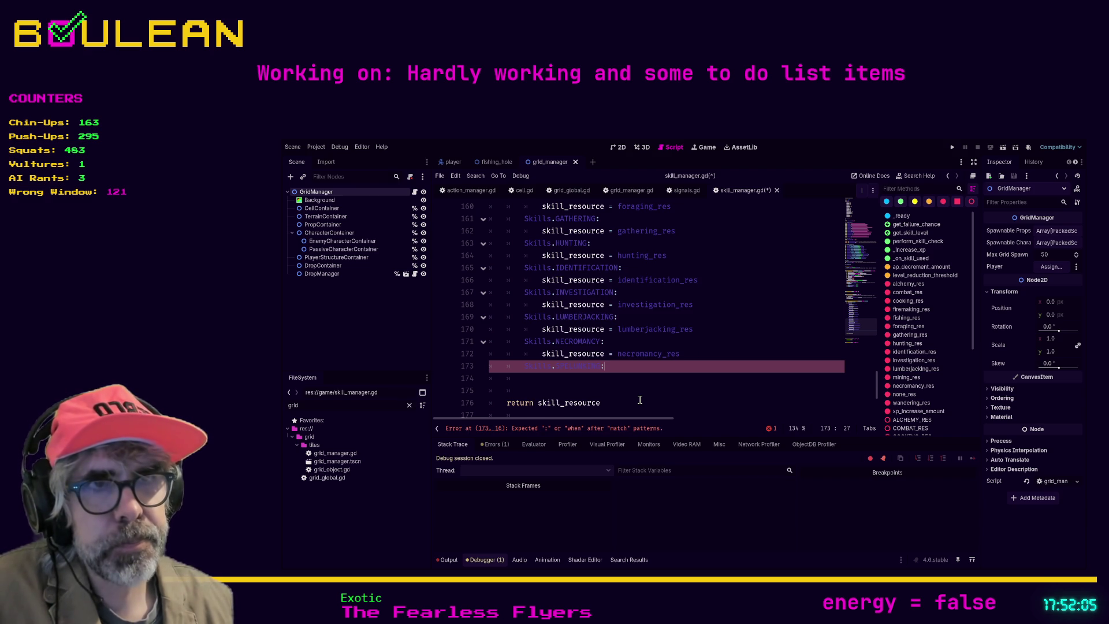
pyautogui.write(':')
pyautogui.press('Return')
pyautogui.write('skill_resour')
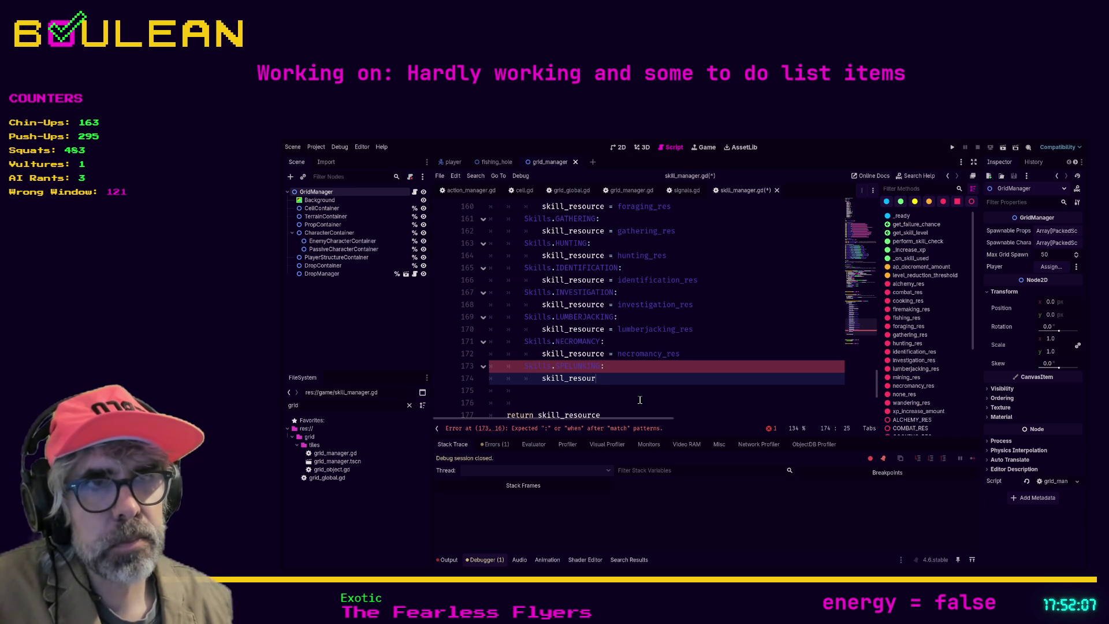
pyautogui.write('ce = spe')
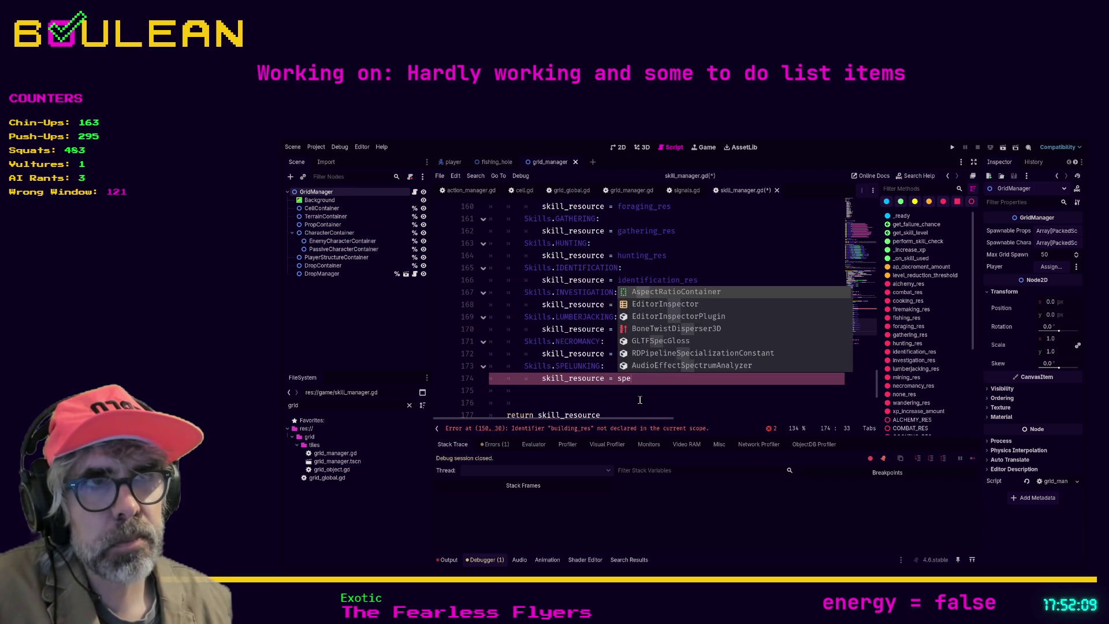
pyautogui.write('lunking_res')
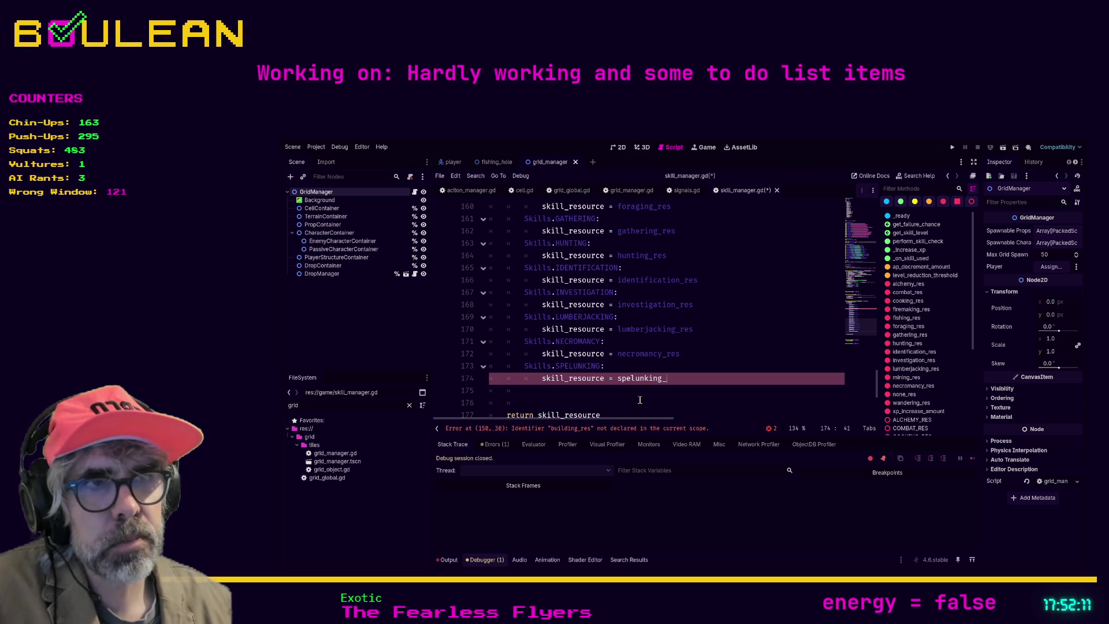
pyautogui.press('Return')
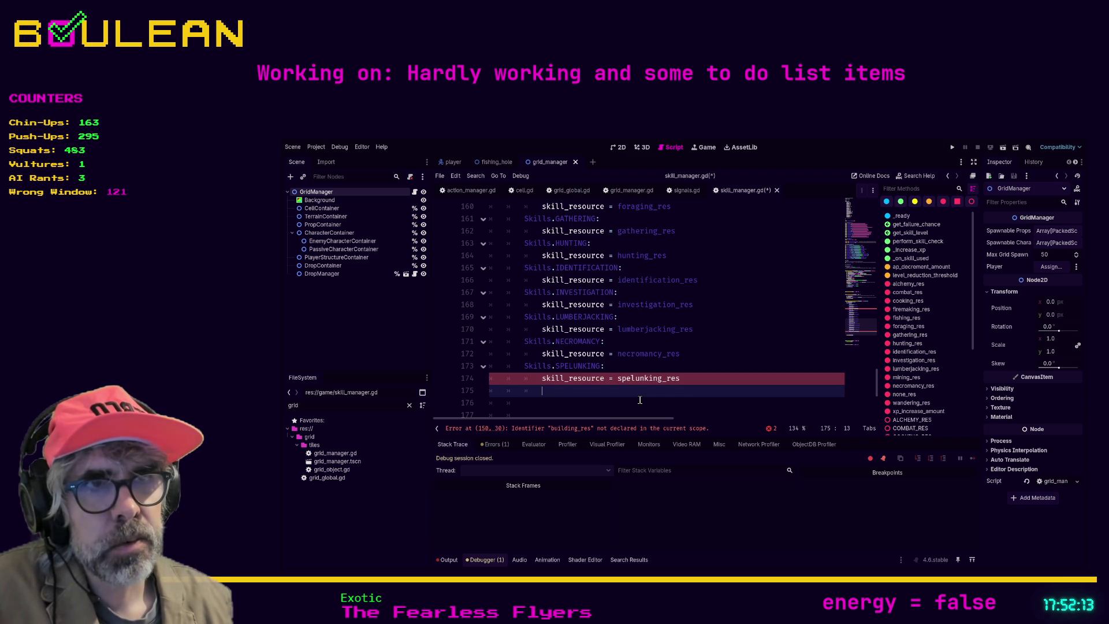
# Add a Skills.WANDERING case assigning skill_resource = wandering_res
pyautogui.write('Skills.')
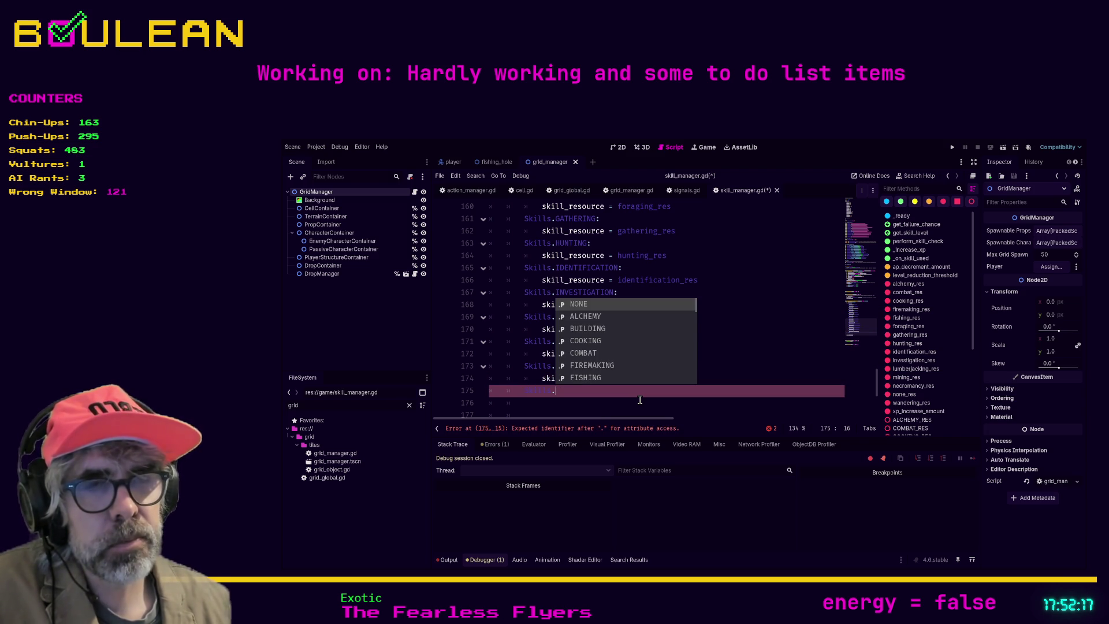
pyautogui.press('Down')
pyautogui.press('Down')
pyautogui.press('Down')
pyautogui.press('Down')
pyautogui.press('Down')
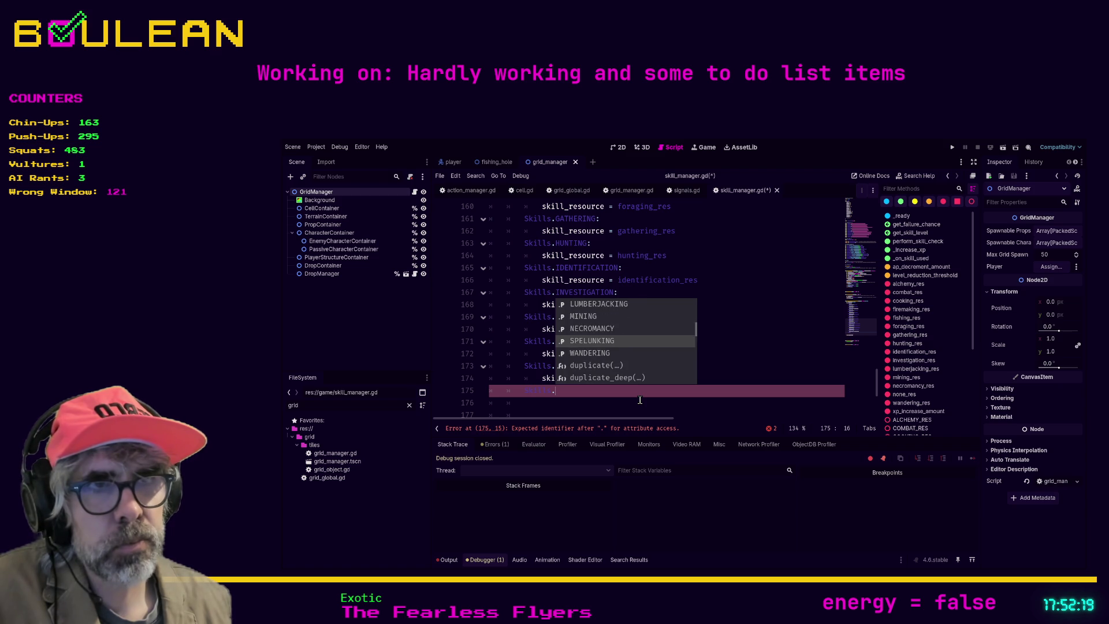
pyautogui.press('Down')
pyautogui.press('Return')
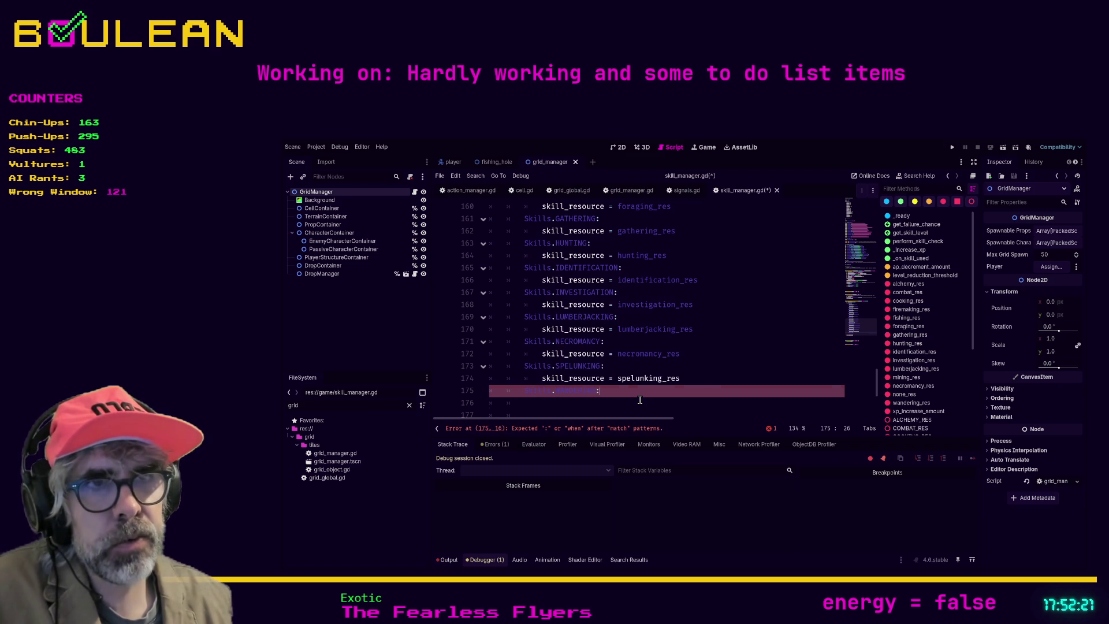
pyautogui.write(':')
pyautogui.press('Return')
pyautogui.write('skill_resource ')
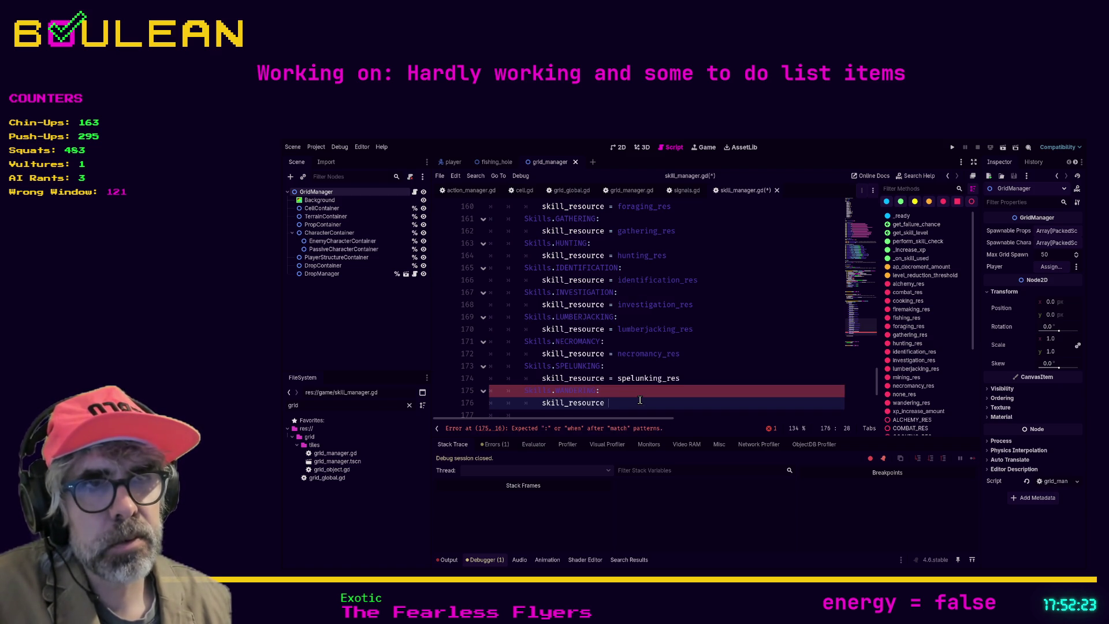
pyautogui.write('= wan')
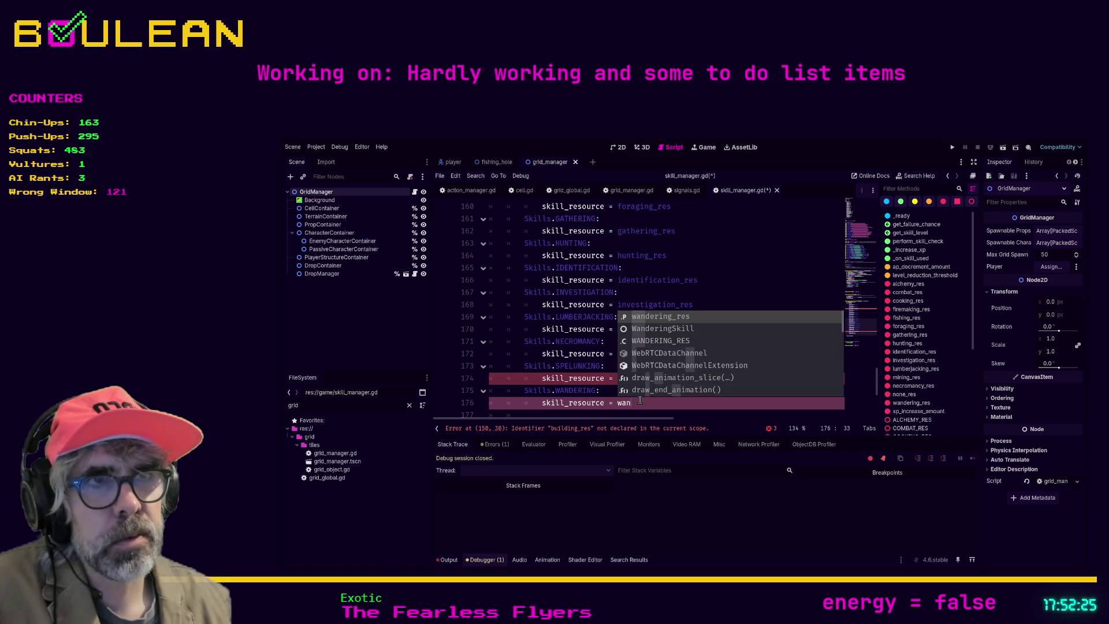
pyautogui.press('Return')
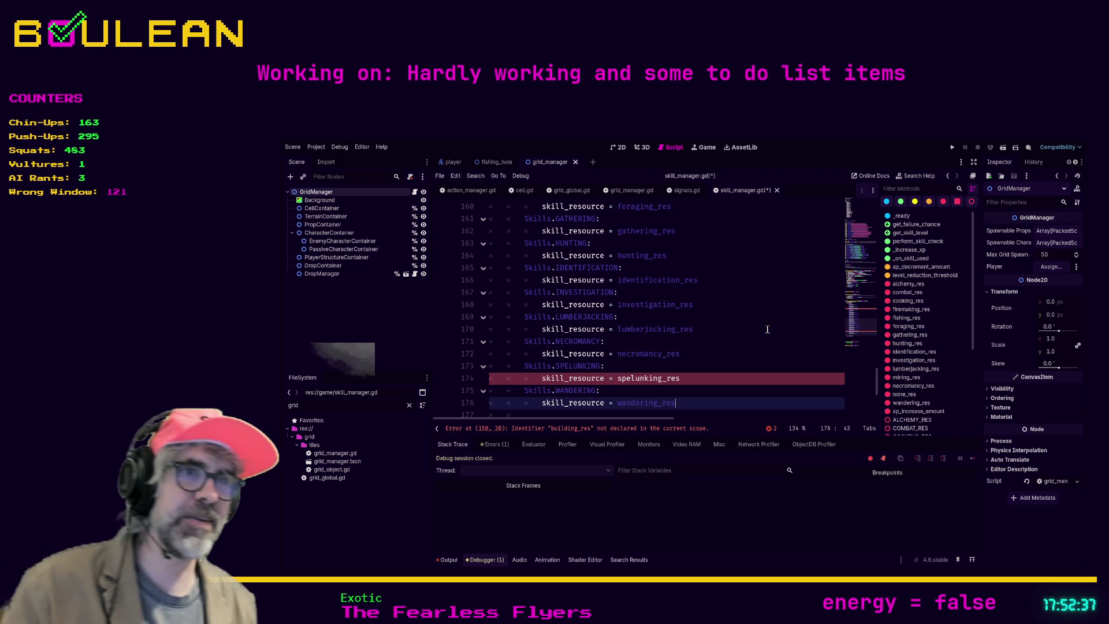
pyautogui.click(698, 378)
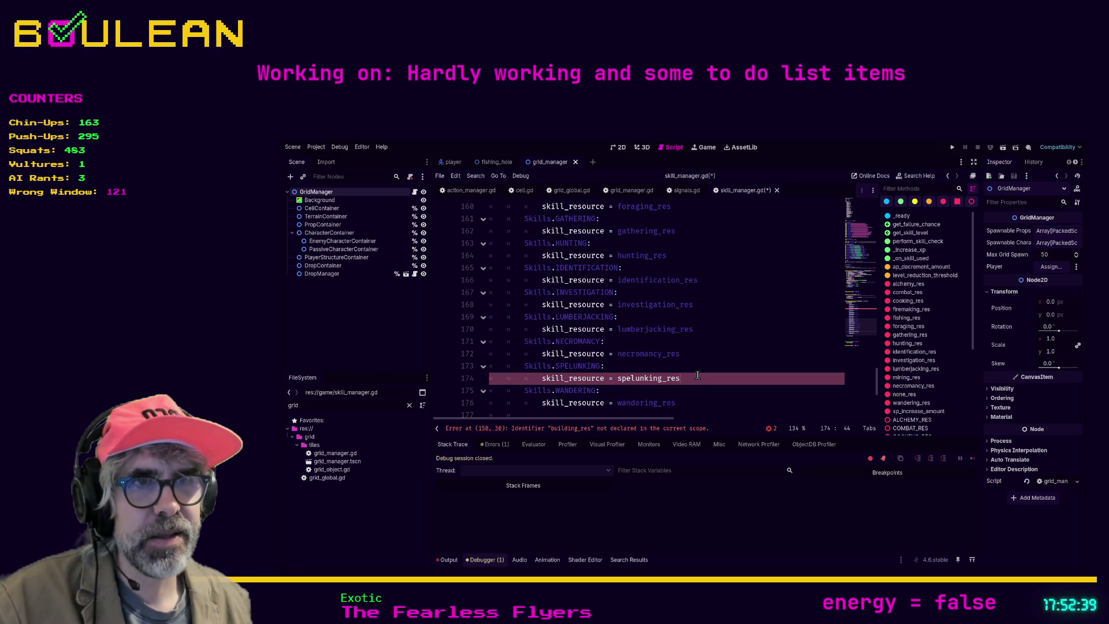
# Jump up to the resource path constants and select the old grid text in the FileSystem filter
pyautogui.scroll(2, 718, 365)
pyautogui.scroll(3, 718, 365)
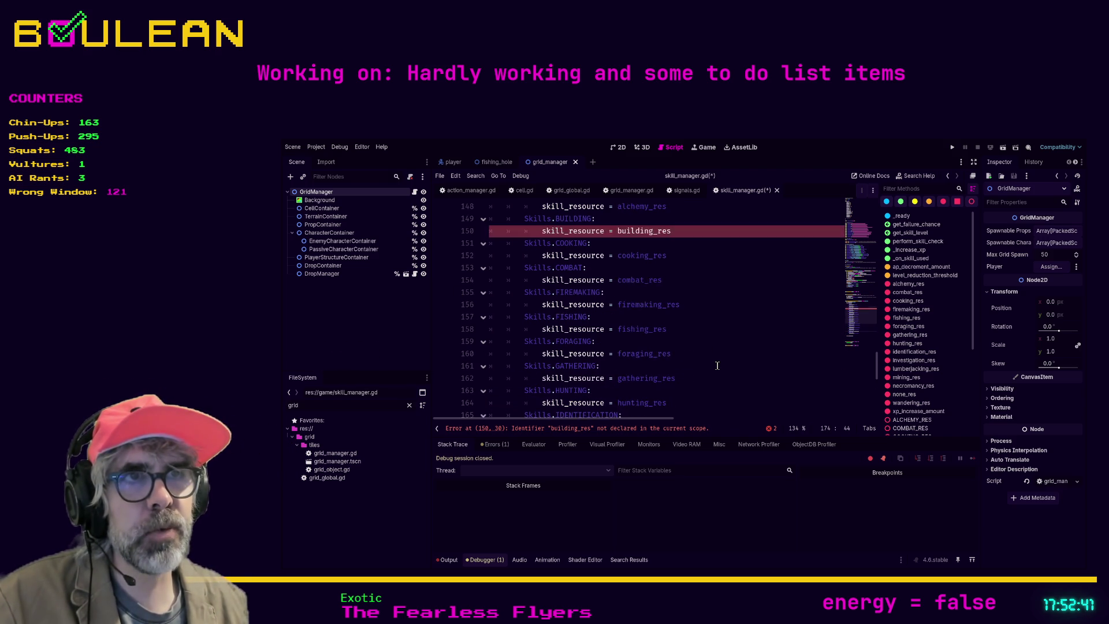
pyautogui.click(850, 253)
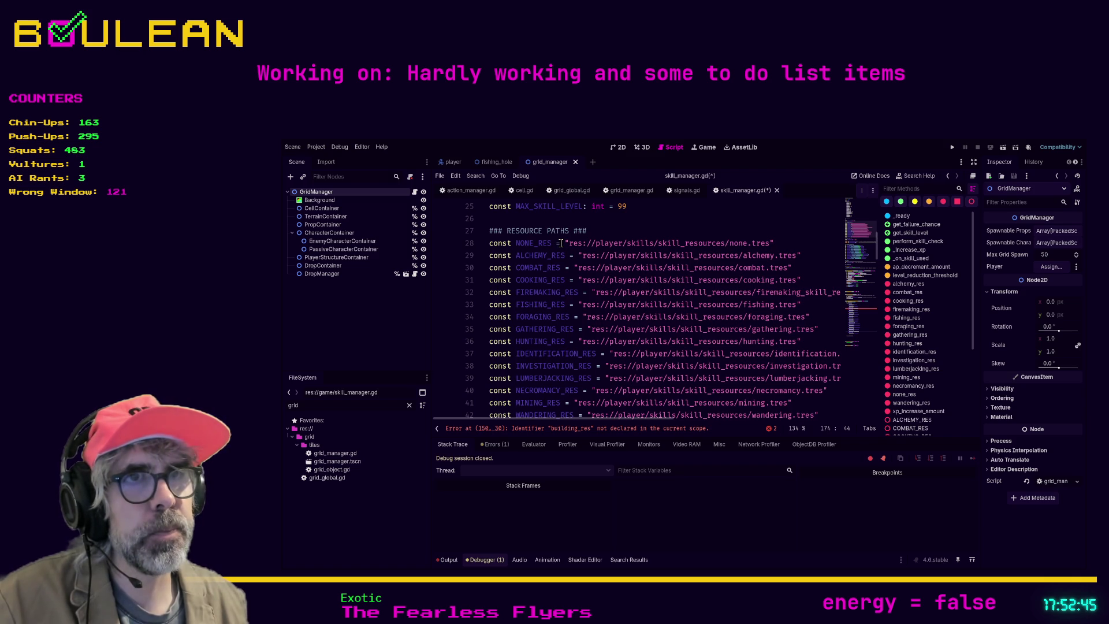
pyautogui.doubleClick(354, 402)
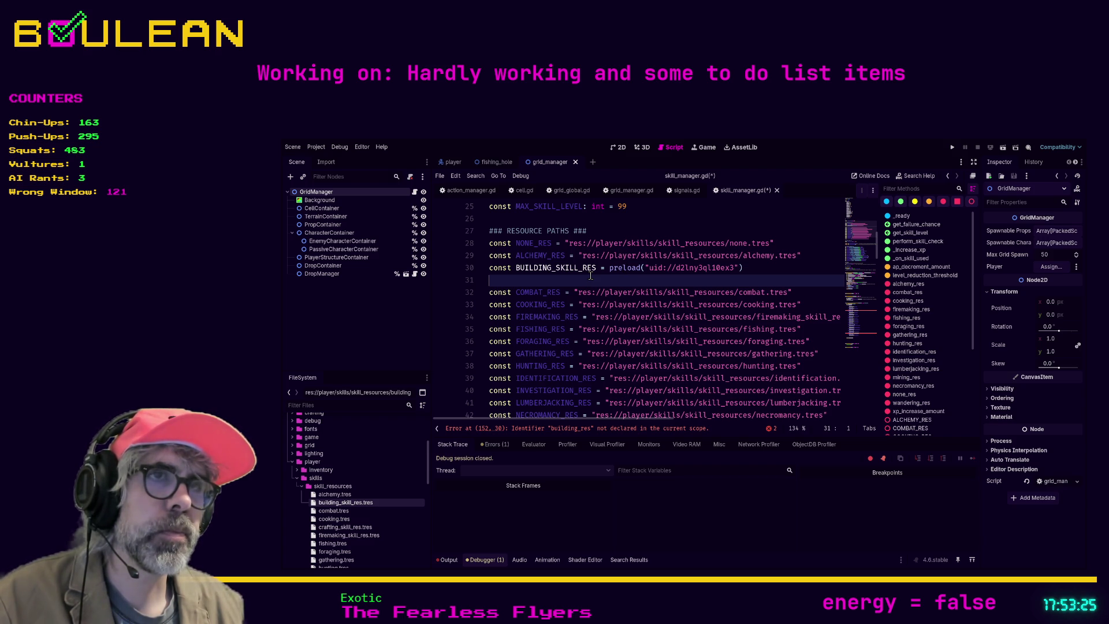
pyautogui.scroll(-9, 591, 276)
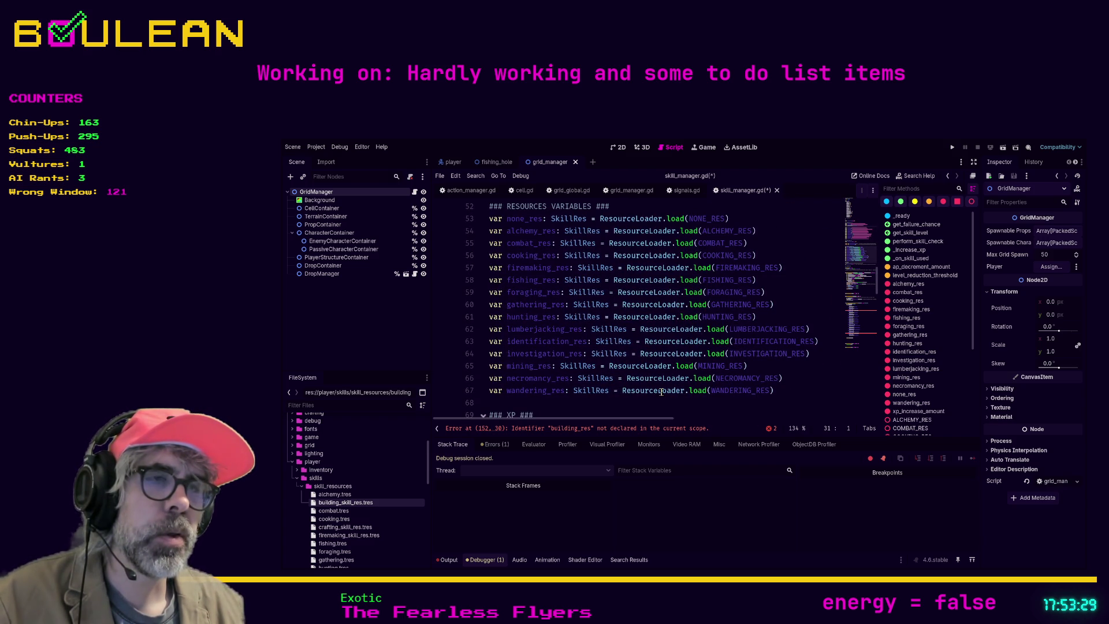
pyautogui.scroll(2, 666, 383)
pyautogui.scroll(8, 667, 383)
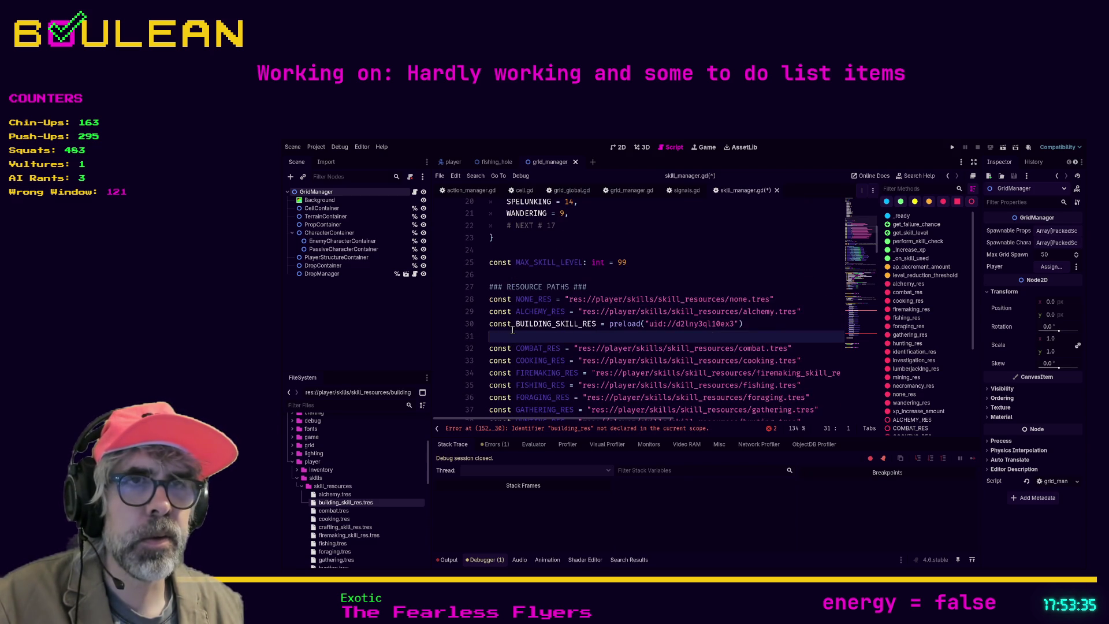
# Insert a blank line between MINING_RES and WANDERING_RES
pyautogui.scroll(-4, 520, 338)
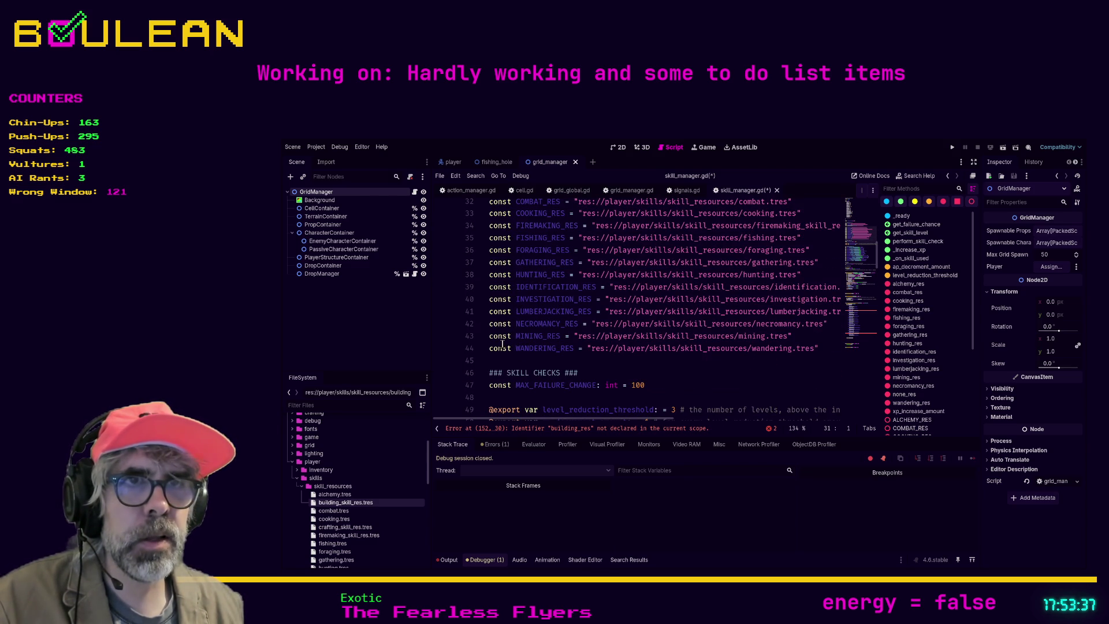
pyautogui.click(490, 350)
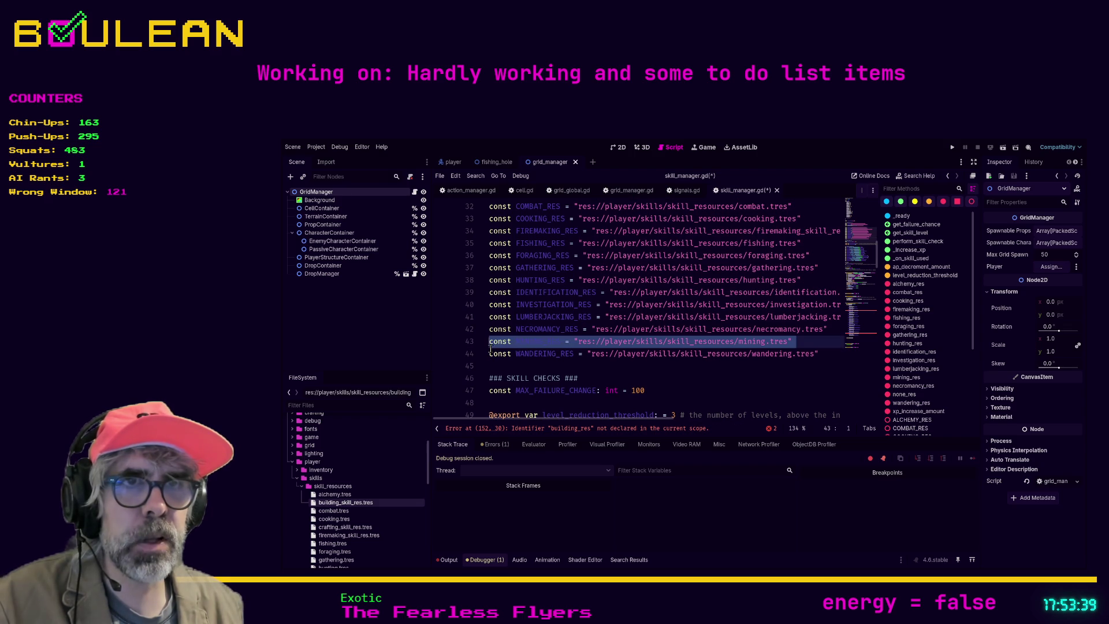
pyautogui.press('Return')
pyautogui.press('Up')
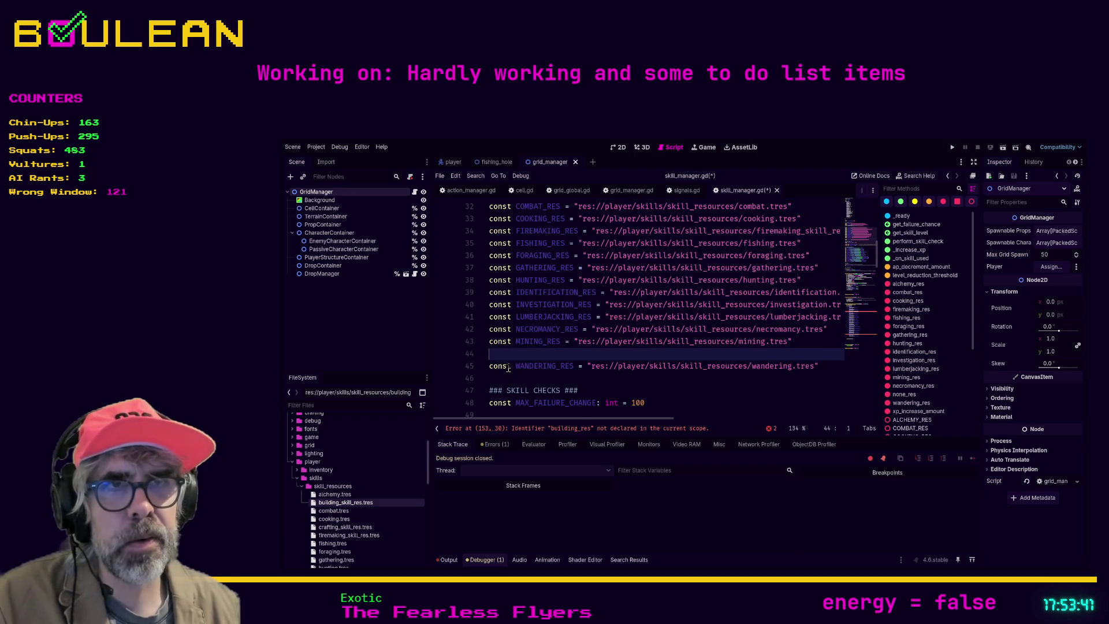
# Locate spelunking_skill_res.tres in the FileSystem dock and preload it into the script on line 44
pyautogui.scroll(-3, 364, 495)
pyautogui.scroll(-1, 364, 498)
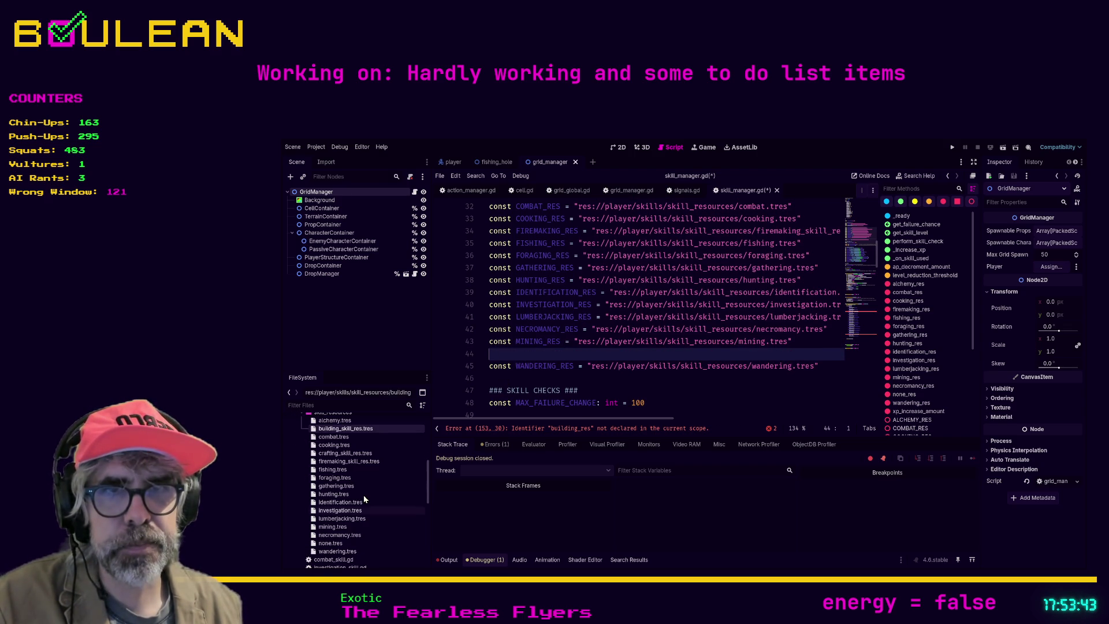
pyautogui.click(321, 405)
pyautogui.write('sp')
pyautogui.press('BackSpace')
pyautogui.press('BackSpace')
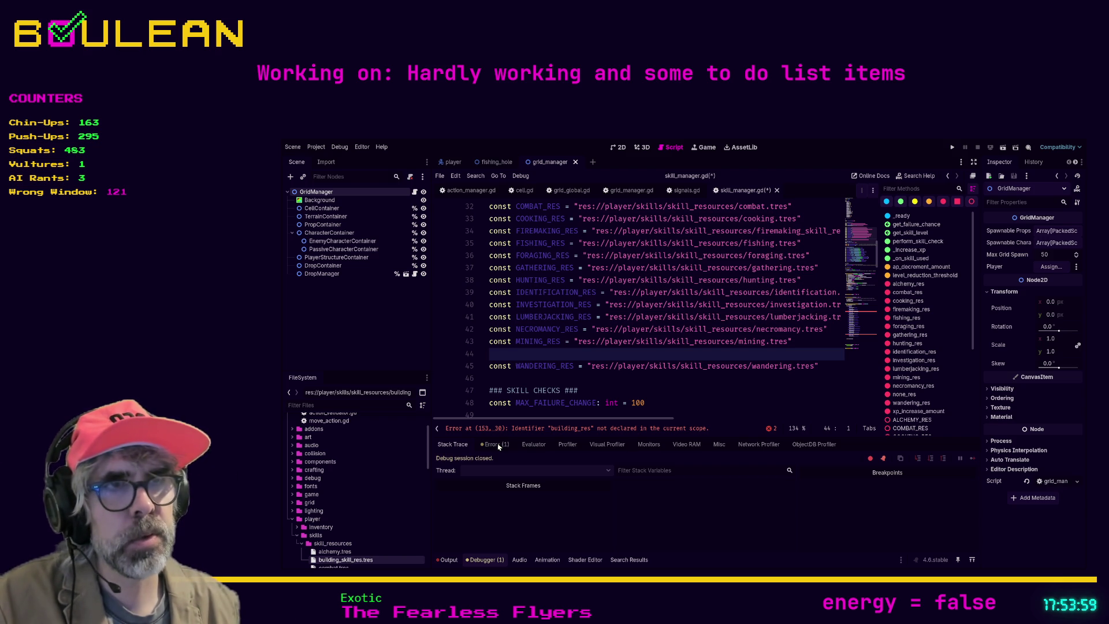
pyautogui.scroll(-5, 373, 520)
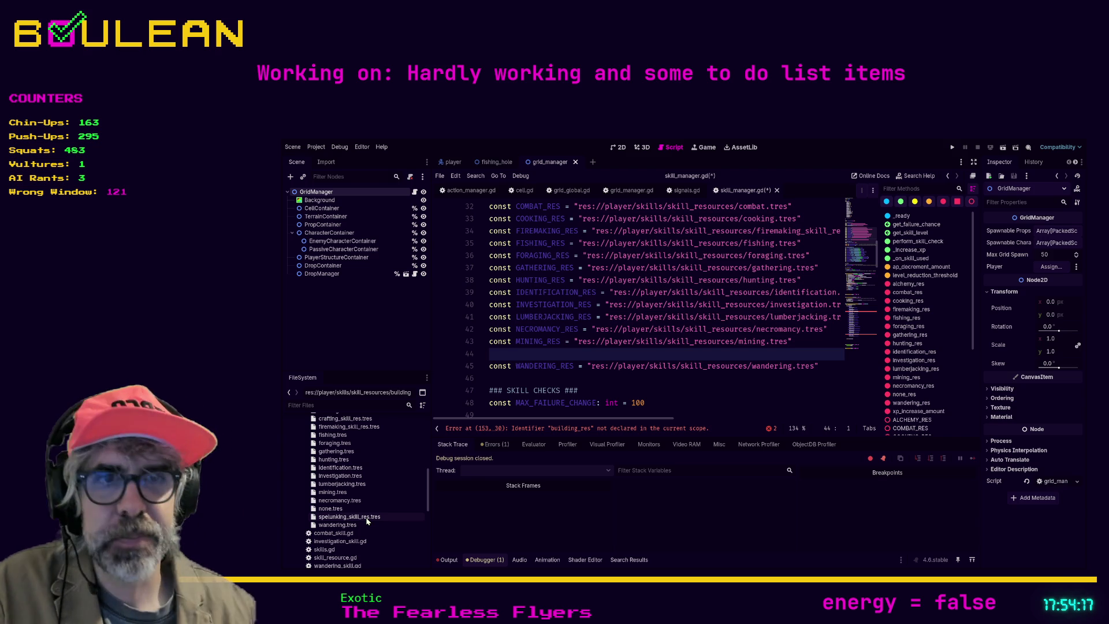
pyautogui.moveTo(367, 521)
pyautogui.mouseDown()
pyautogui.moveTo(370, 501)
pyautogui.moveTo(595, 340)
pyautogui.moveTo(578, 355)
pyautogui.moveTo(648, 356)
pyautogui.mouseUp()
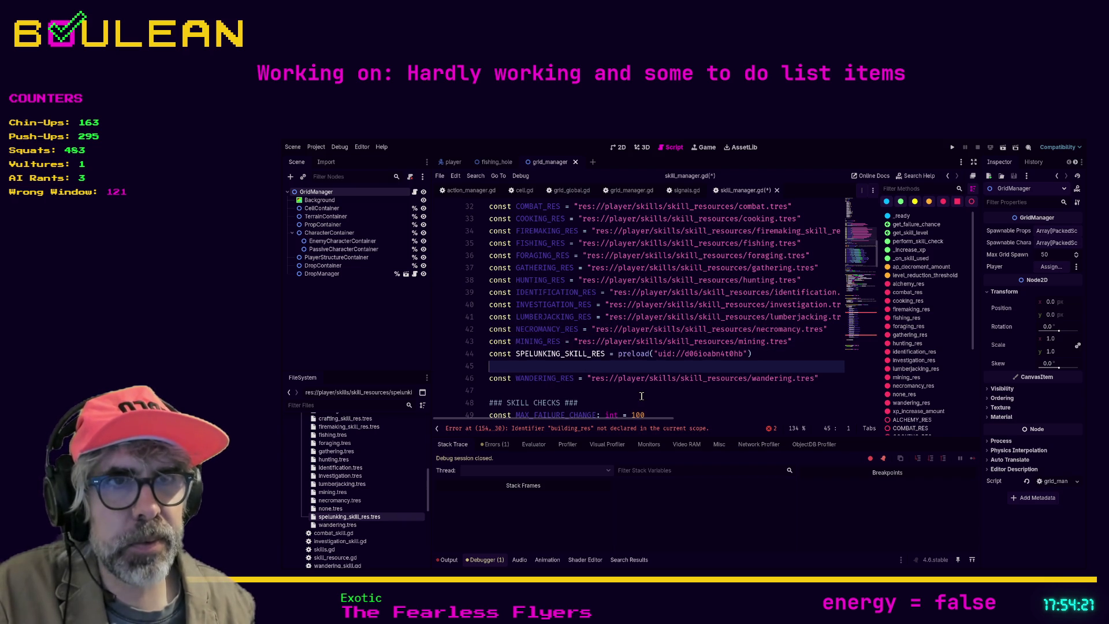
# Tidy the spelunking preload line, trying and undoing removal of its preload( wrapper
pyautogui.press('BackSpace')
pyautogui.click(656, 356)
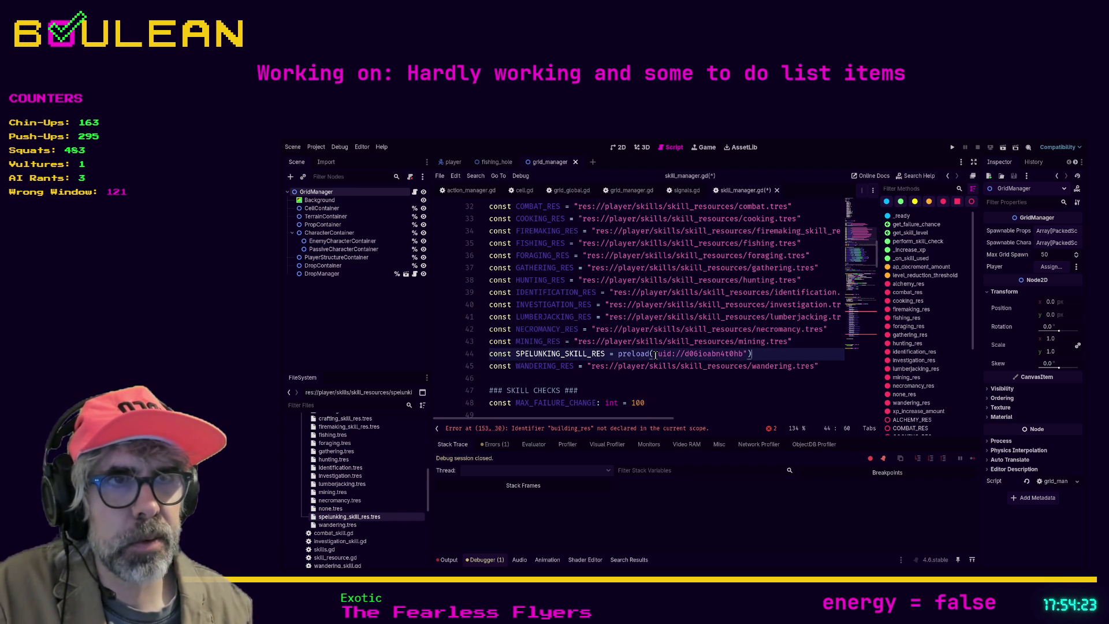
pyautogui.keyDown('shift'); pyautogui.click(618, 356); pyautogui.keyUp('shift')
pyautogui.press('BackSpace')
pyautogui.press('End')
pyautogui.hotkey('ctrl', 'z')
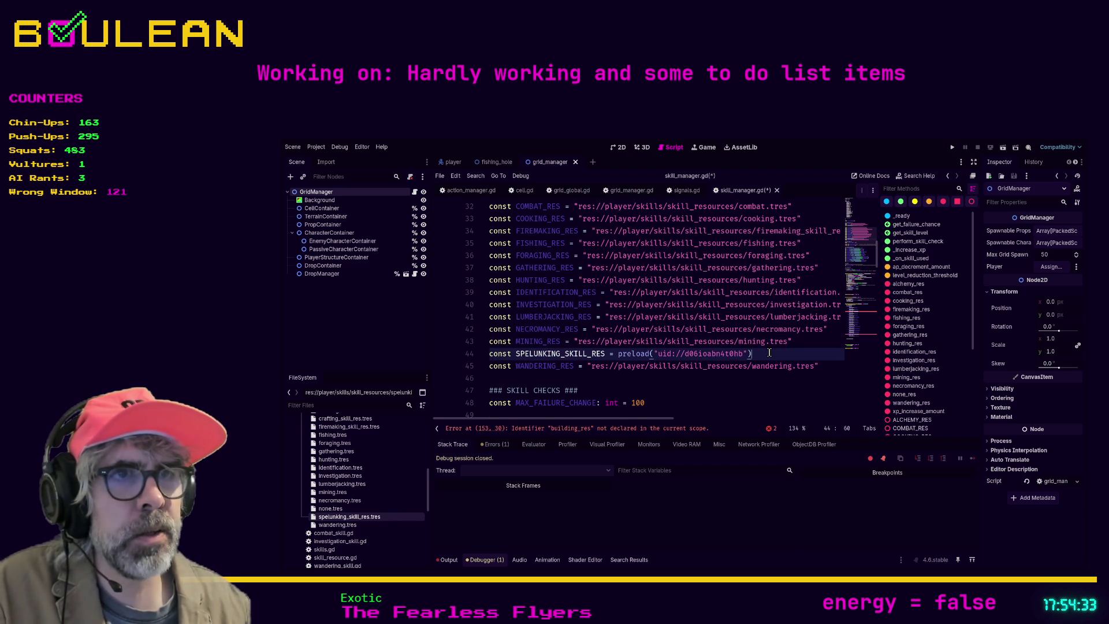
pyautogui.press('Return')
# Drop the spelunking_skill_res.tres path onto a new line and prefix it with a SPELUNKING_RES constant declaration
pyautogui.moveTo(350, 517); pyautogui.dragTo(576, 366)
pyautogui.scroll(1, 576, 359)
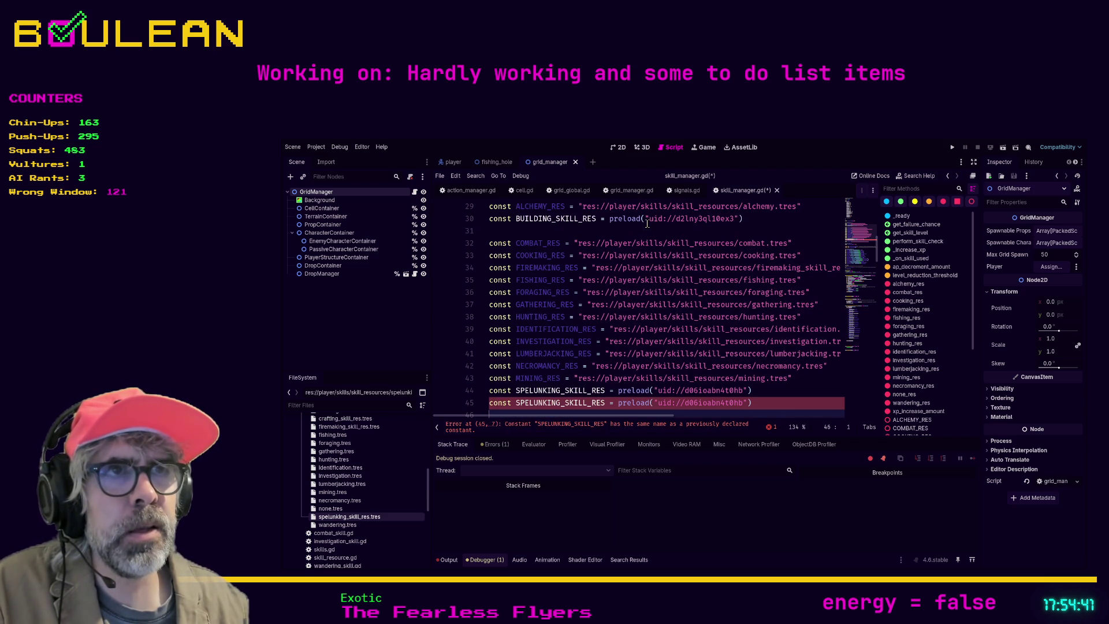
pyautogui.scroll(-2, 637, 239)
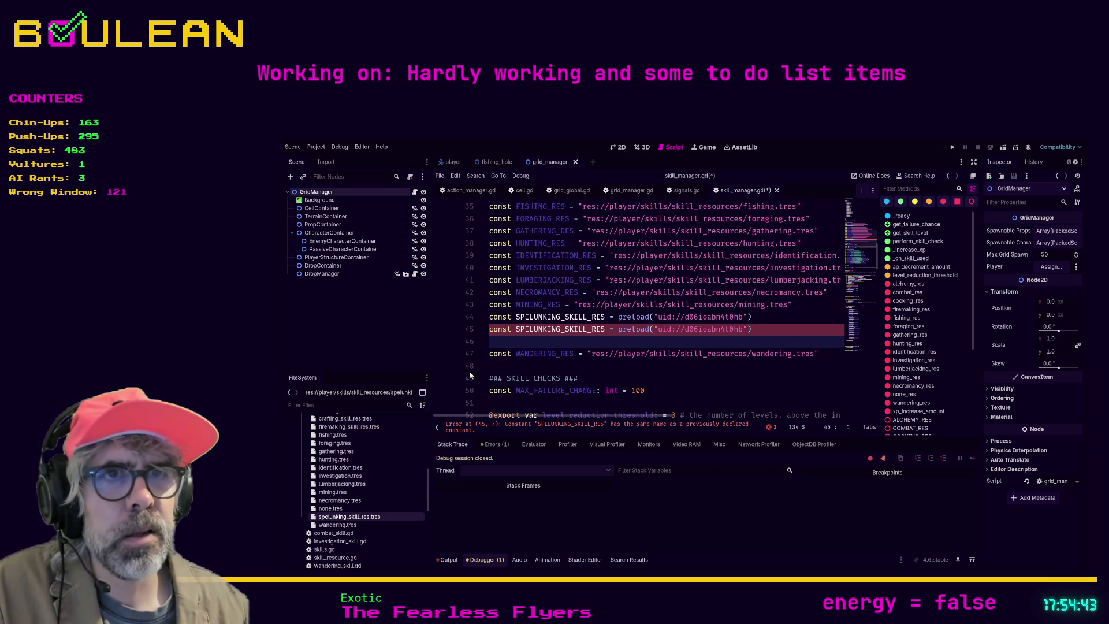
pyautogui.moveTo(347, 518); pyautogui.dragTo(502, 347)
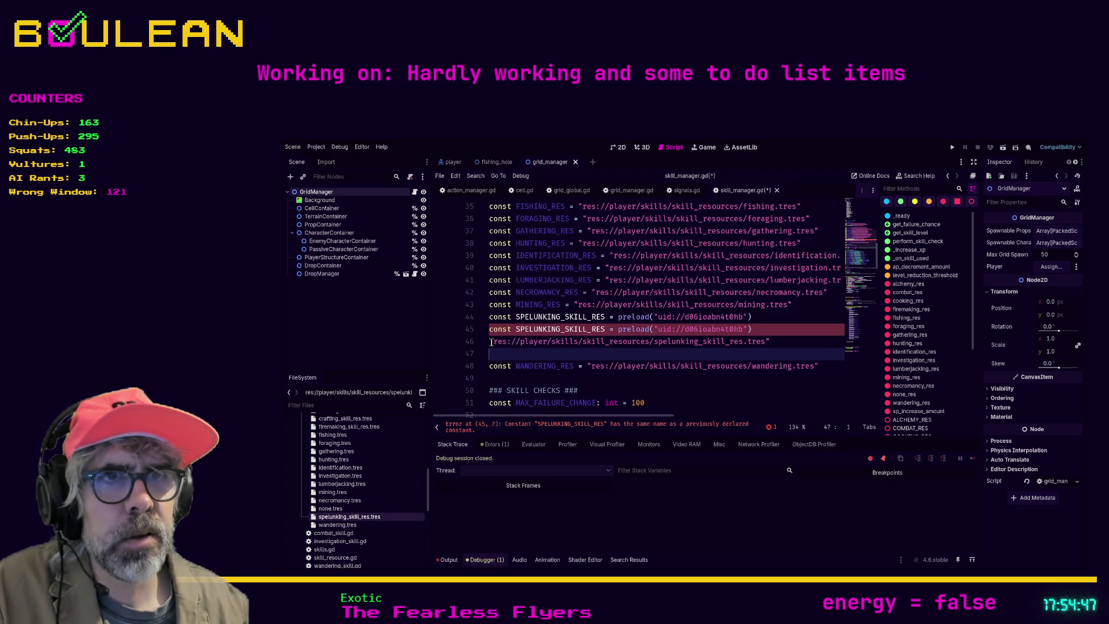
pyautogui.press('Up')
pyautogui.write('conswt S')
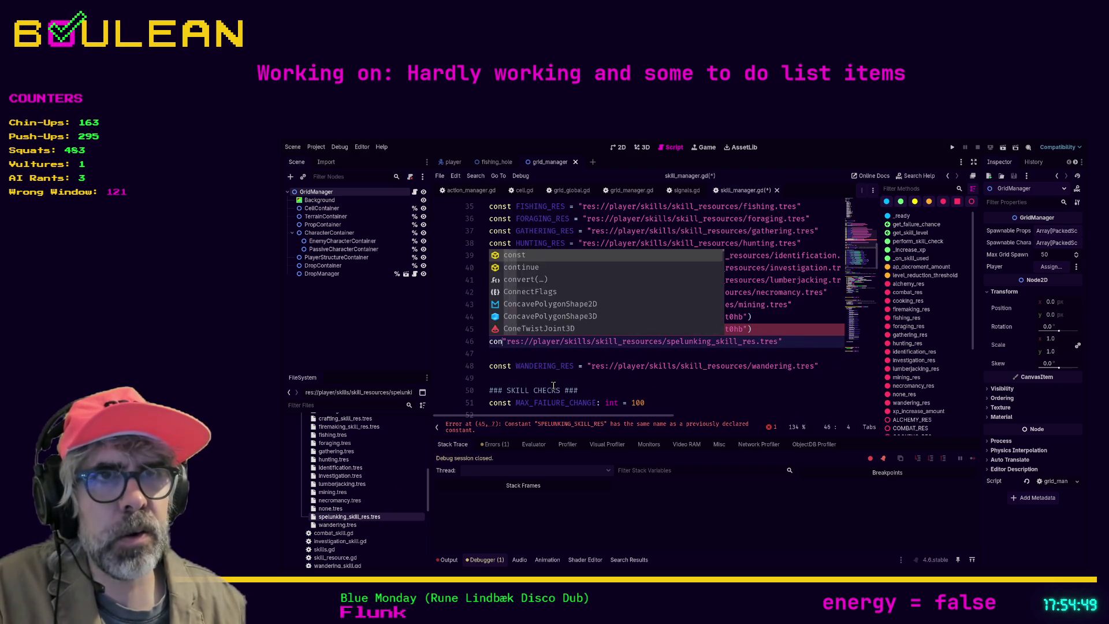
pyautogui.write('PEL')
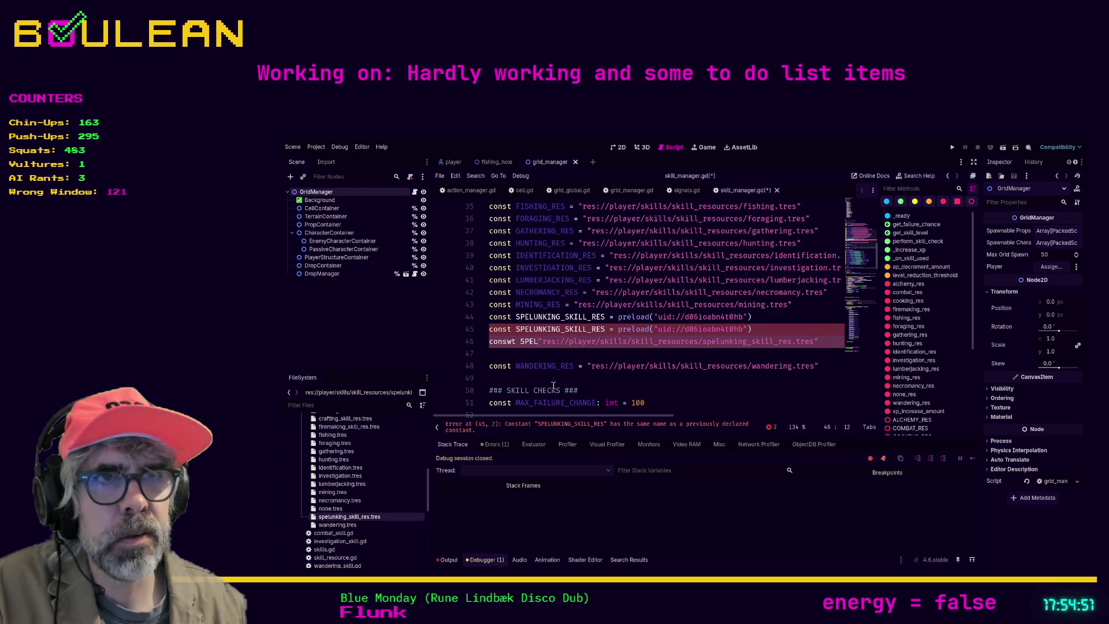
pyautogui.write('UNKIN')
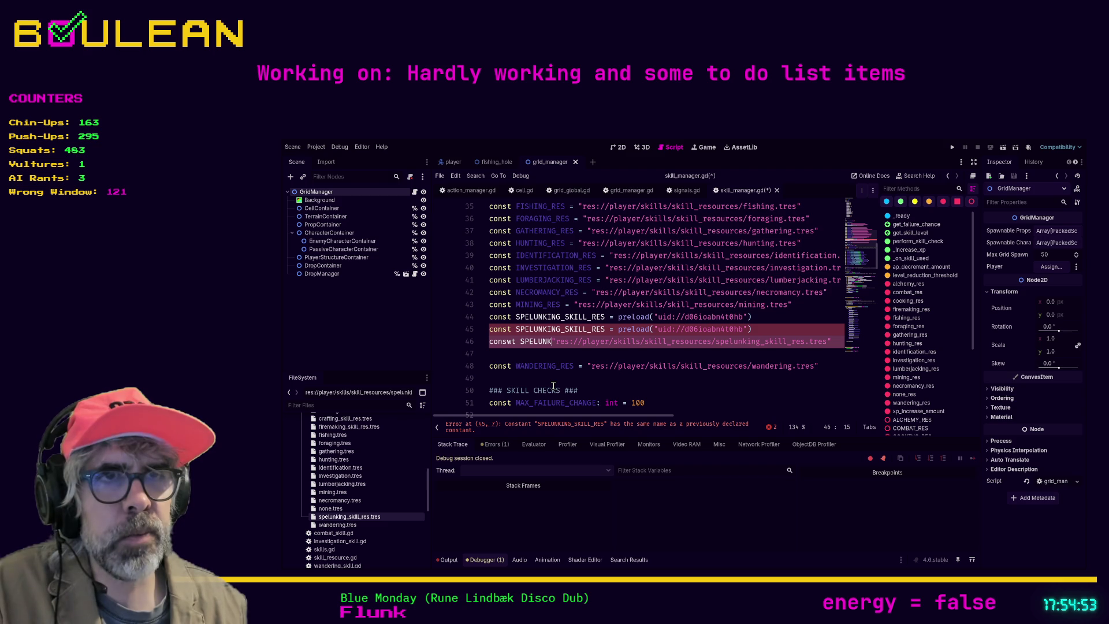
pyautogui.write('G')
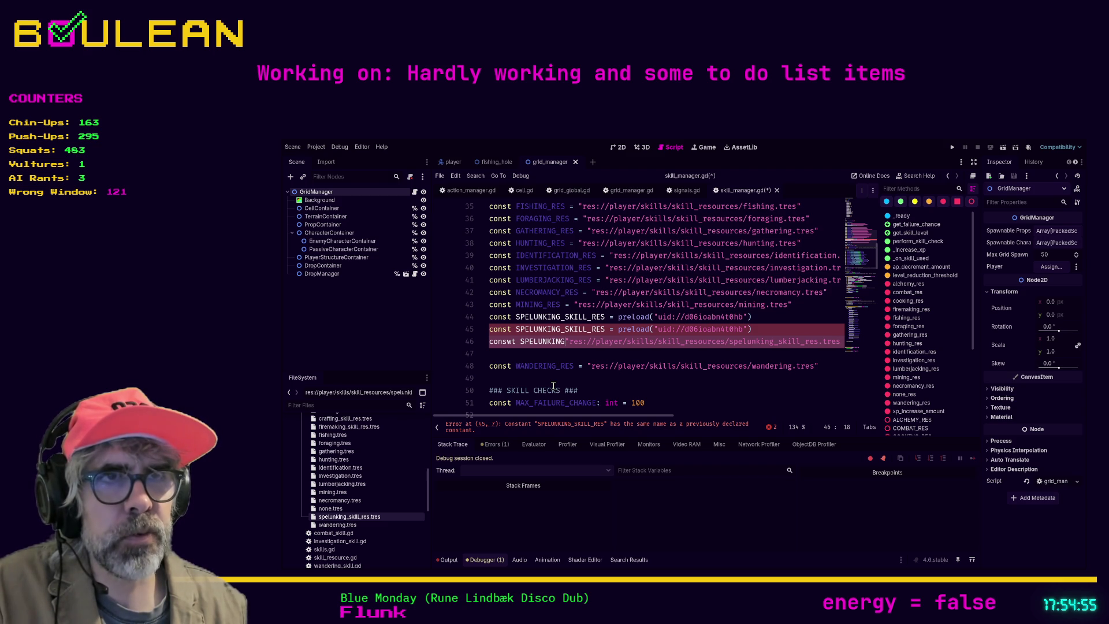
pyautogui.write('_')
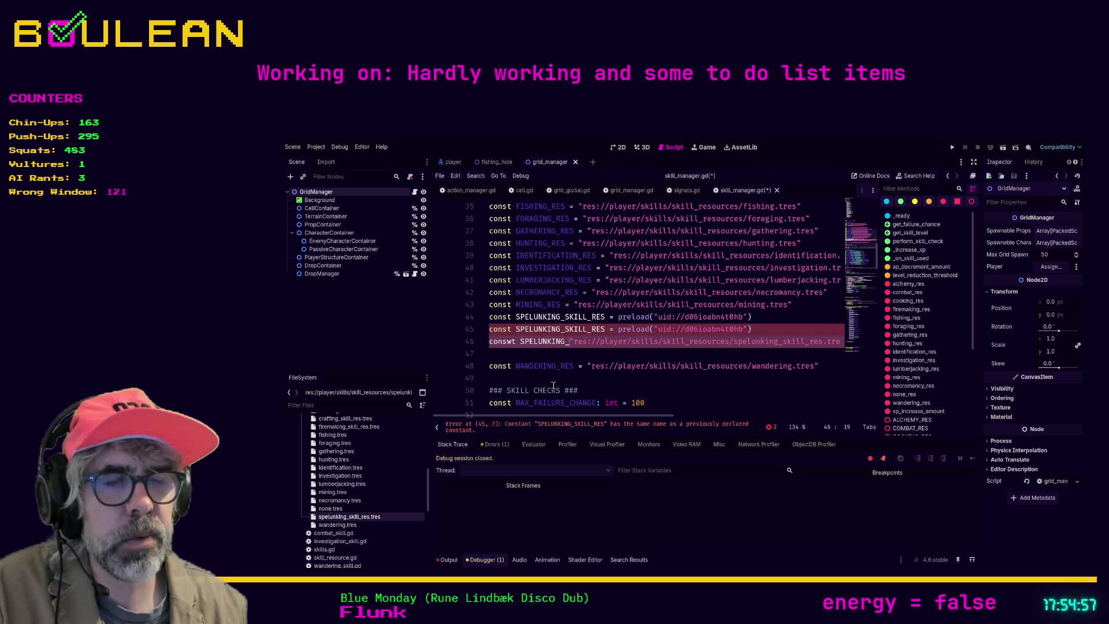
pyautogui.write('RES')
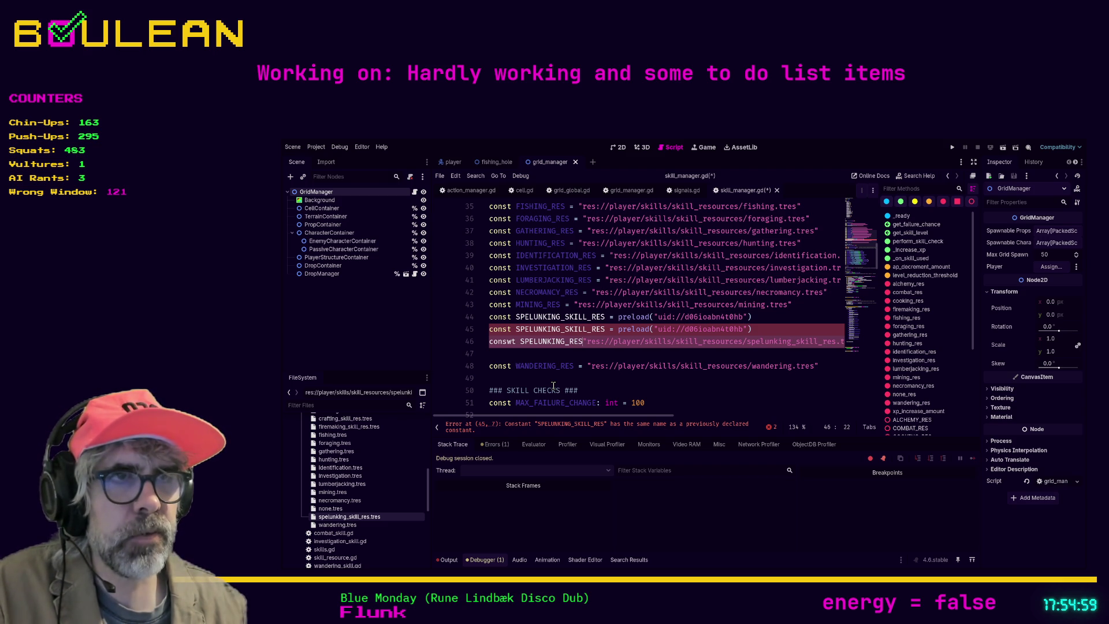
pyautogui.write(' =')
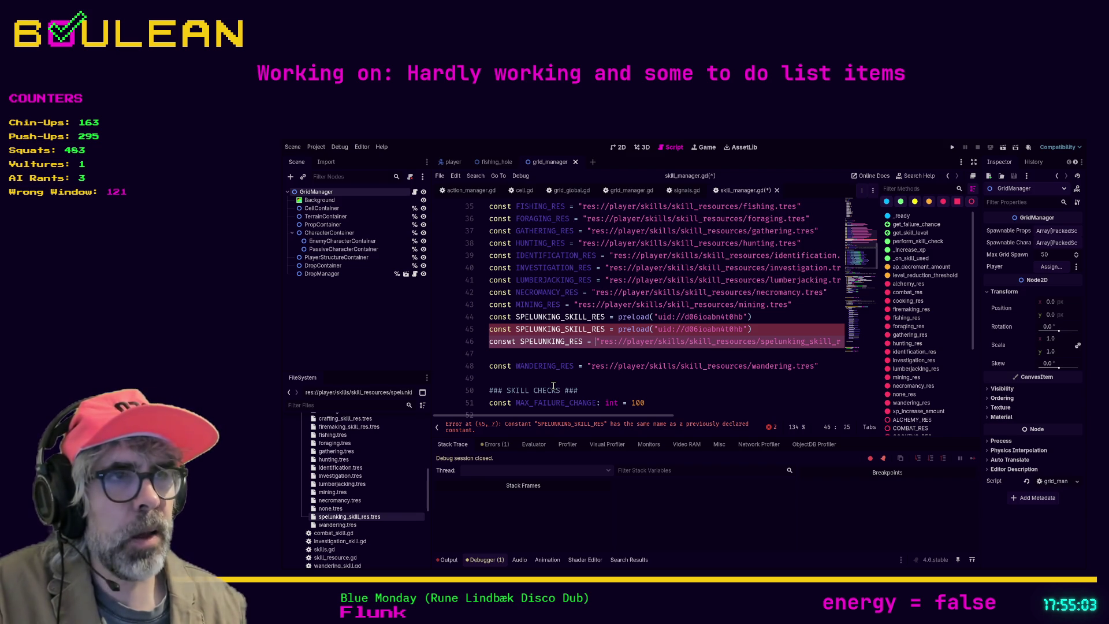
# Delete the two duplicate spelunking preload lines, rename to SPELUNKING_SKILL_RES and fix the const typo
pyautogui.press('Home')
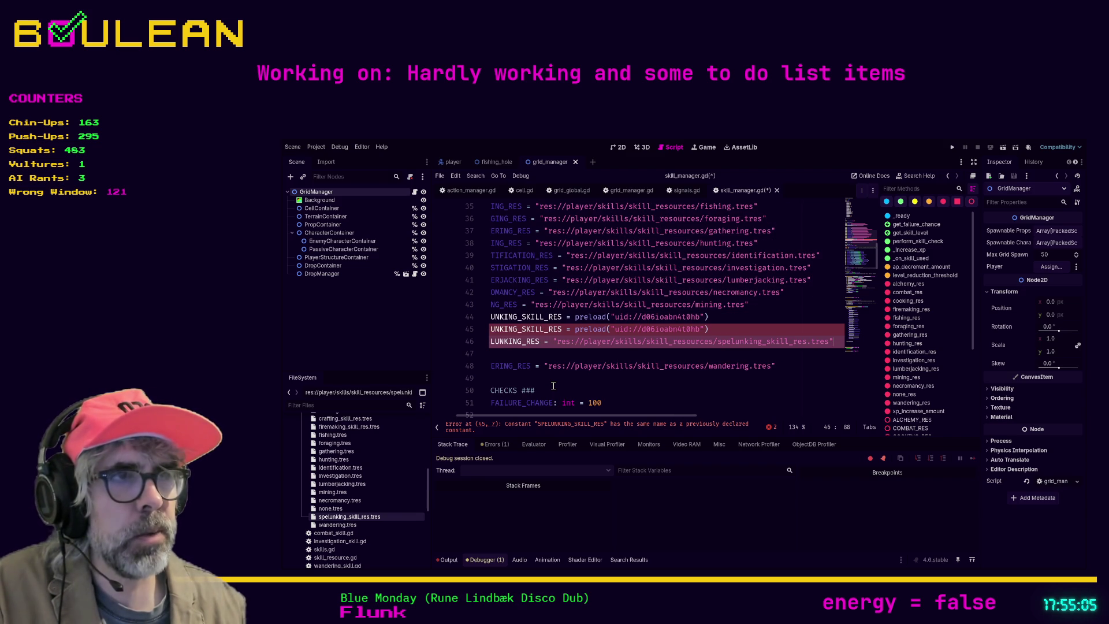
pyautogui.hotkey('shift', 'Up')
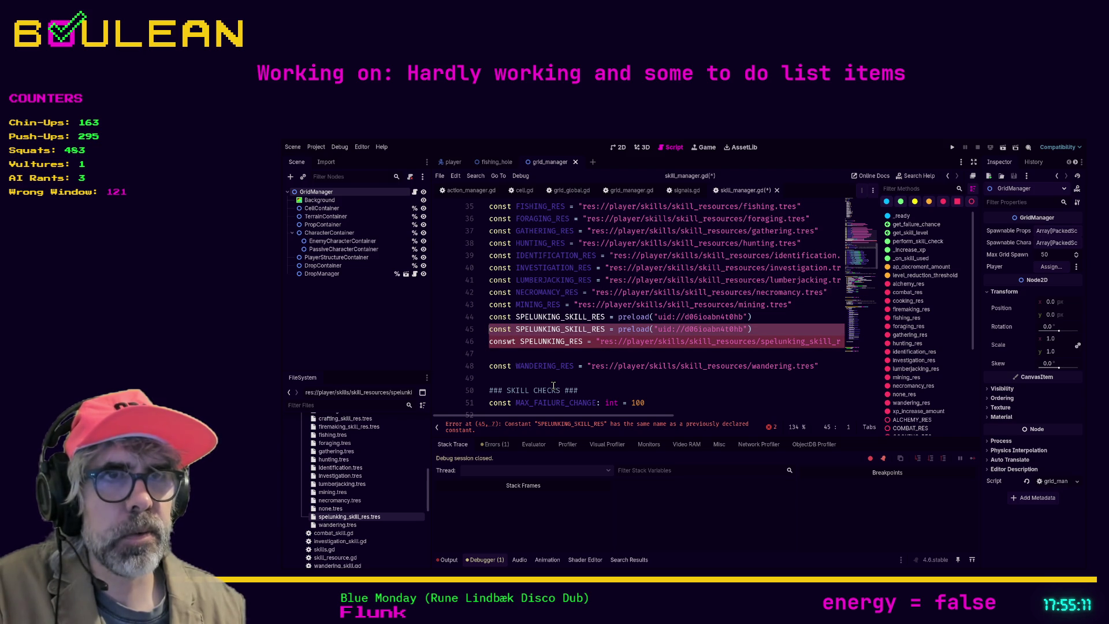
pyautogui.hotkey('shift', 'Up')
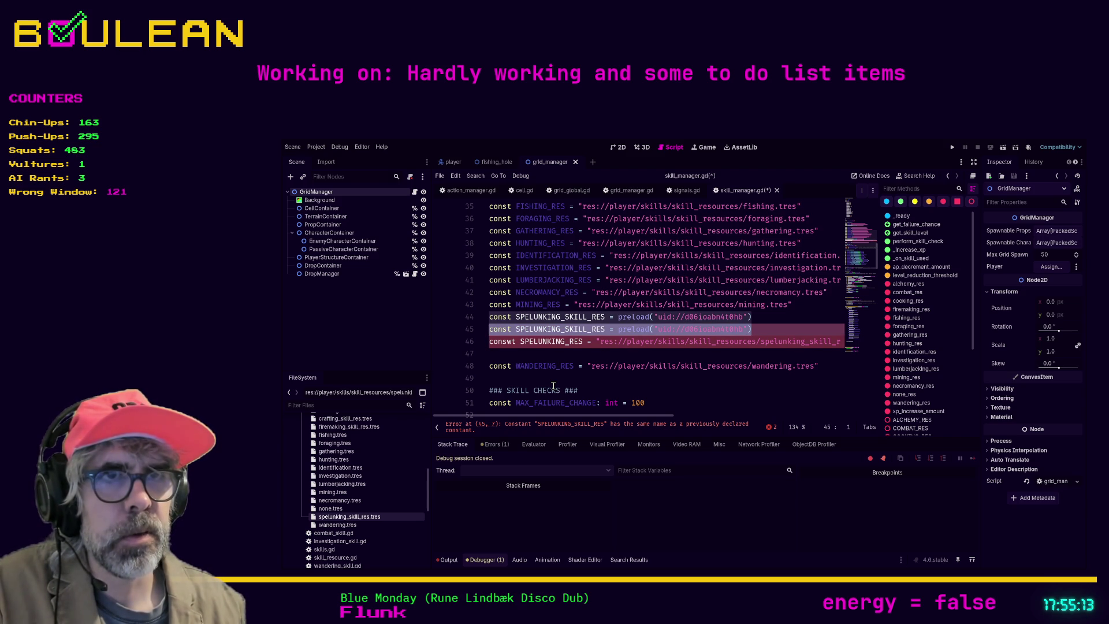
pyautogui.press('Delete')
pyautogui.press('Down')
pyautogui.hotkey('ctrl', 'Right')
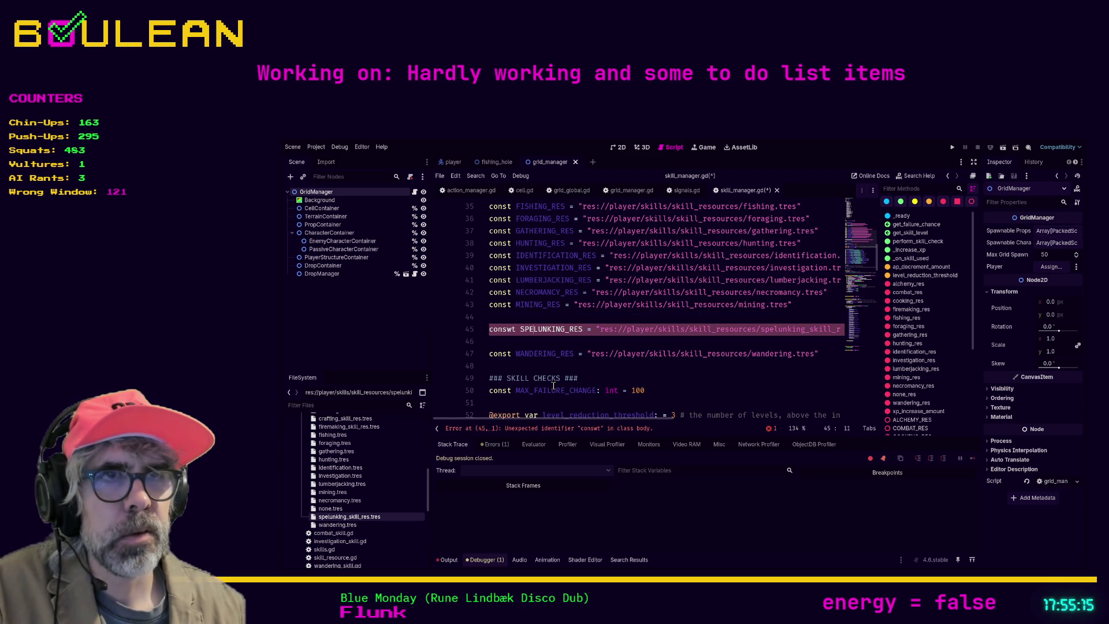
pyautogui.write('SKILL_')
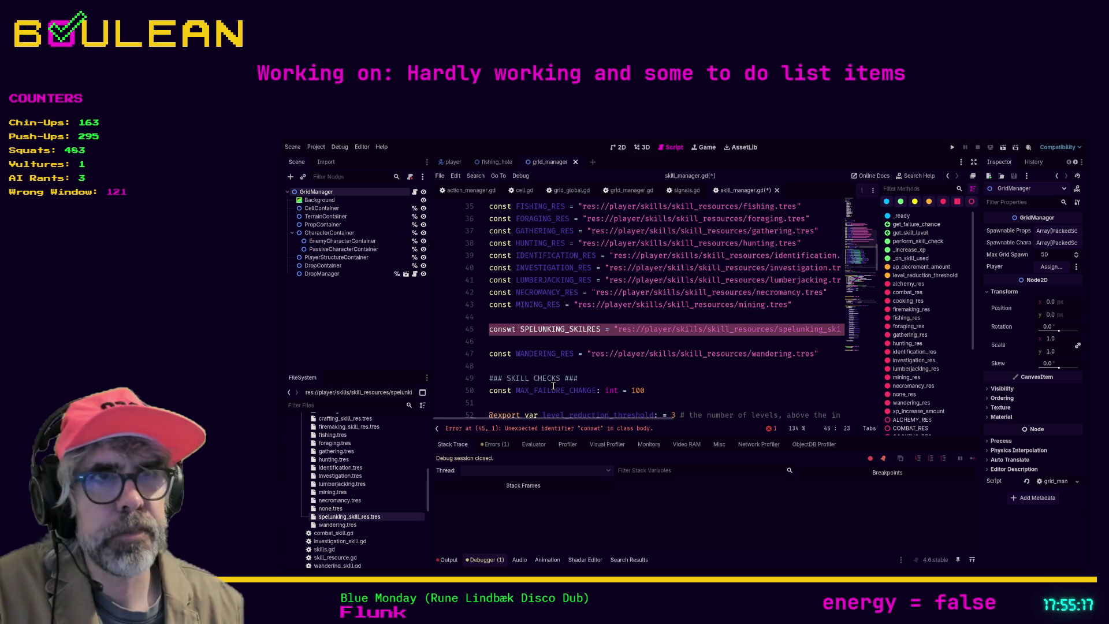
pyautogui.hotkey('ctrl', 'shift', 'k')
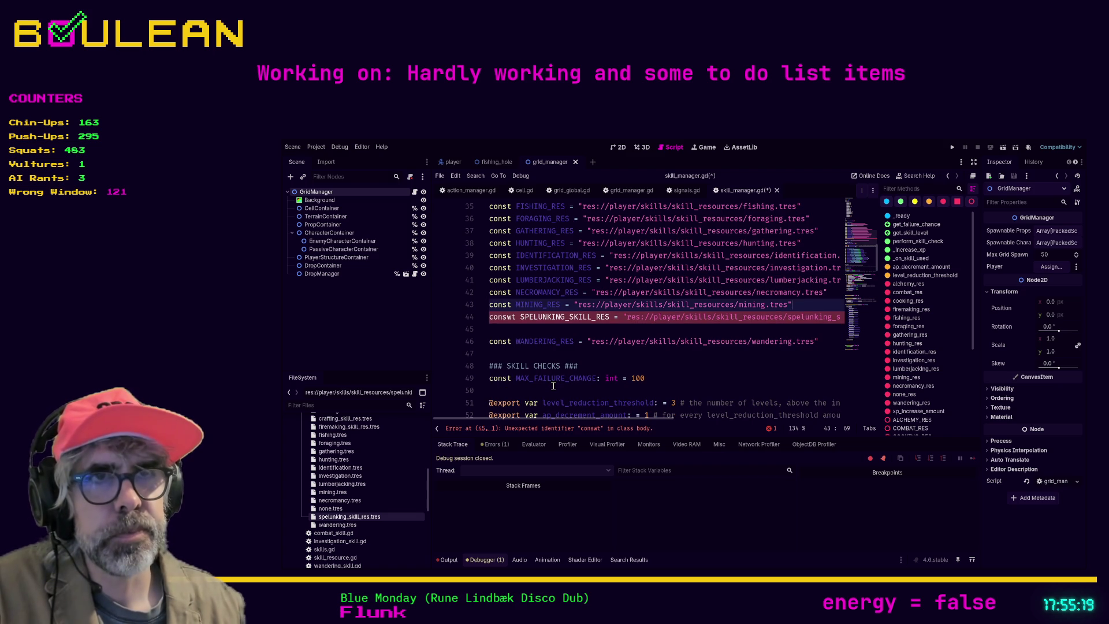
pyautogui.press('Right')
pyautogui.press('Right')
pyautogui.press('Right')
pyautogui.press('BackSpace')
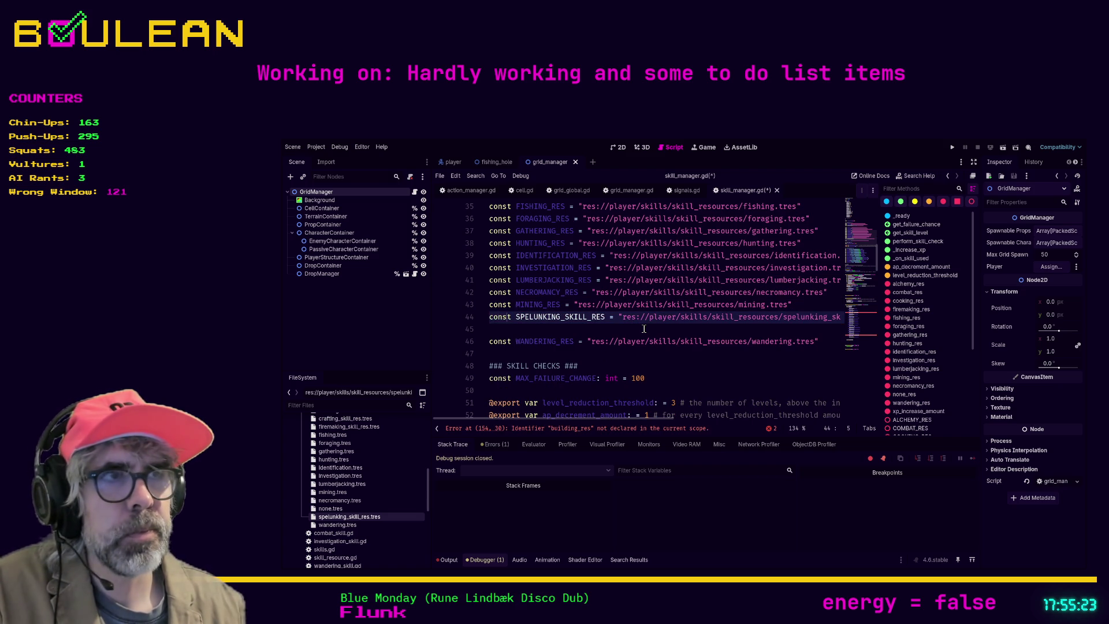
# Add const BUILDING_RES = holding the building_skill_res.tres path below MINING_RES
pyautogui.scroll(1, 653, 328)
pyautogui.click(800, 341)
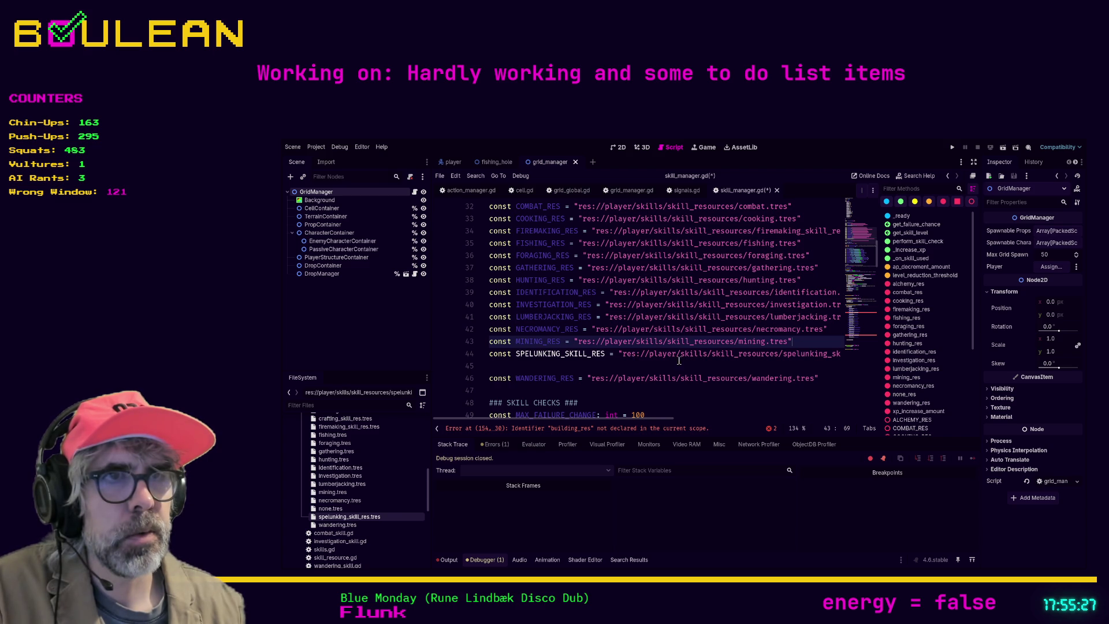
pyautogui.scroll(2, 665, 356)
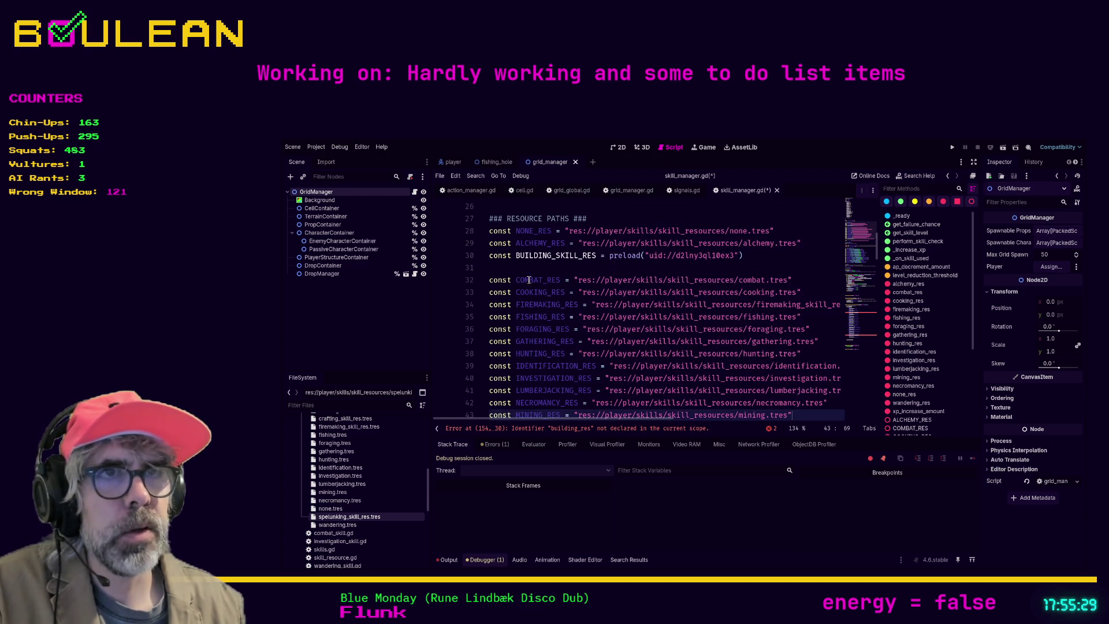
pyautogui.scroll(3, 349, 457)
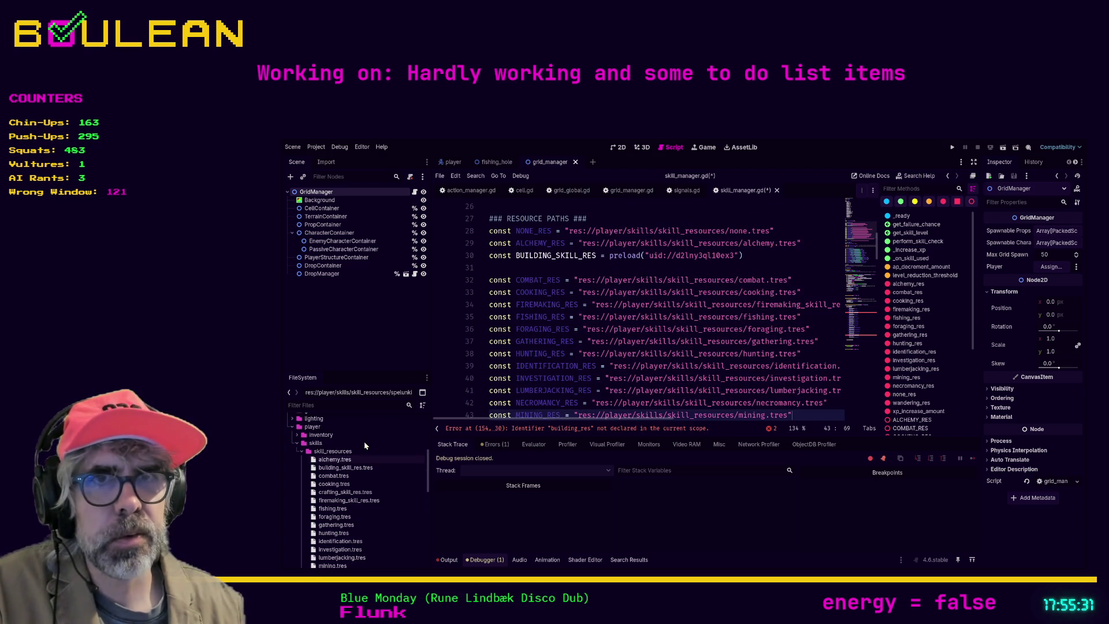
pyautogui.moveTo(345, 467)
pyautogui.mouseDown()
pyautogui.moveTo(520, 364)
pyautogui.moveTo(508, 269)
pyautogui.mouseUp()
pyautogui.press('Return')
pyautogui.click(490, 268)
pyautogui.write('const BUILDIN')
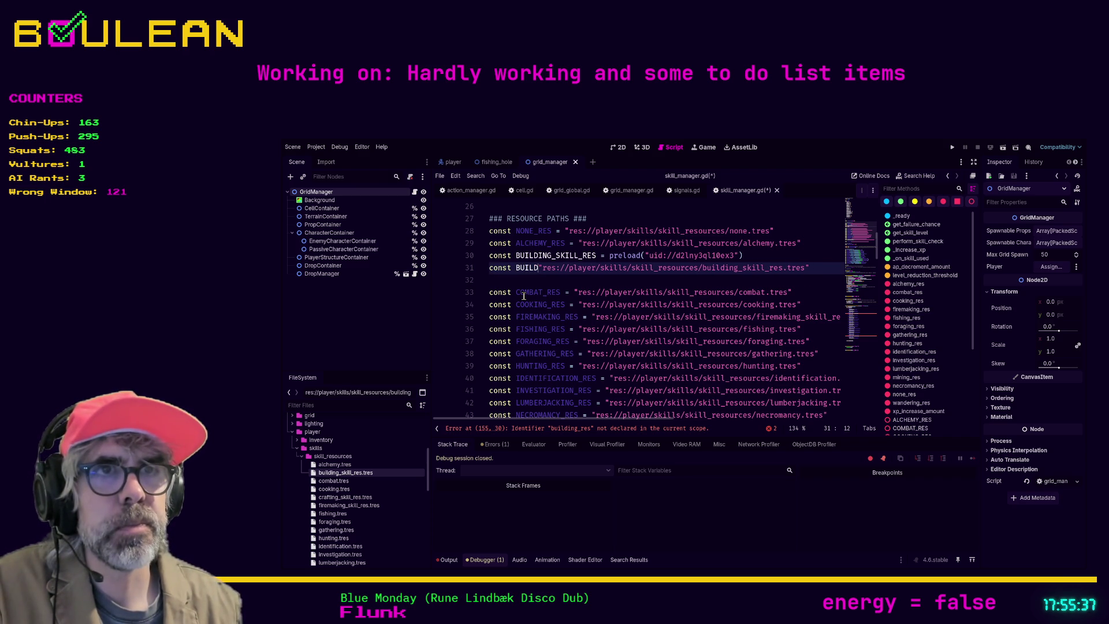
pyautogui.write('G_RES')
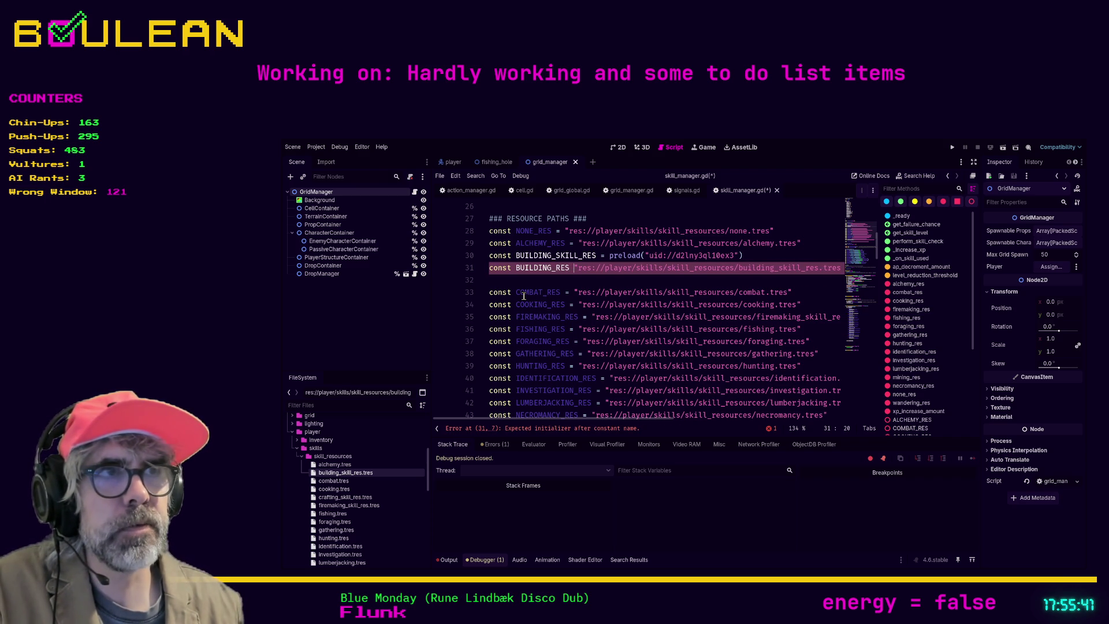
pyautogui.write(' =')
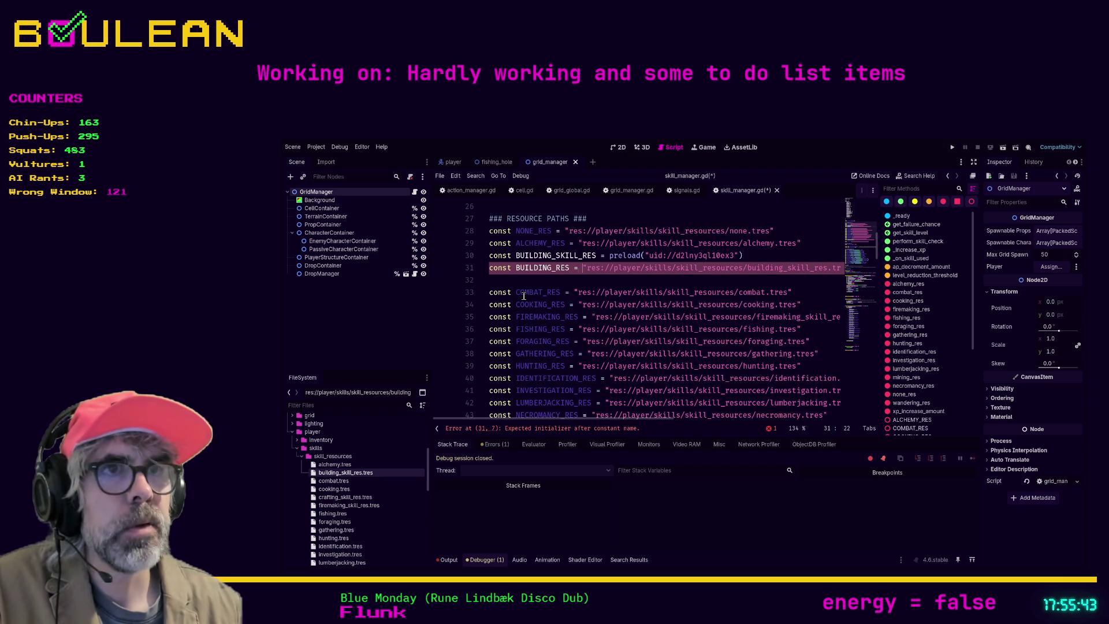
# Delete the old BUILDING_SKILL_RES preload line and the blank line before COMBAT_RES
pyautogui.press('Escape')
pyautogui.press('Up')
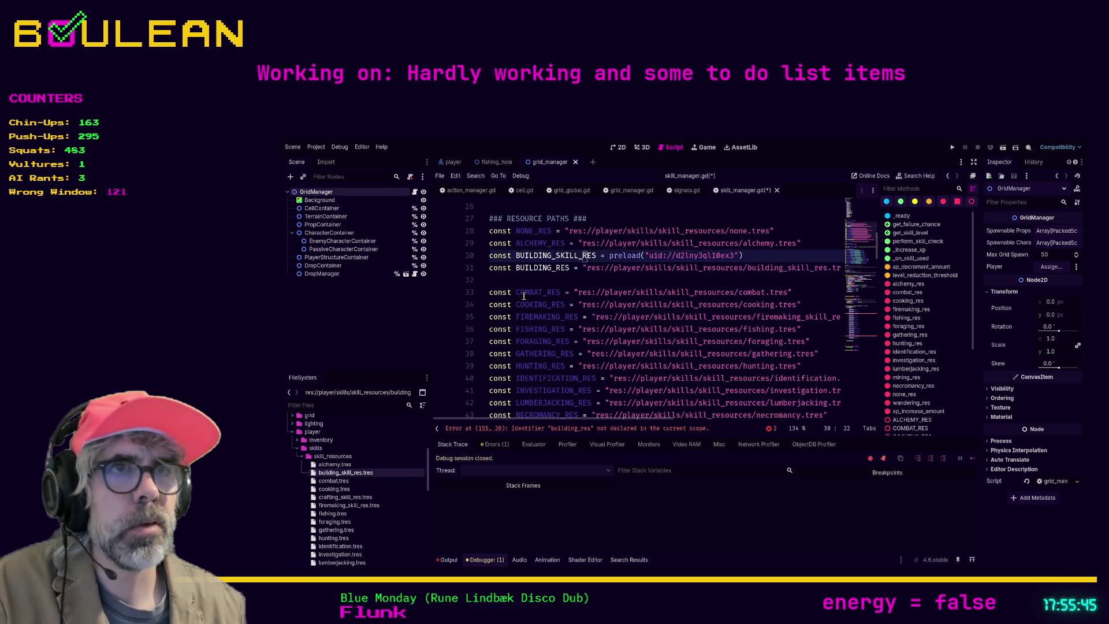
pyautogui.press('Home')
pyautogui.hotkey('ctrl', 'shift', 'k')
pyautogui.press('Down')
pyautogui.hotkey('ctrl', 'shift', 'k')
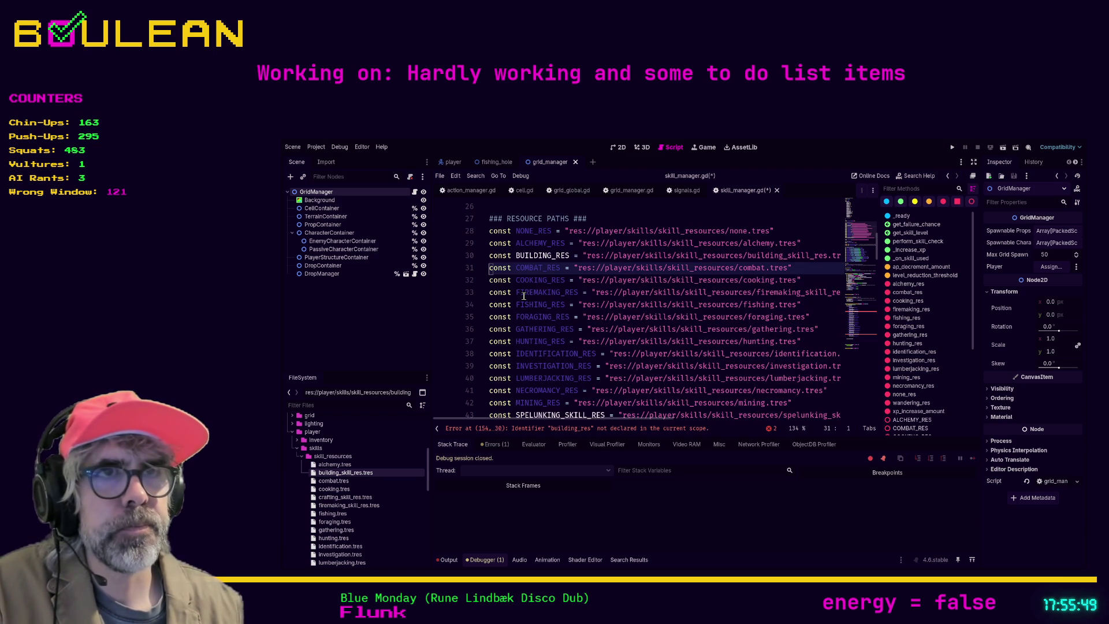
# Remove SKILL from the spelunking constant's name and save skill_manager.gd
pyautogui.scroll(-1, 537, 324)
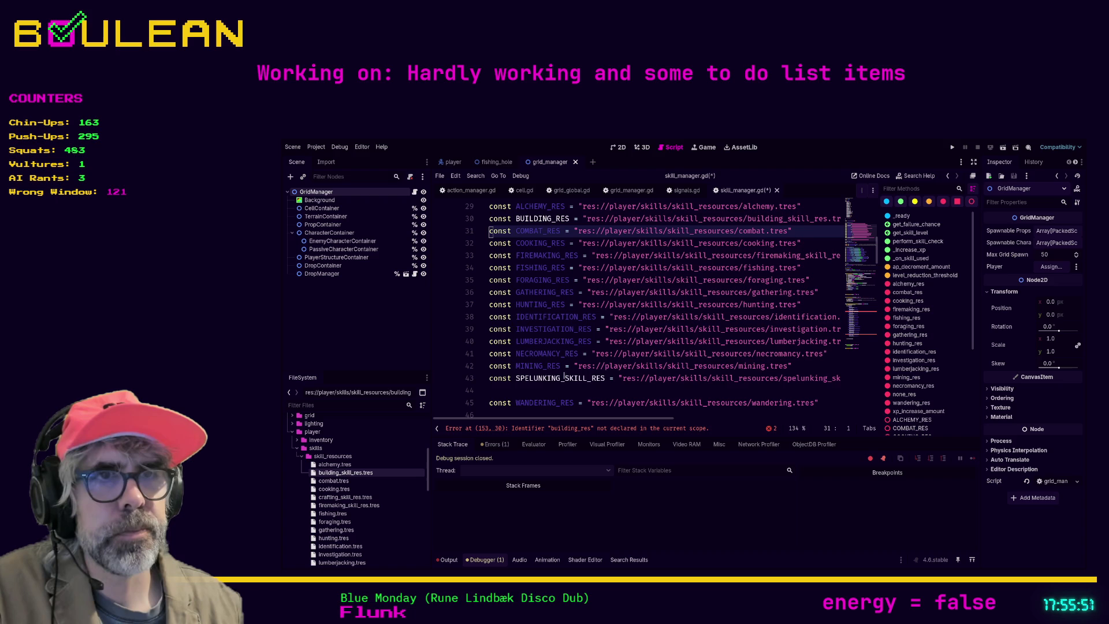
pyautogui.moveTo(587, 379); pyautogui.dragTo(561, 379)
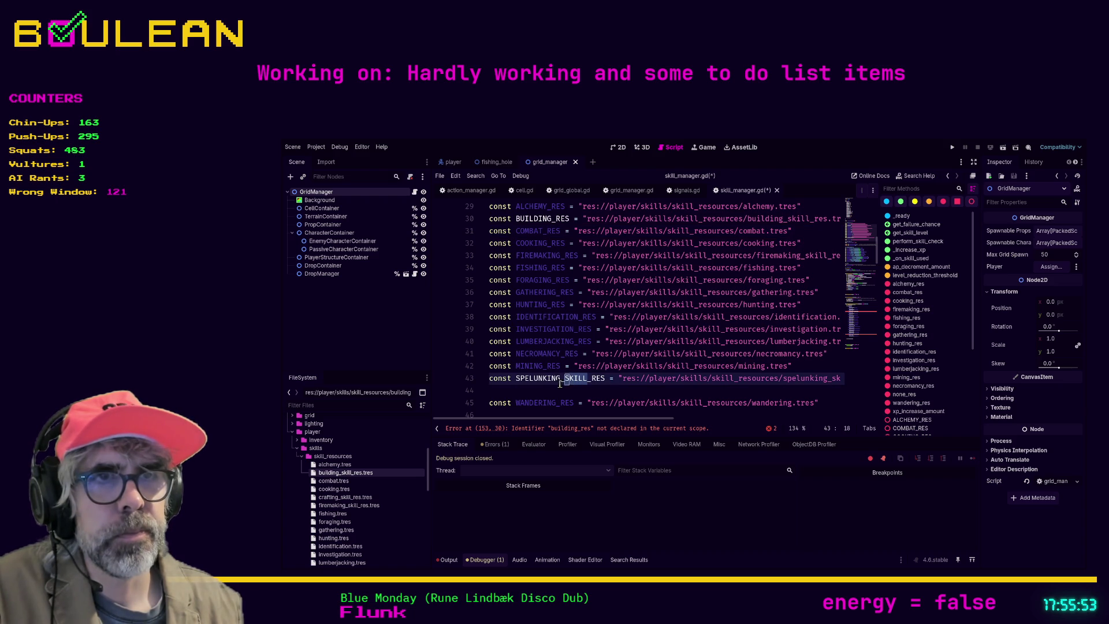
pyautogui.press('Delete')
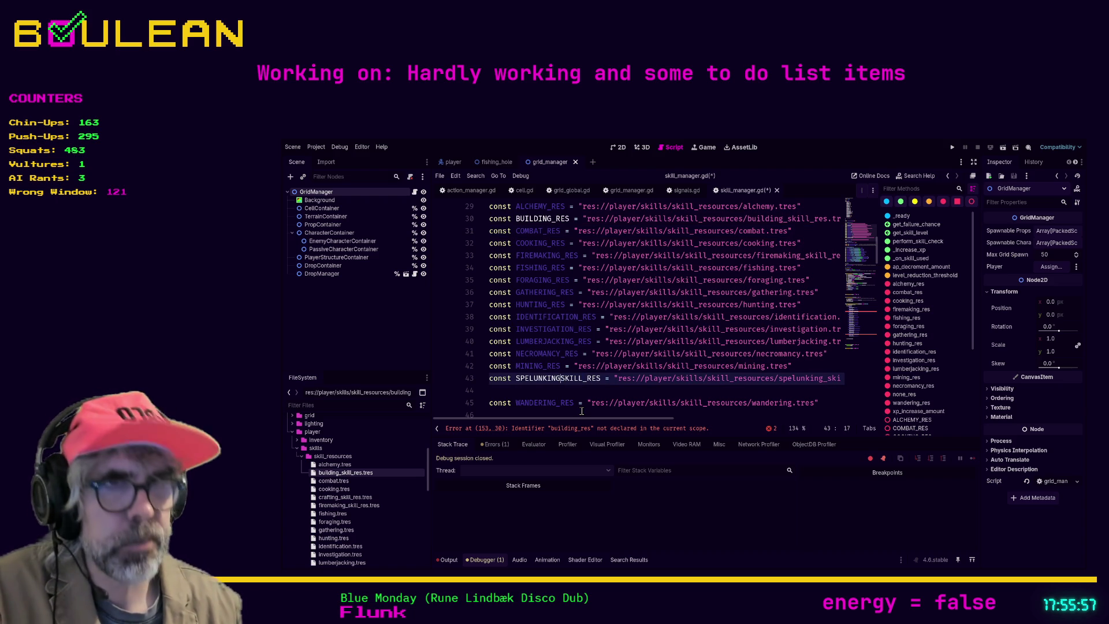
pyautogui.write('_')
pyautogui.click(565, 393)
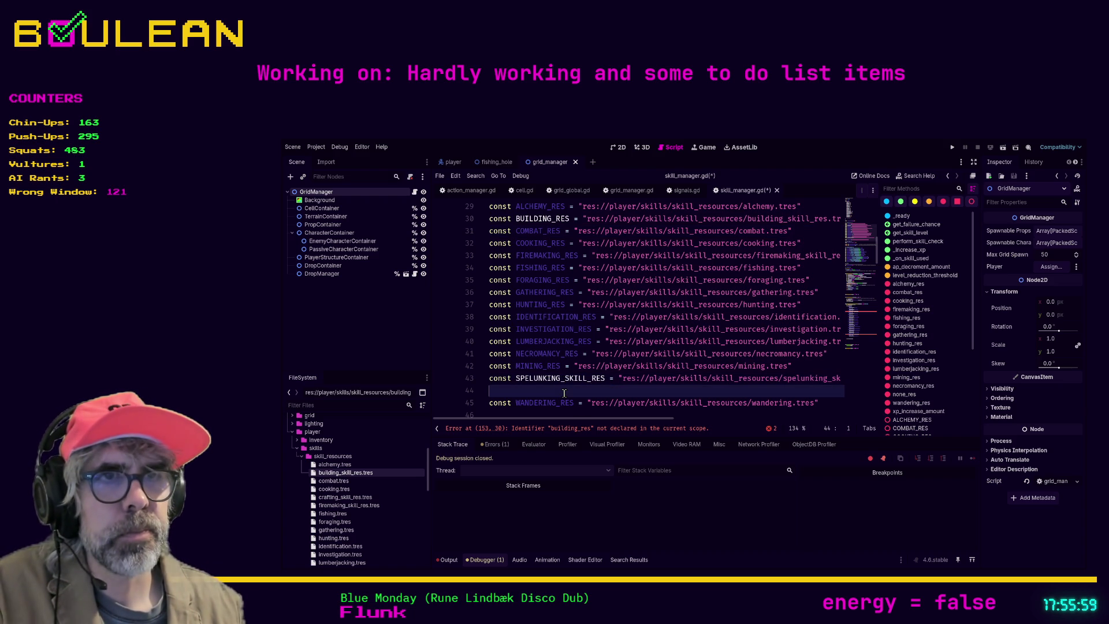
pyautogui.hotkey('ctrl', 's')
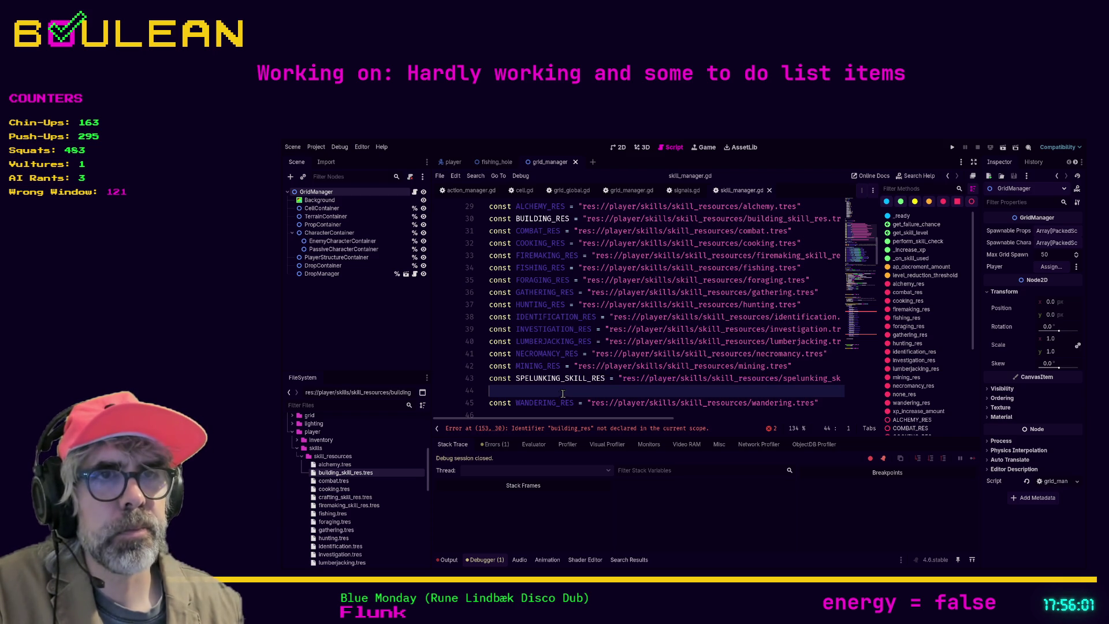
# Duplicate the alchemy_res line and turn the copy into building_res loading BUILDING_RES
pyautogui.scroll(-3, 569, 381)
pyautogui.scroll(-6, 571, 371)
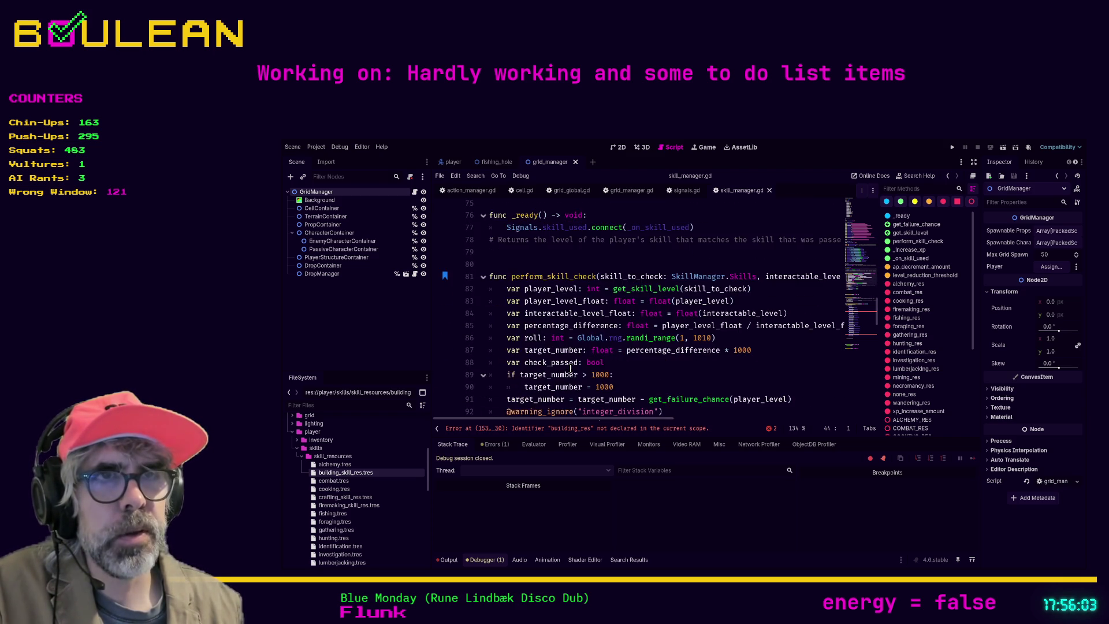
pyautogui.scroll(5, 579, 367)
pyautogui.scroll(-2, 579, 368)
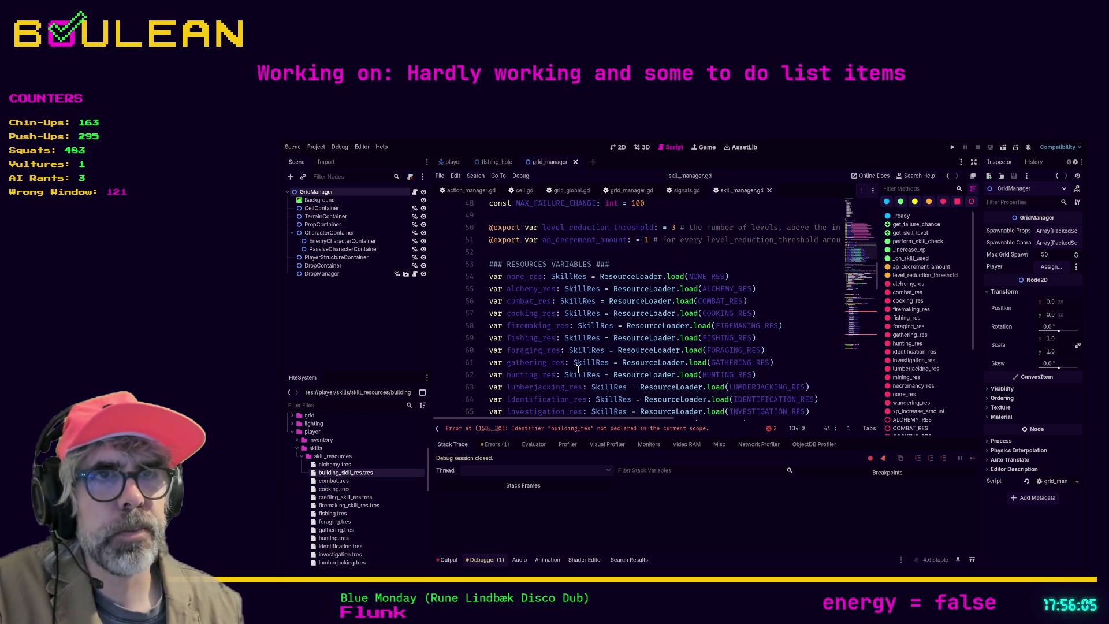
pyautogui.click(764, 290)
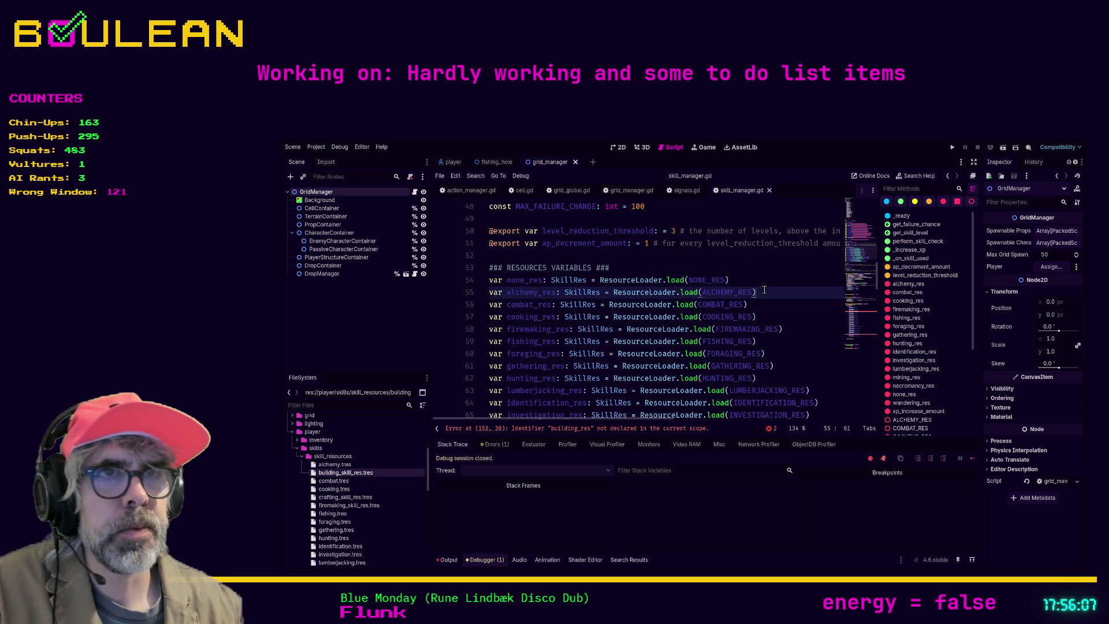
pyautogui.hotkey('shift', 'Home')
pyautogui.hotkey('ctrl', 'c')
pyautogui.hotkey('ctrl', 'shift', 'd')
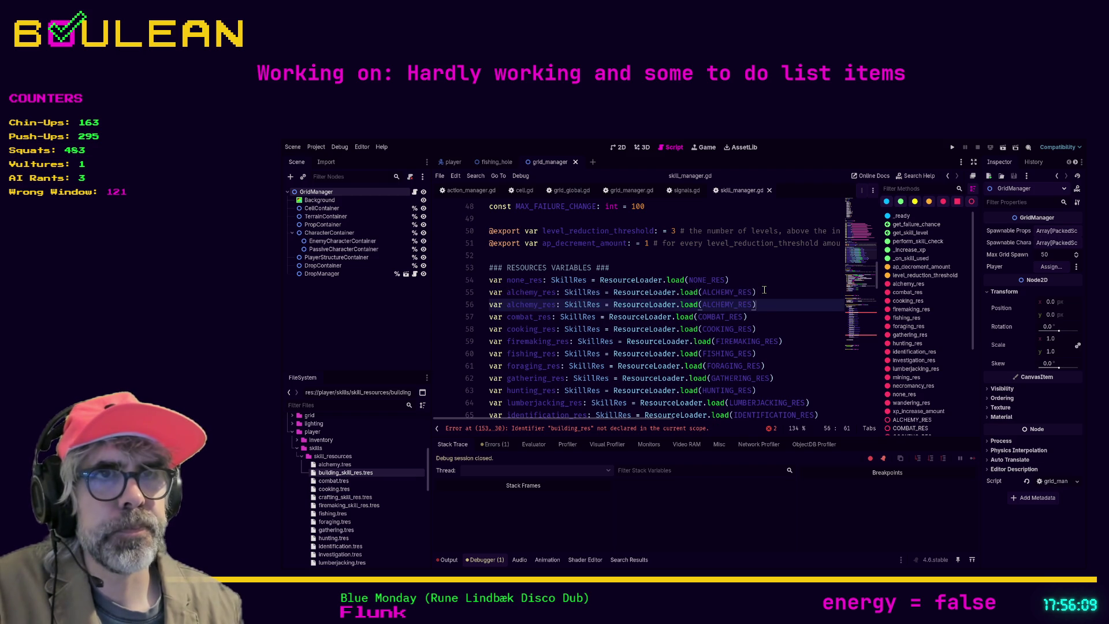
pyautogui.press('Left')
pyautogui.hotkey('shift', 'Left')
pyautogui.hotkey('shift', 'Left')
pyautogui.hotkey('shift', 'Left')
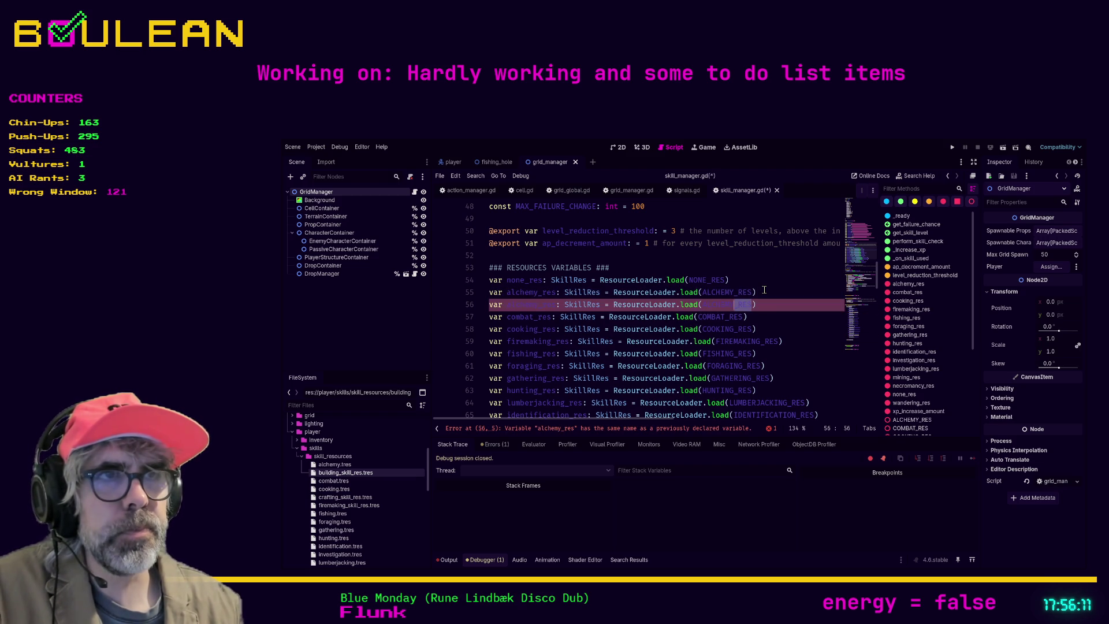
pyautogui.write('buil')
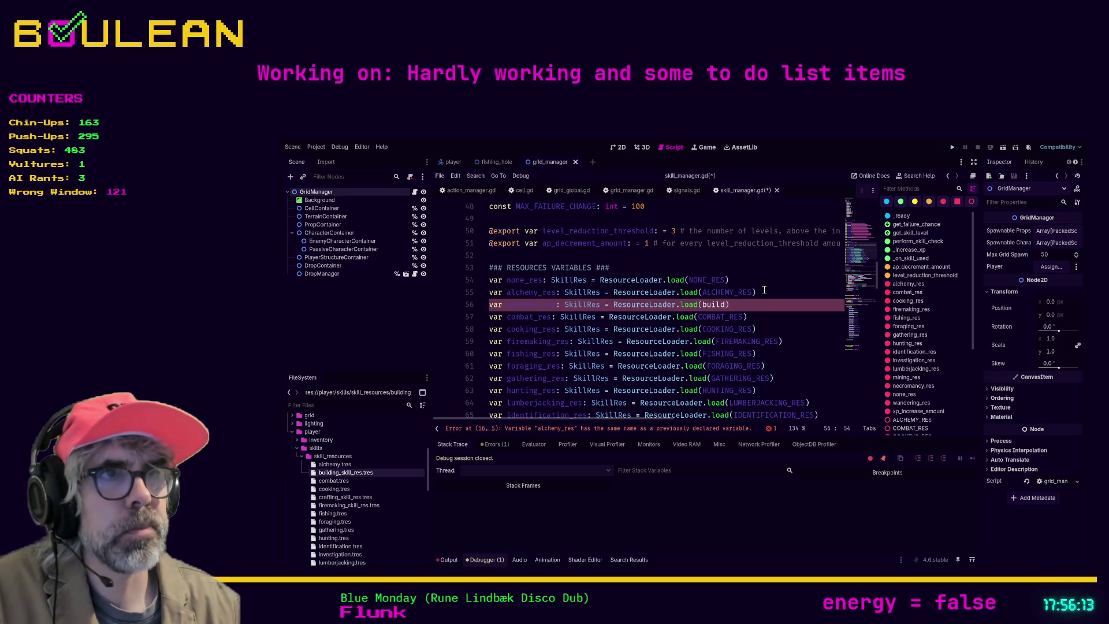
pyautogui.press('Return')
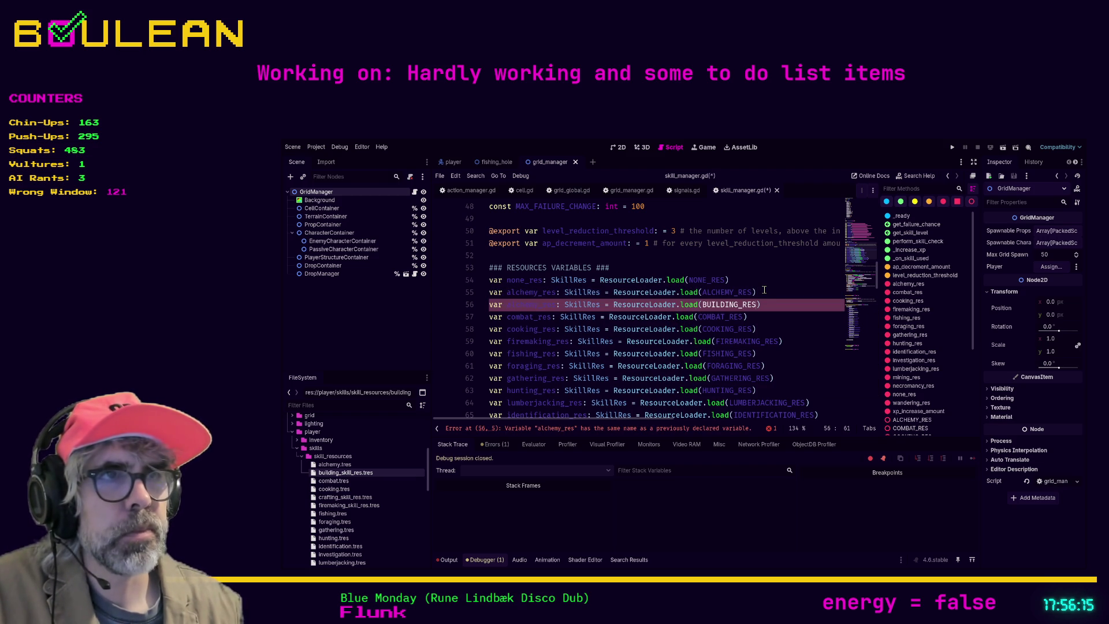
pyautogui.press('Home')
pyautogui.hotkey('shift', 'Right')
pyautogui.hotkey('shift', 'Right')
pyautogui.hotkey('shift', 'Right')
pyautogui.write('building')
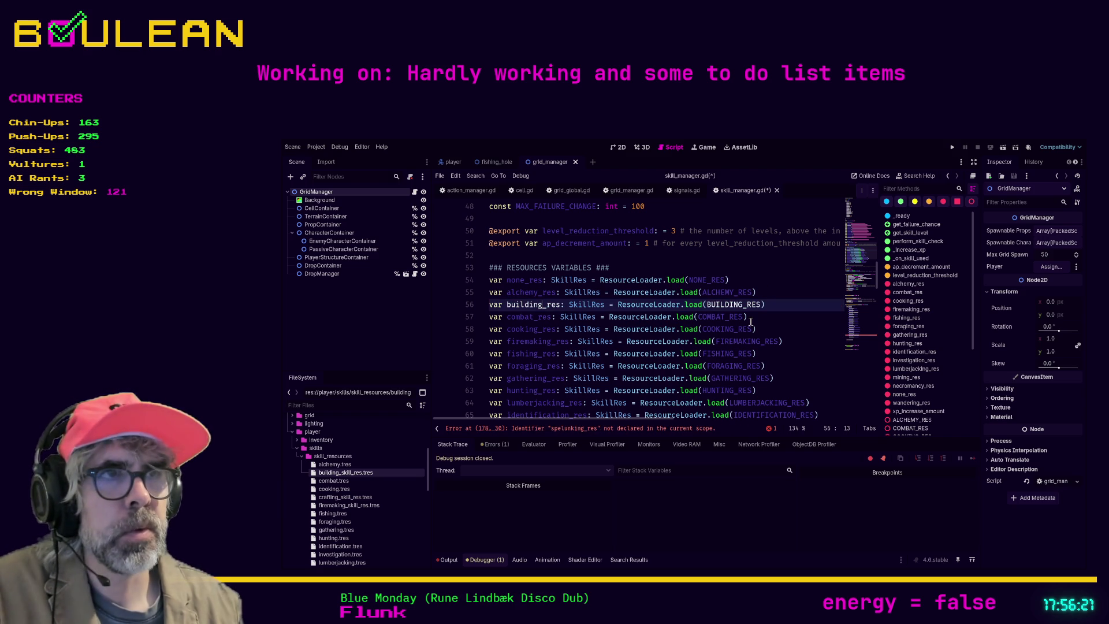
# Add a spelunking_res line loading SPELUNKING_SKILL_RES after necromancy_res
pyautogui.click(769, 328)
pyautogui.scroll(-2, 770, 324)
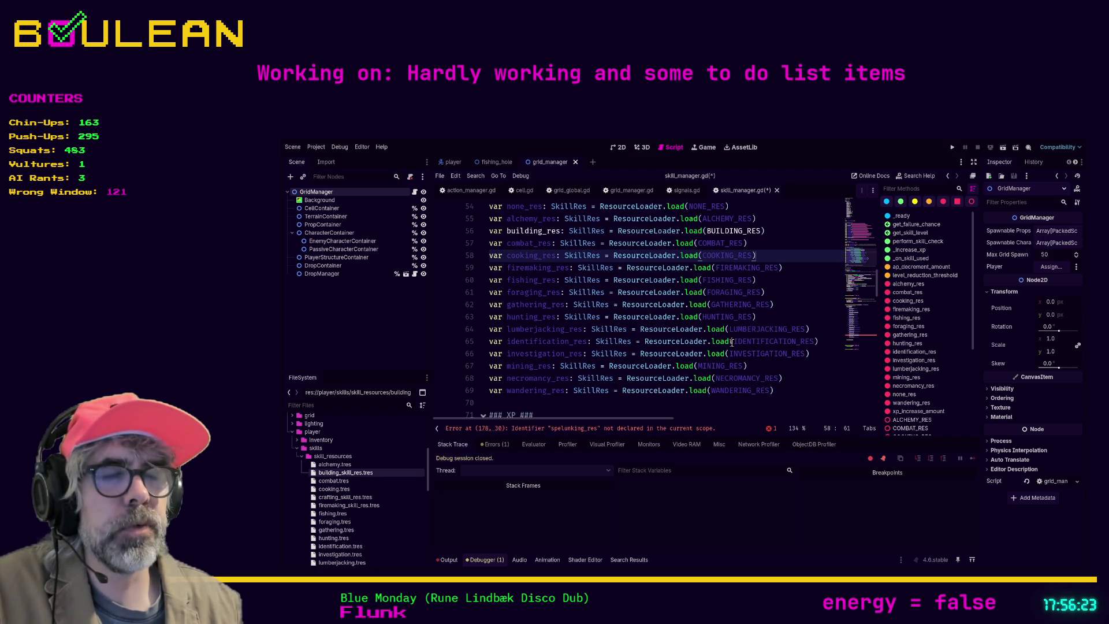
pyautogui.click(813, 383)
pyautogui.press('Return')
pyautogui.hotkey('ctrl', 'v')
pyautogui.press('Left')
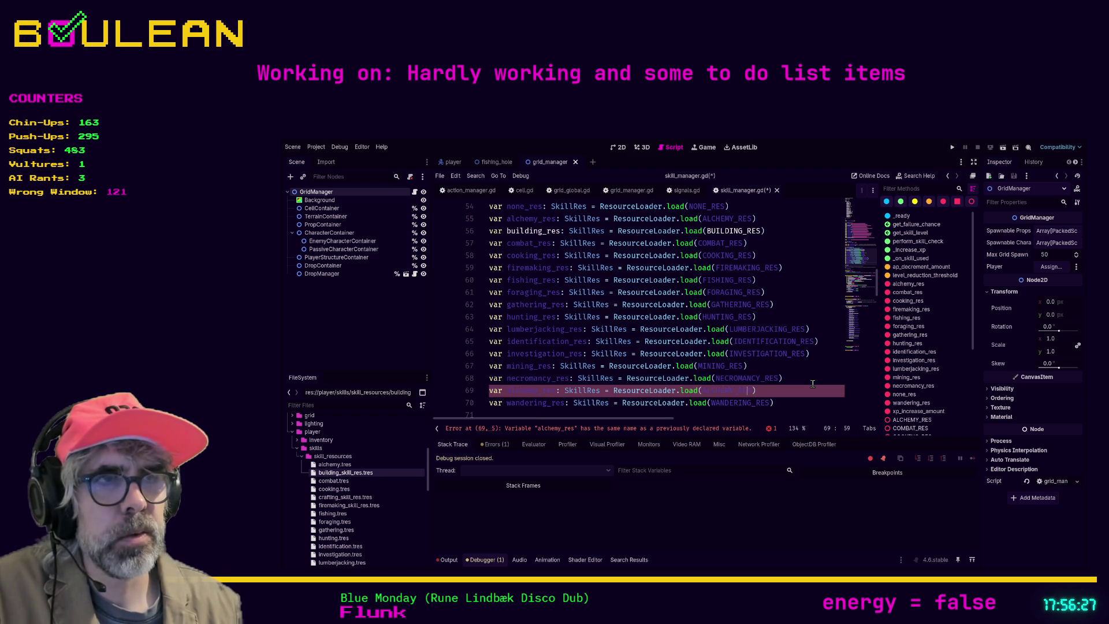
pyautogui.press('BackSpace')
pyautogui.press('BackSpace')
pyautogui.press('BackSpace')
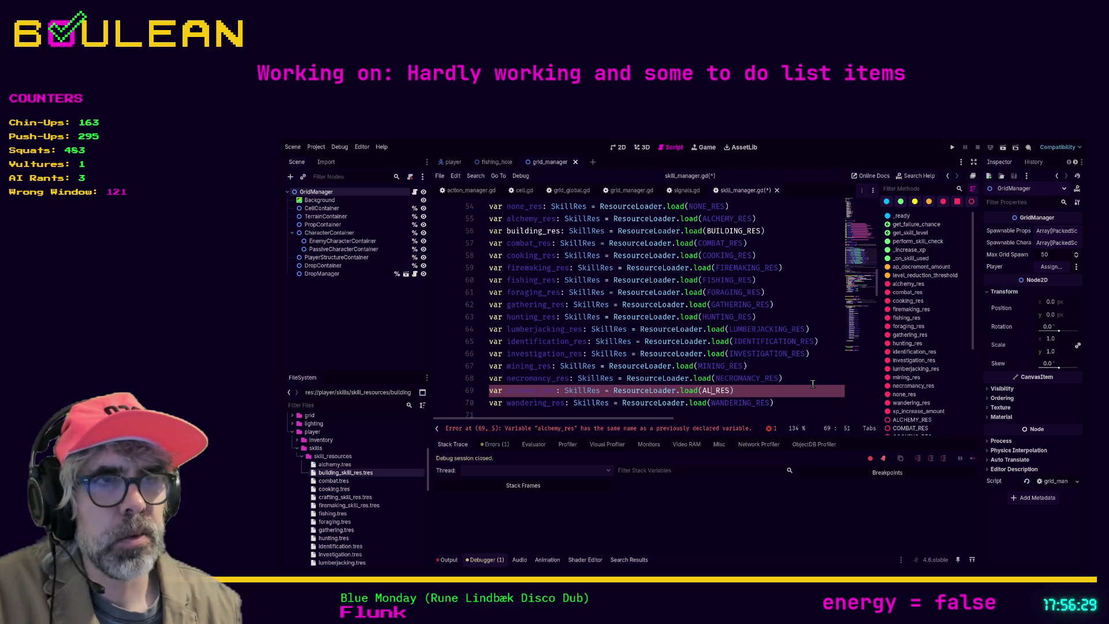
pyautogui.write('SPE')
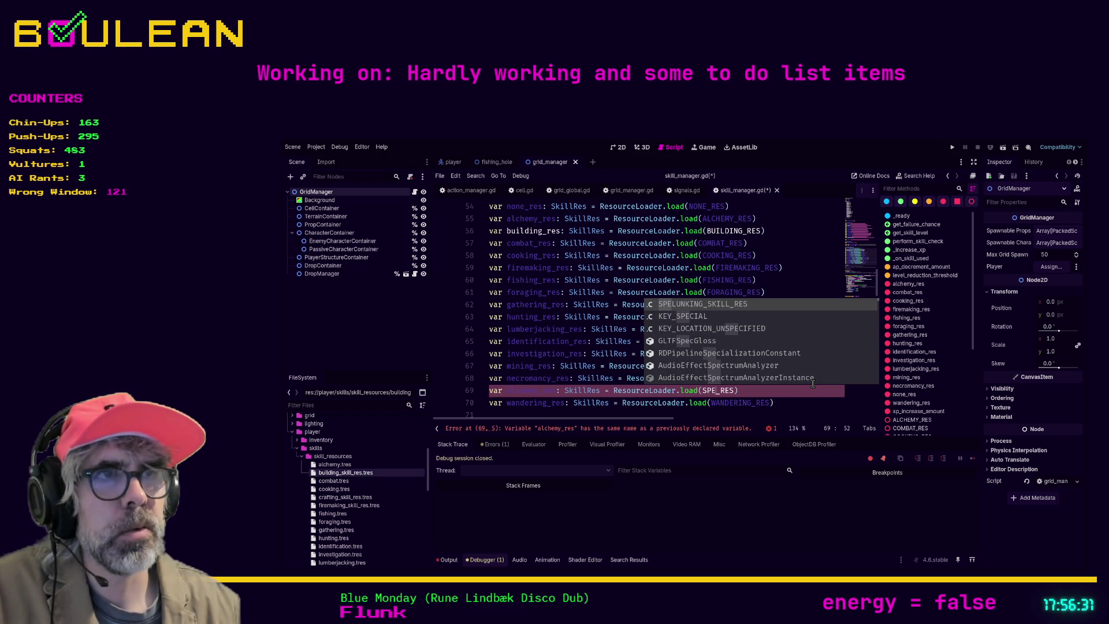
pyautogui.press('Tab')
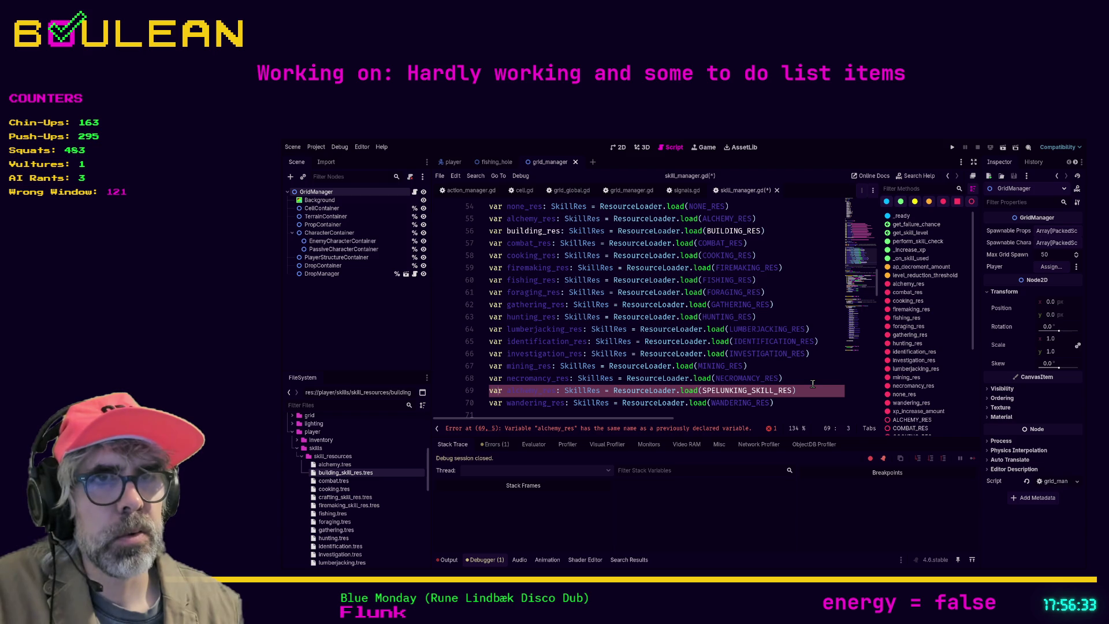
pyautogui.hotkey('shift', 'Right')
pyautogui.hotkey('shift', 'Right')
pyautogui.hotkey('shift', 'Right')
pyautogui.write('spelunking')
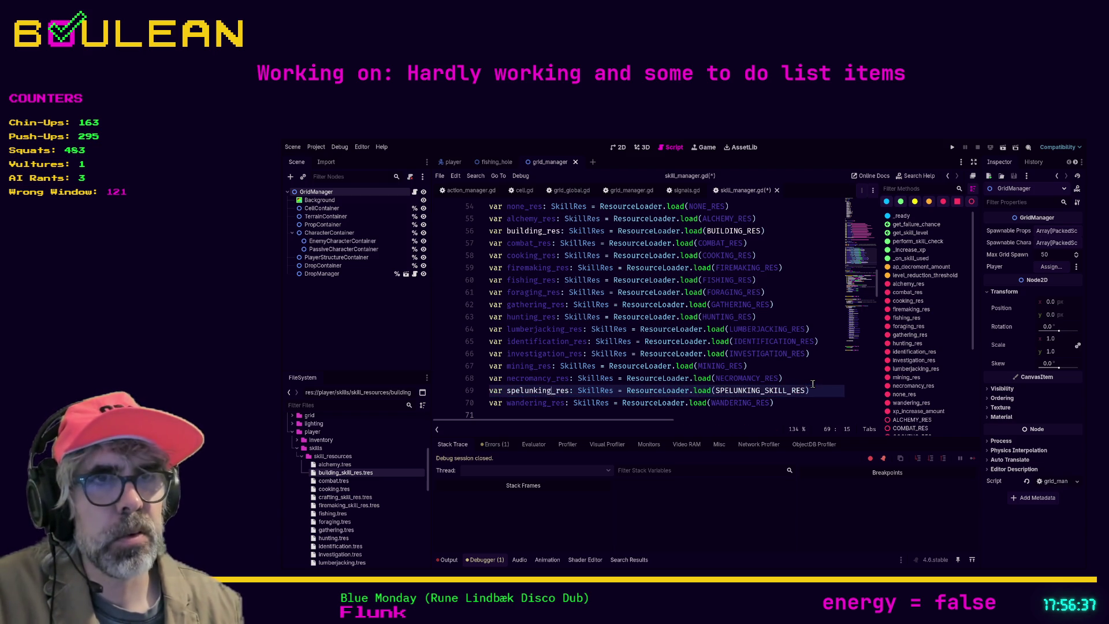
# Save skill_manager.gd and run the game with F5
pyautogui.click(814, 375)
pyautogui.hotkey('ctrl', 's')
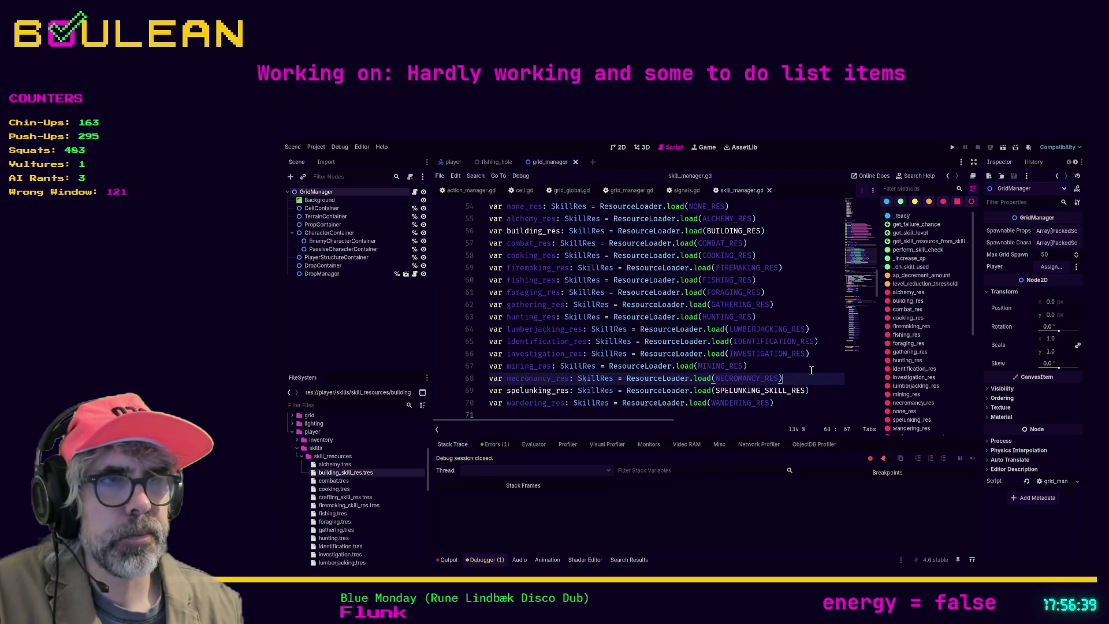
pyautogui.scroll(-3, 812, 370)
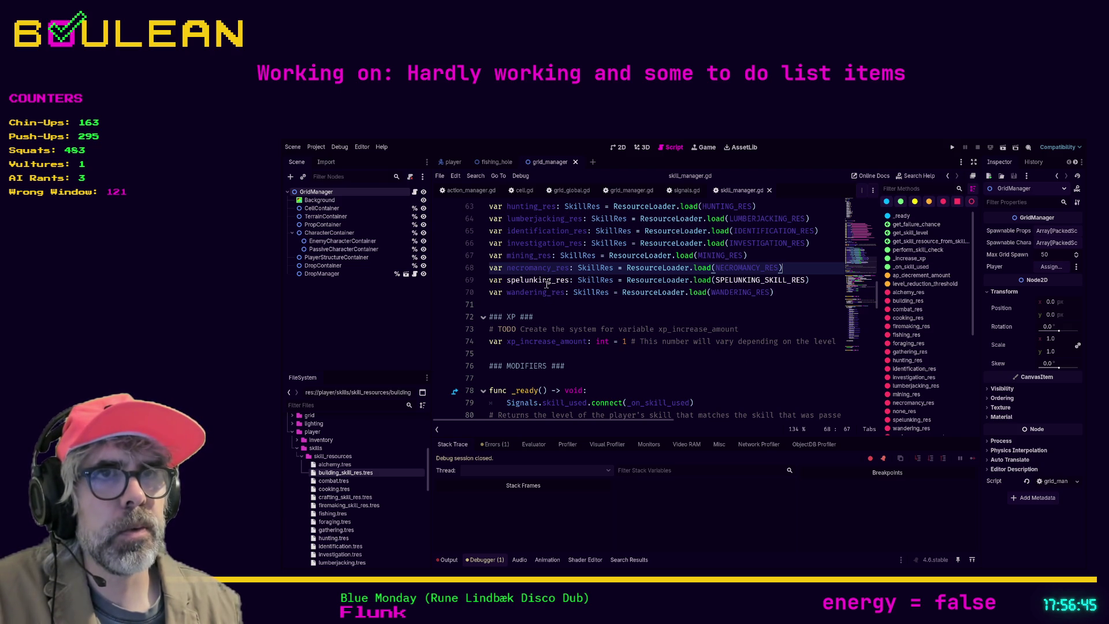
pyautogui.scroll(-4, 554, 283)
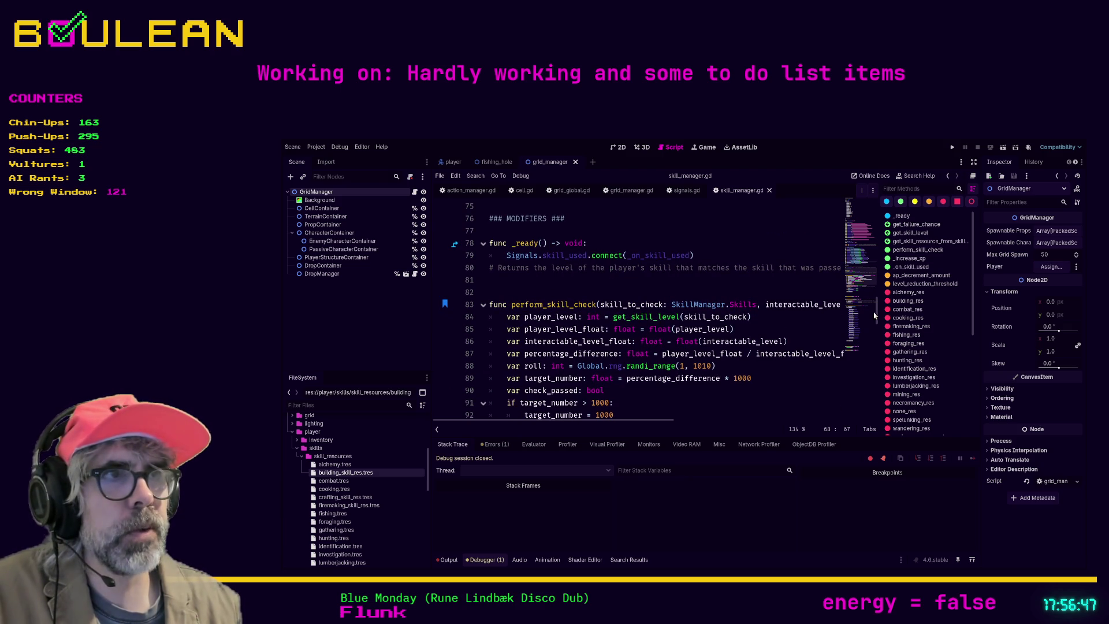
pyautogui.moveTo(878, 317); pyautogui.dragTo(875, 295)
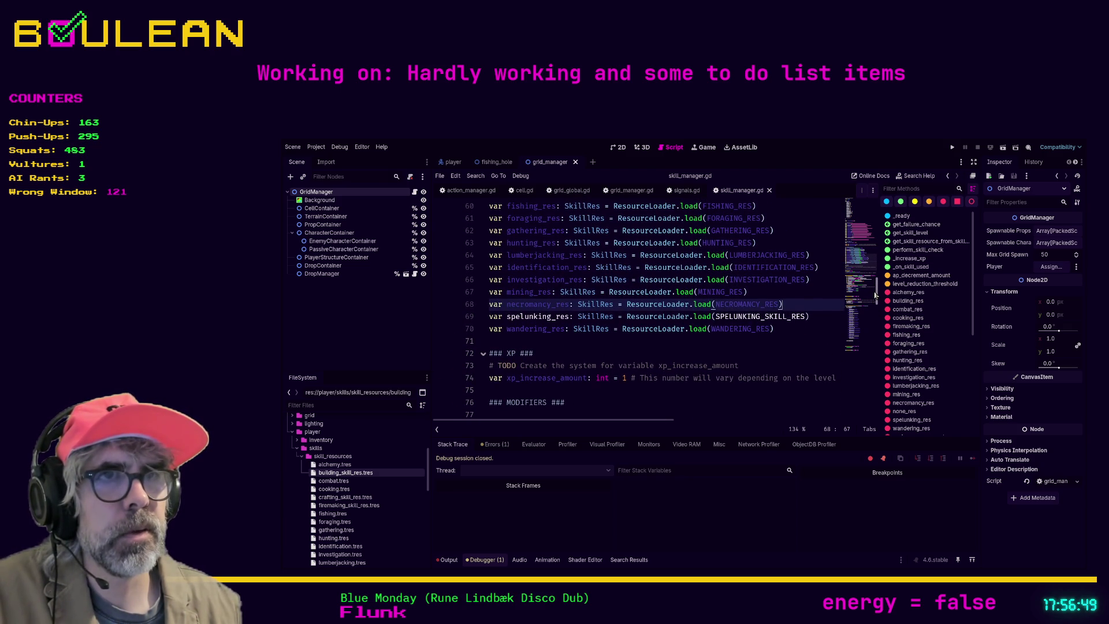
pyautogui.click(578, 316)
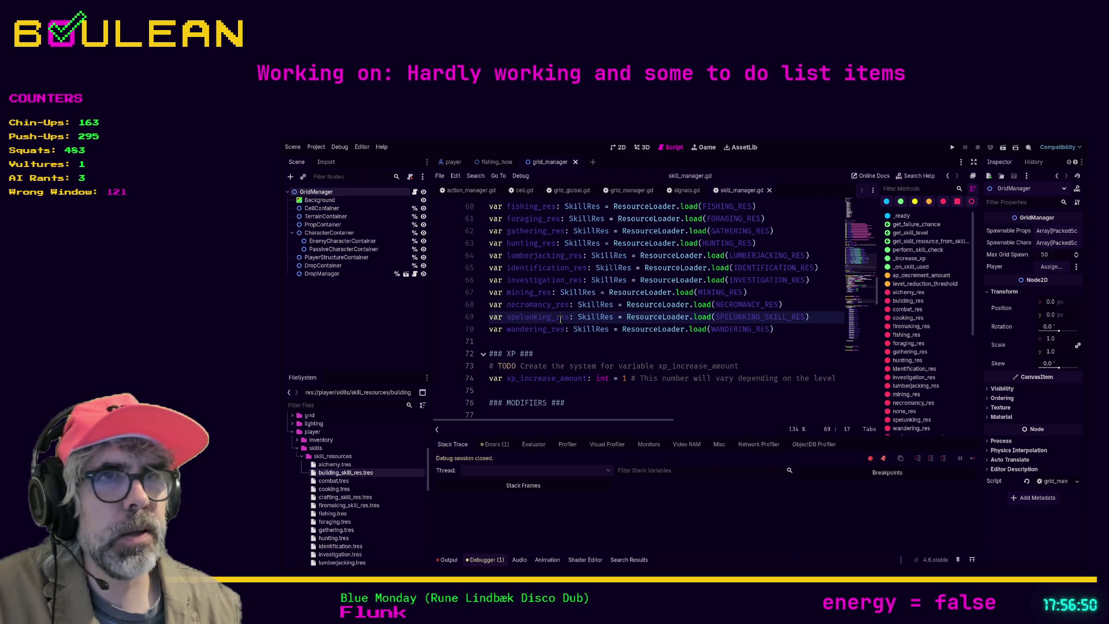
pyautogui.click(584, 350)
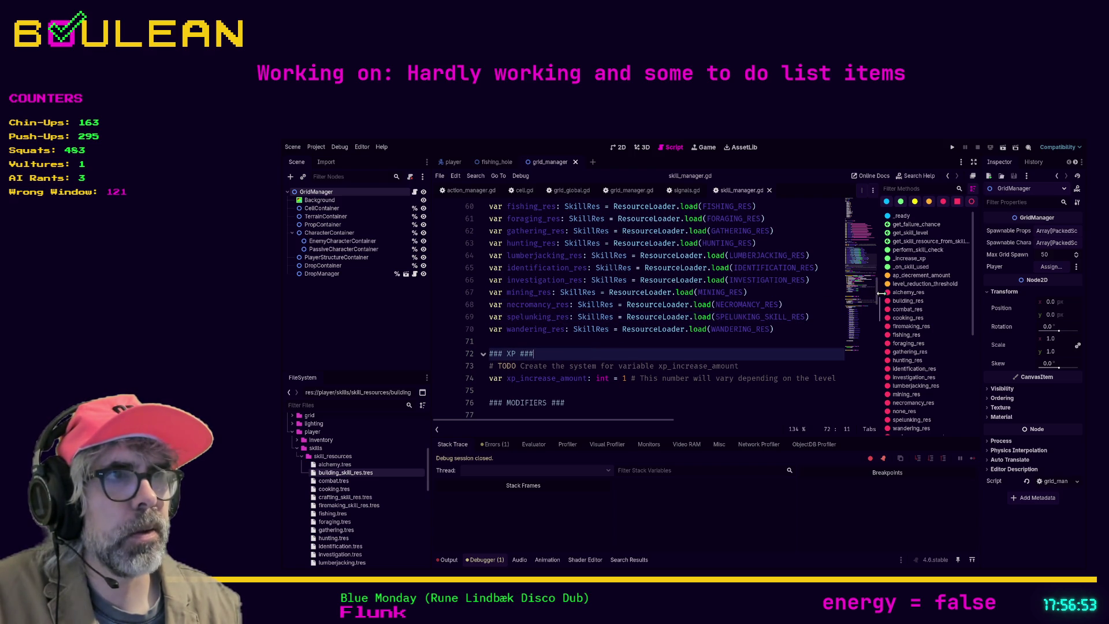
pyautogui.moveTo(877, 297)
pyautogui.mouseDown()
pyautogui.moveTo(875, 406)
pyautogui.moveTo(876, 372)
pyautogui.mouseUp()
pyautogui.click(757, 329)
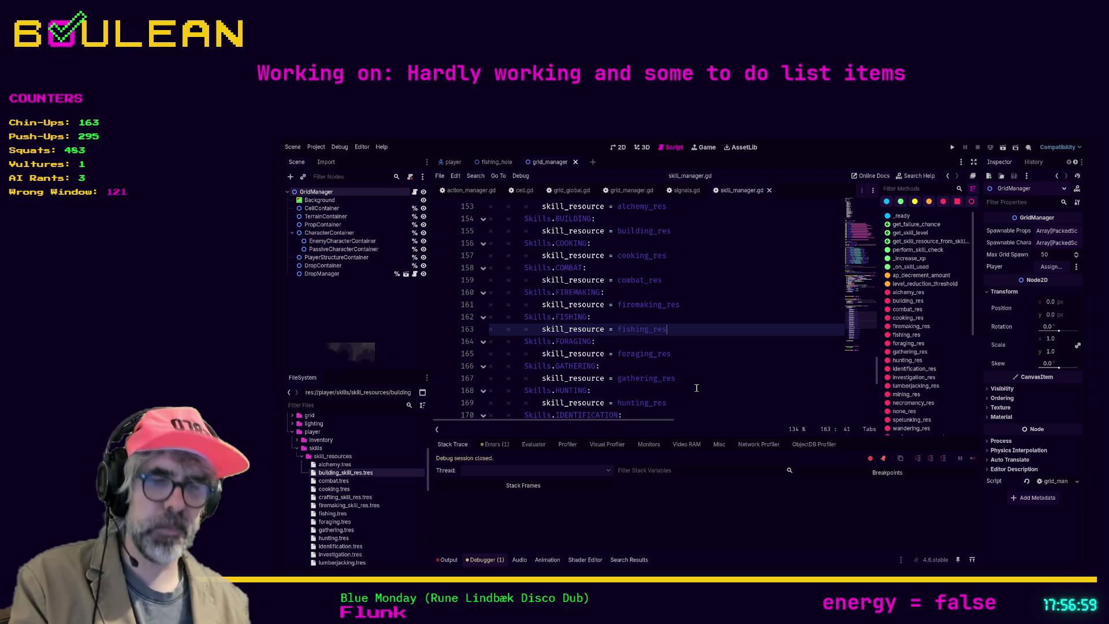
pyautogui.press('F5')
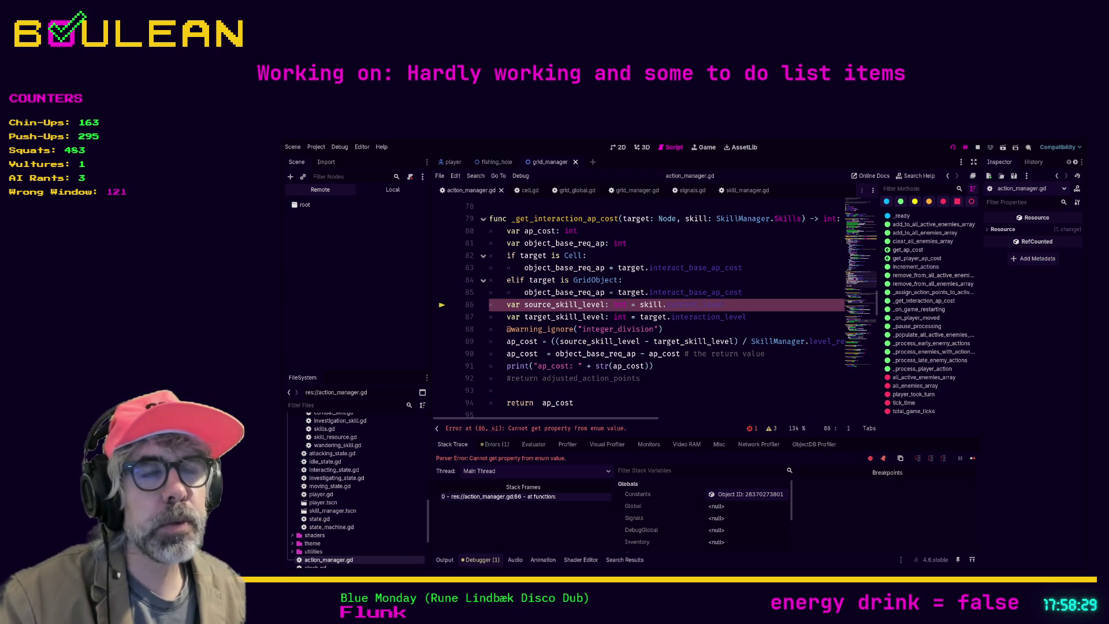
# Retype line 86 to call SkillManager.get_skill_resource_from_skills_enum(skill)
pyautogui.click(670, 305)
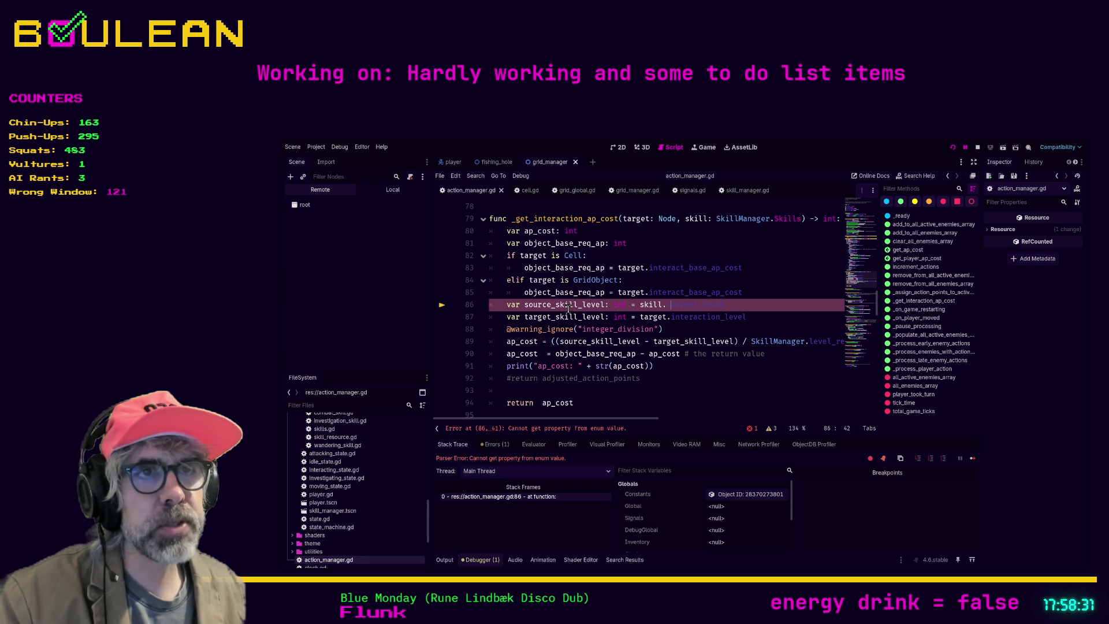
pyautogui.click(641, 304)
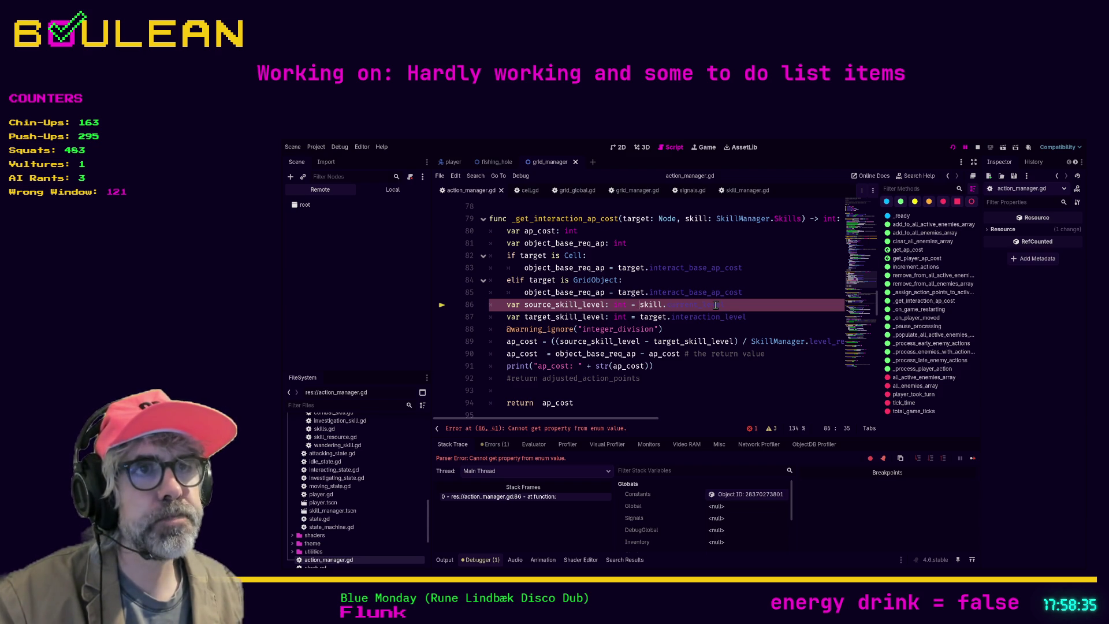
pyautogui.keyDown('shift'); pyautogui.click(753, 304); pyautogui.keyUp('shift')
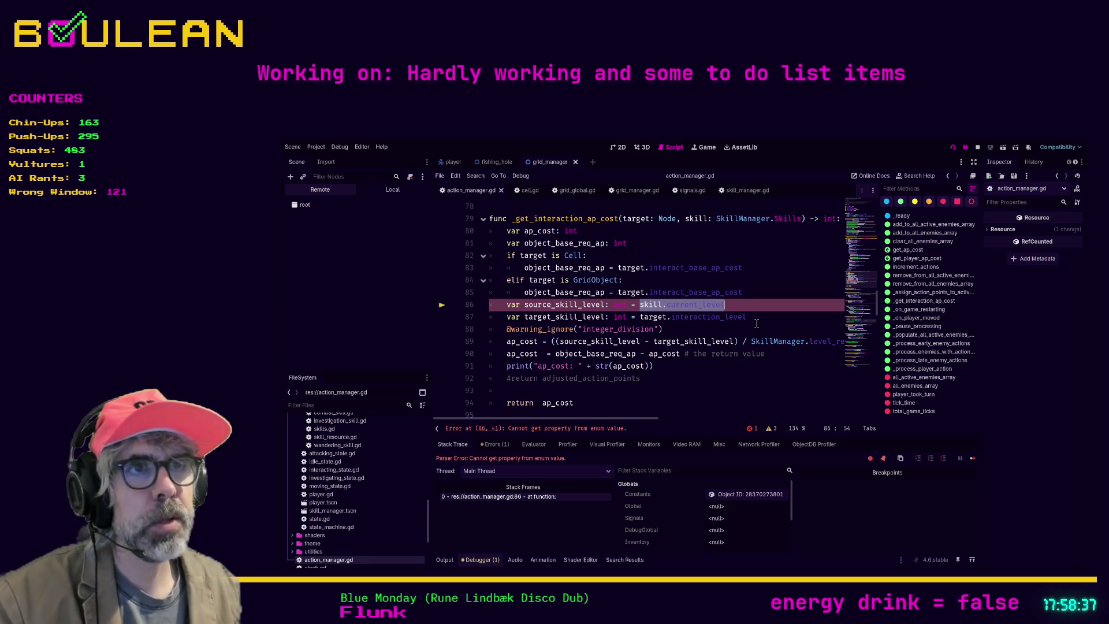
pyautogui.write('Ski')
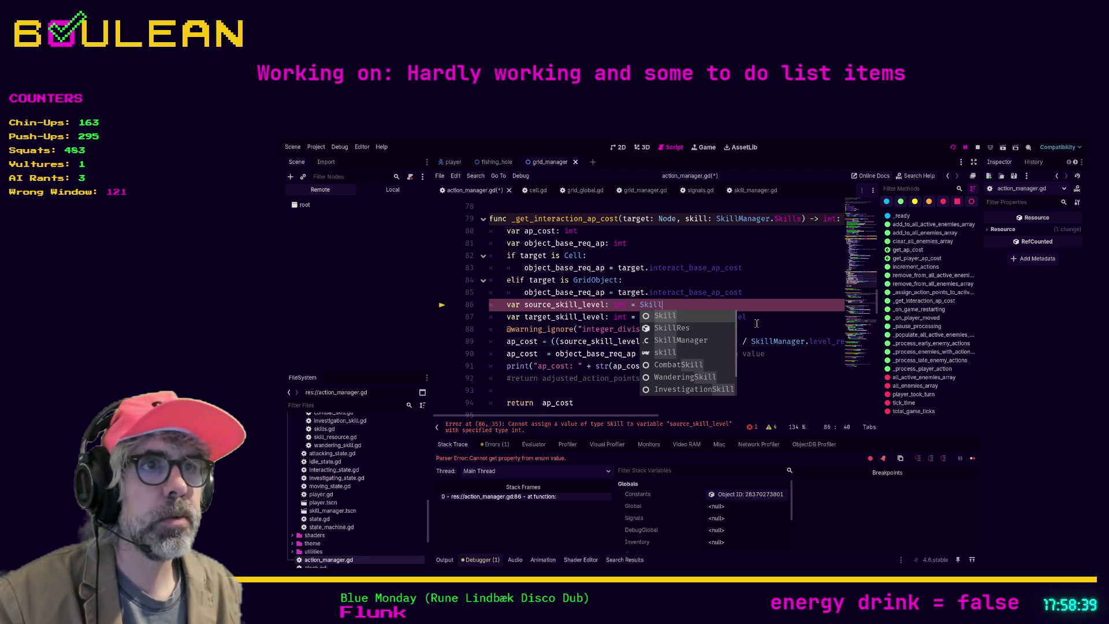
pyautogui.press('Down')
pyautogui.press('Down')
pyautogui.press('Return')
pyautogui.write('.get')
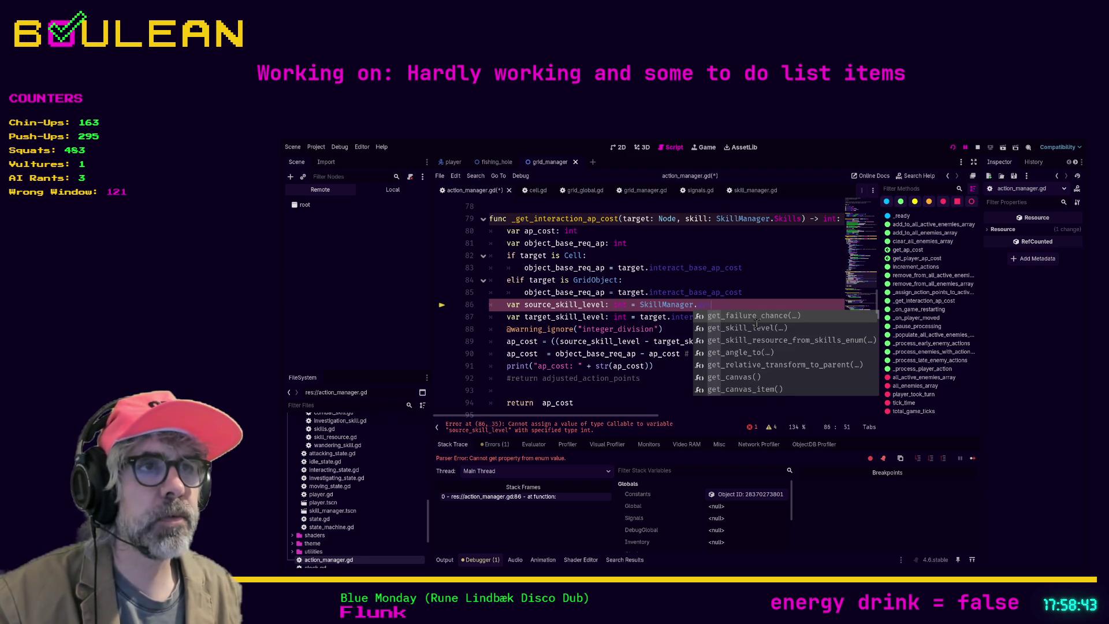
pyautogui.press('Down')
pyautogui.press('Down')
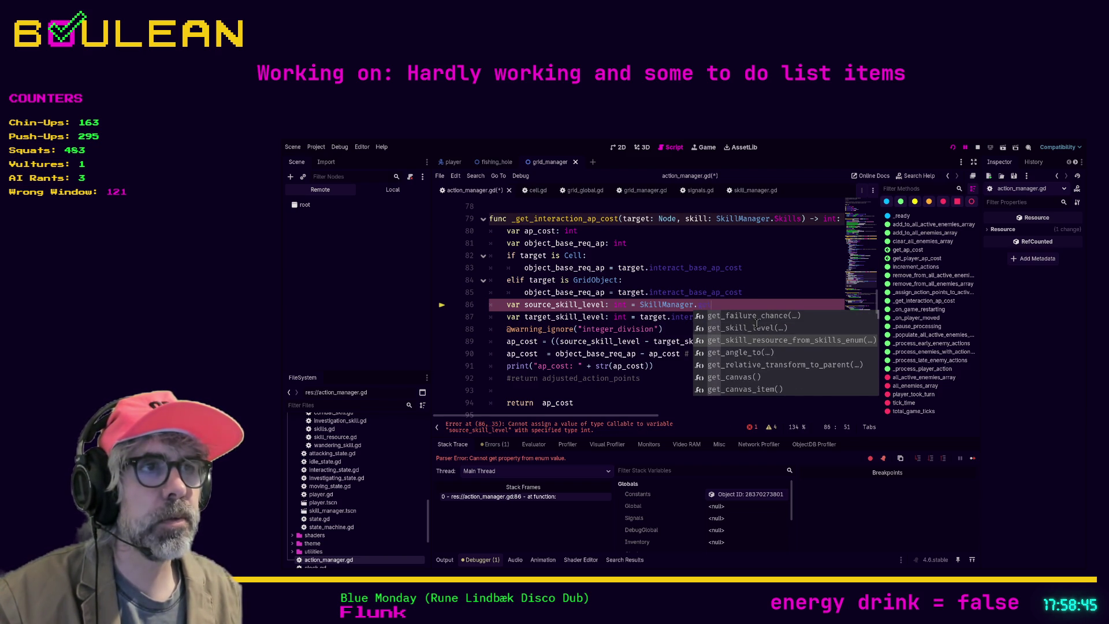
pyautogui.press('Return')
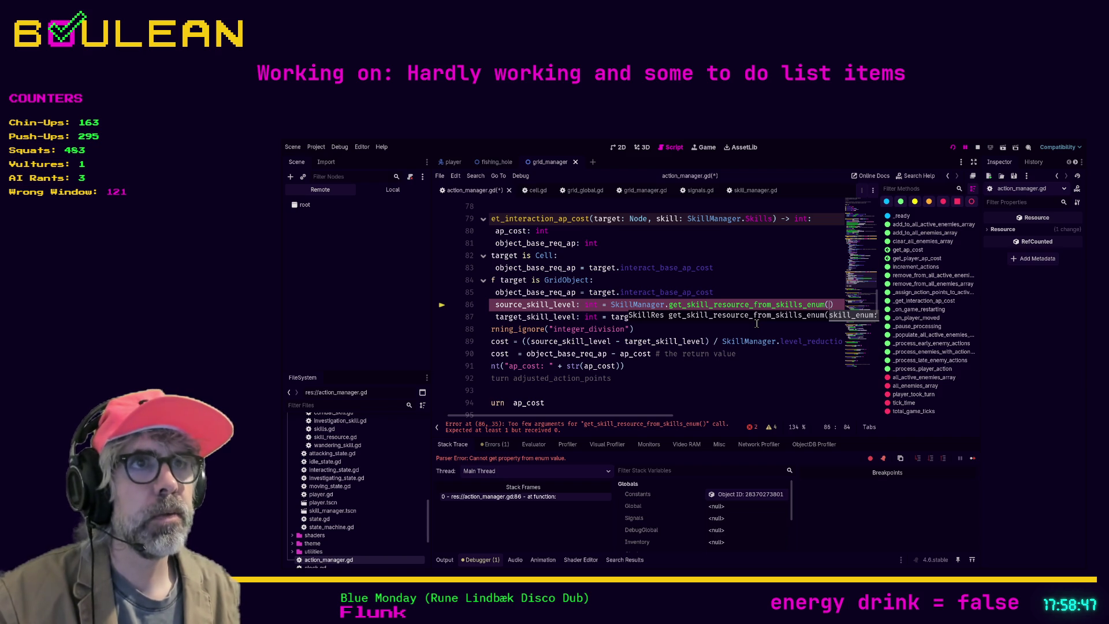
pyautogui.write('skill')
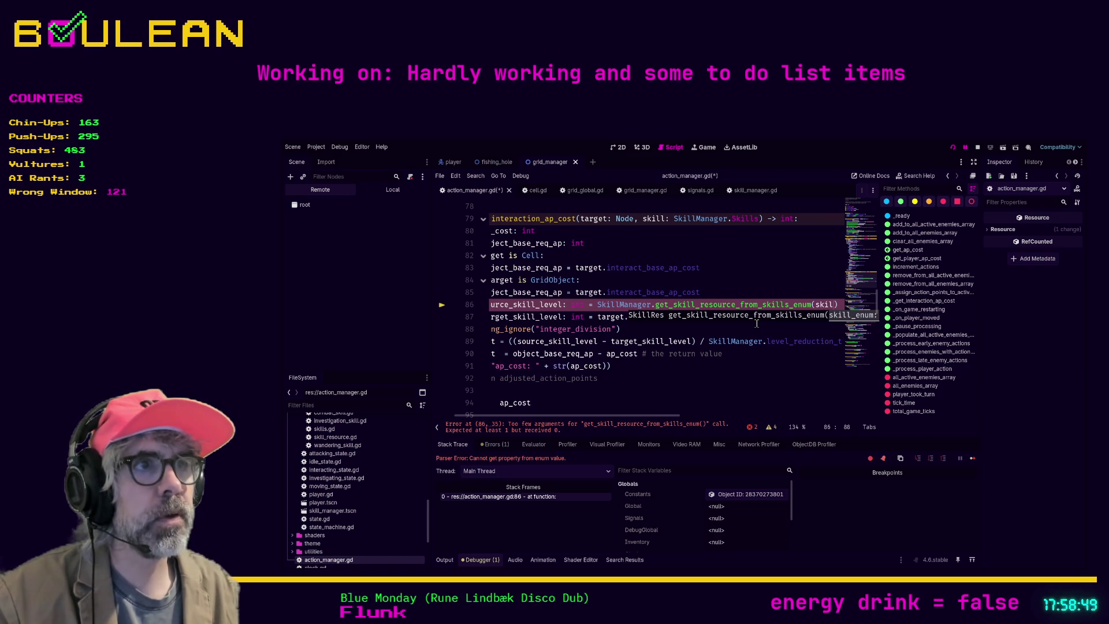
pyautogui.write(')')
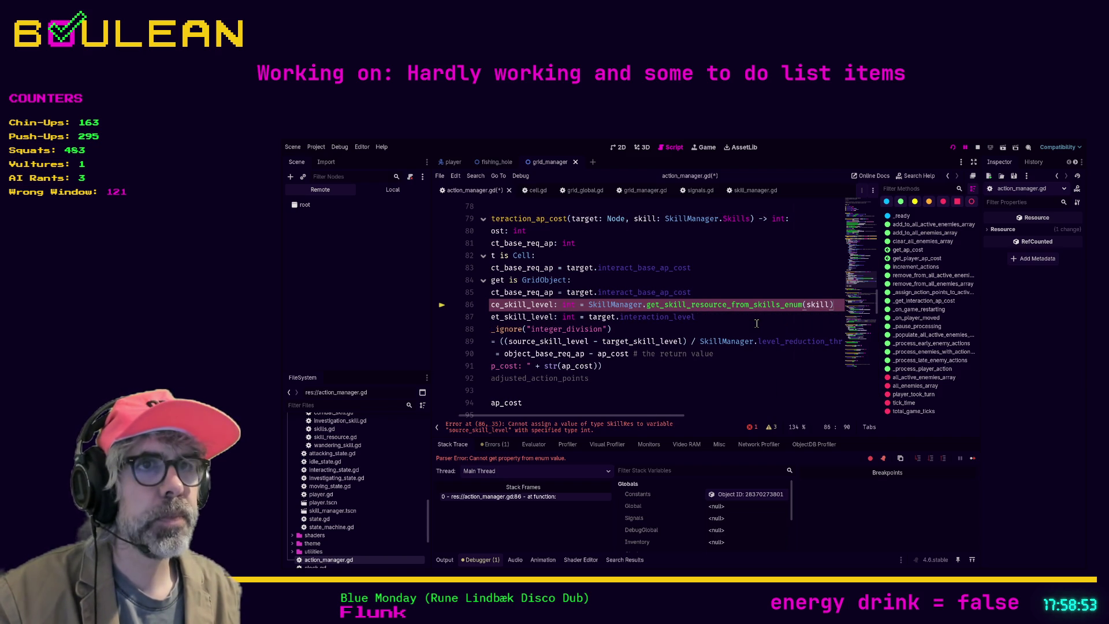
pyautogui.write('.')
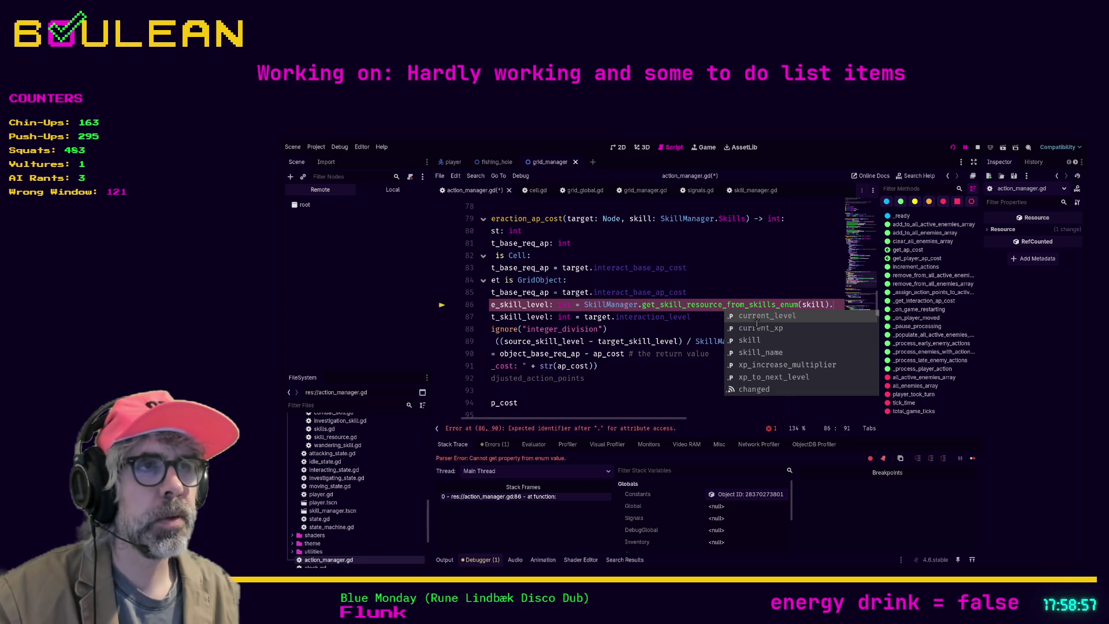
pyautogui.press('BackSpace')
# Swap that lookup on line 86 for skill.current_level and save to check for errors
pyautogui.hotkey('shift', 'Home')
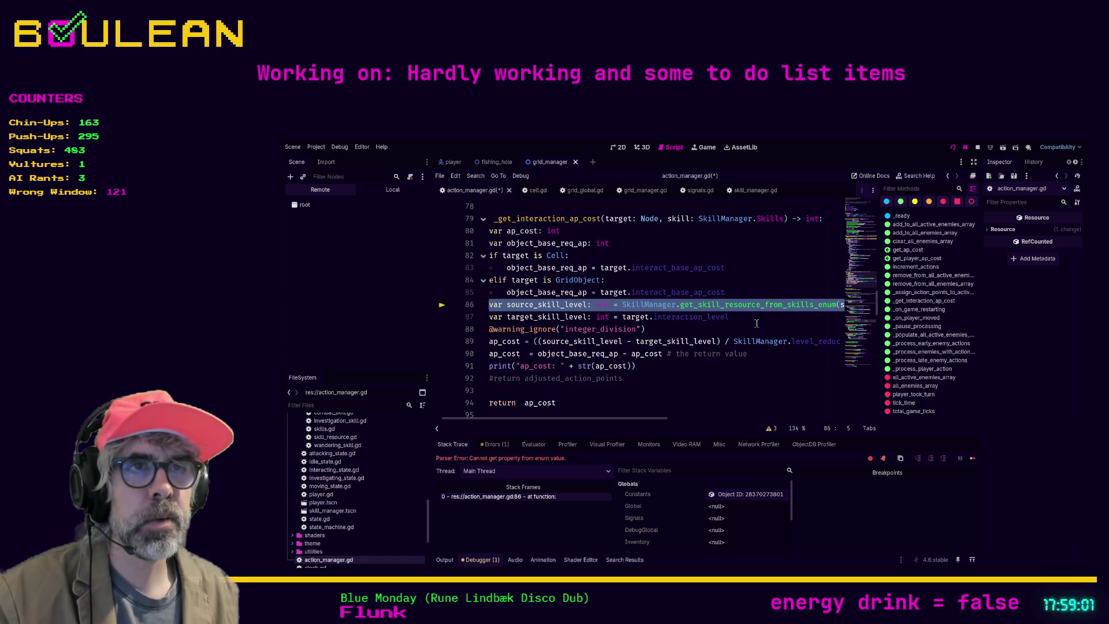
pyautogui.press('End')
pyautogui.hotkey('ctrl', 'shift', 'Left')
pyautogui.hotkey('ctrl', 'shift', 'Left')
pyautogui.hotkey('ctrl', 'shift', 'Left')
pyautogui.press('BackSpace')
pyautogui.hotkey('ctrl', 'BackSpace')
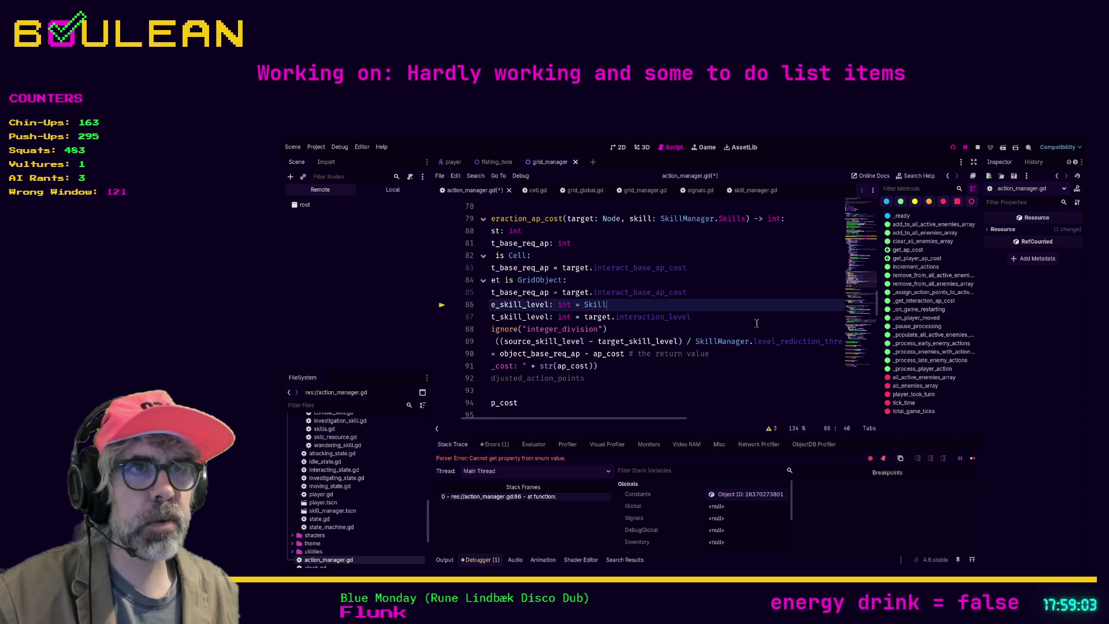
pyautogui.write('skill.current_level')
pyautogui.hotkey('ctrl', 's')
# Paste the original source_skill_level line back onto line 86, indented, and open a line after 81
pyautogui.hotkey('shift', 'Home')
pyautogui.hotkey('shift', 'Home')
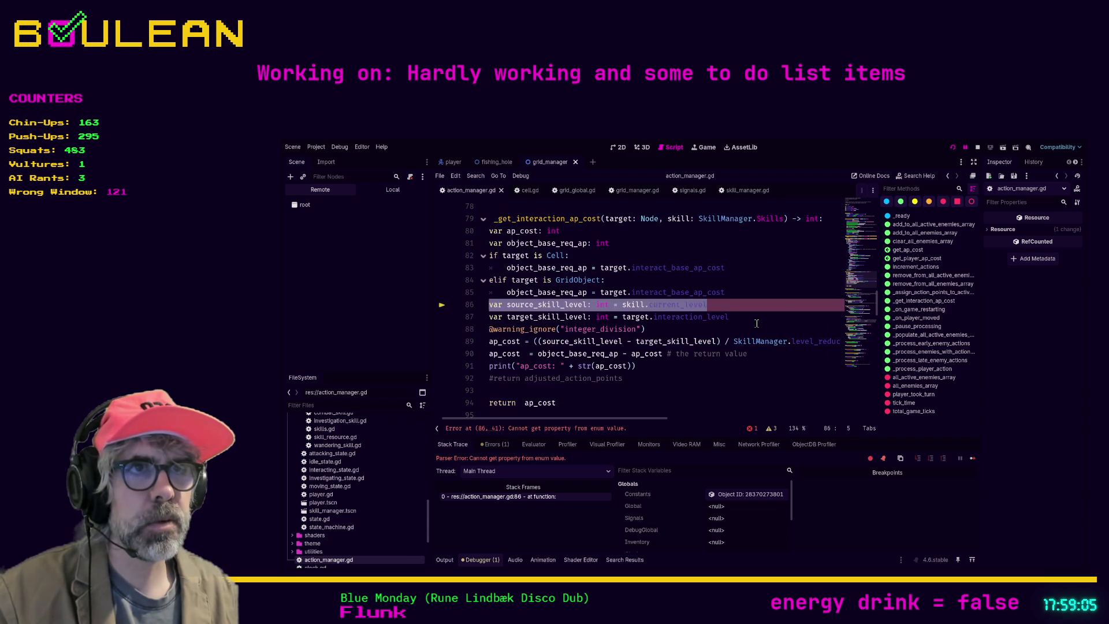
pyautogui.write('var source_skill_level: int = SkillManager.get_skill_resource_from_skills_enum(skill).current_level')
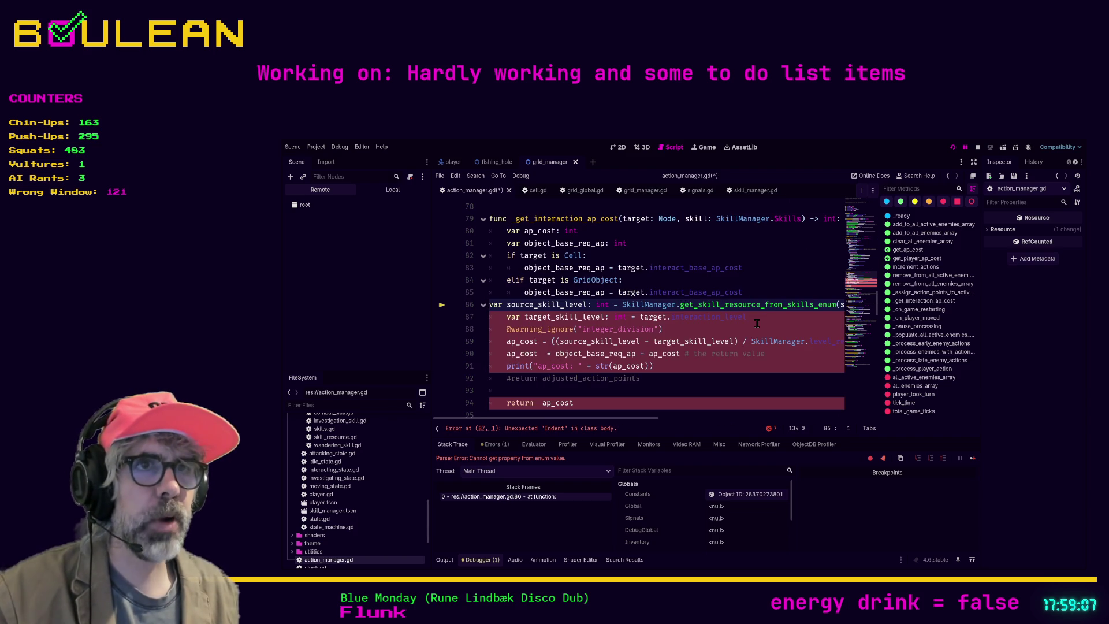
pyautogui.press('Tab')
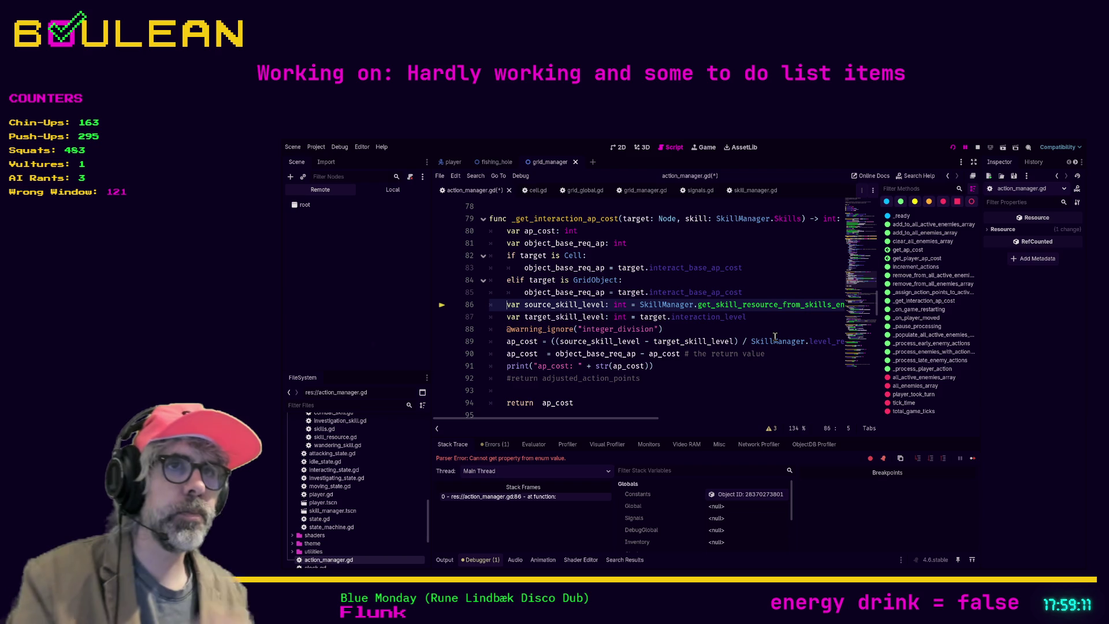
pyautogui.scroll(1, 636, 283)
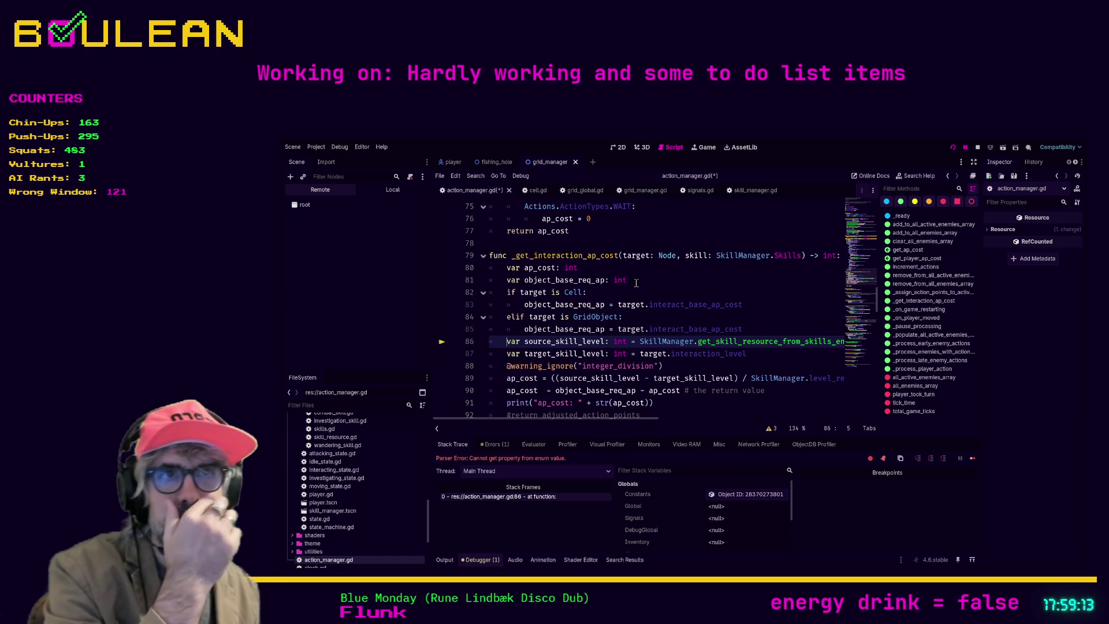
pyautogui.click(646, 280)
pyautogui.press('Return')
# Declare var skill_res: SkillRes = SkillManager.get_skill_resource_from_skills_enum(skill) on line 82
pyautogui.write('var skill_res: Sk')
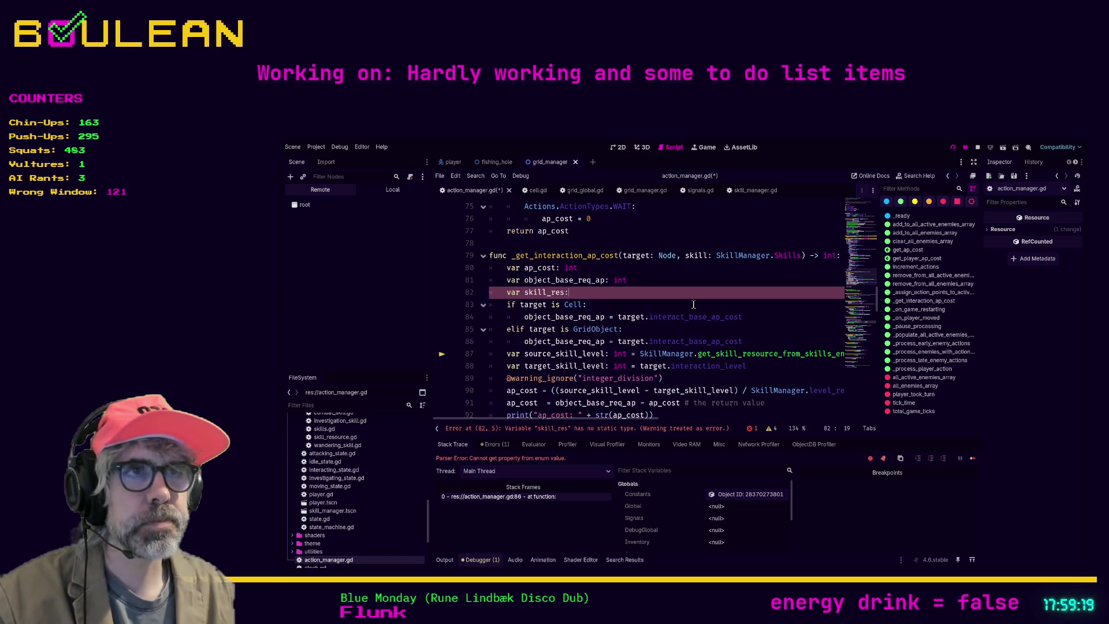
pyautogui.write('illR')
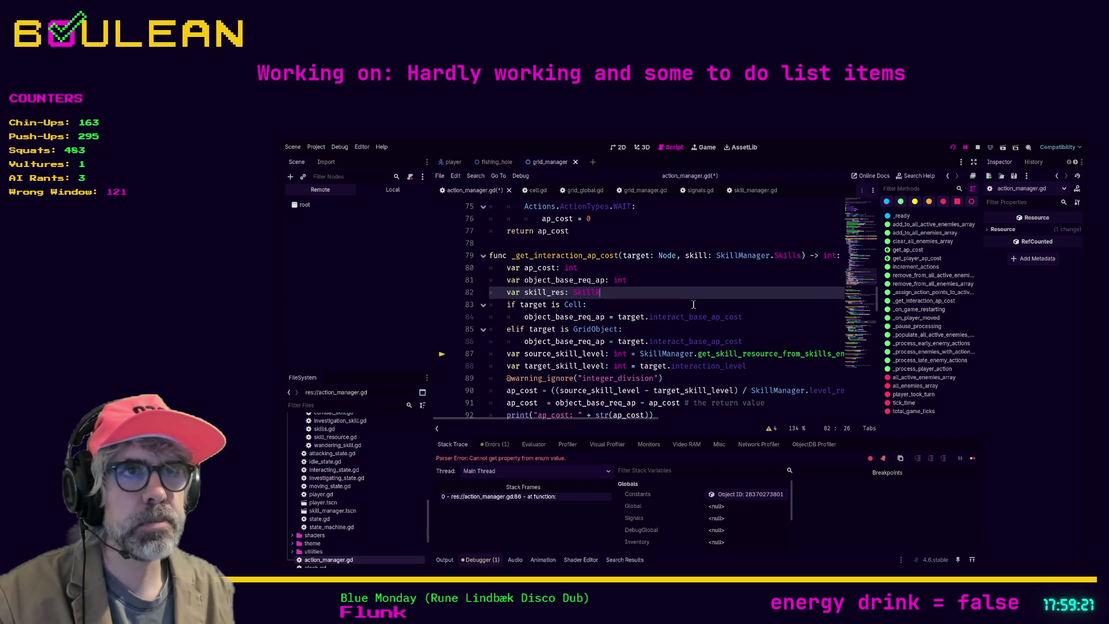
pyautogui.write('es = ')
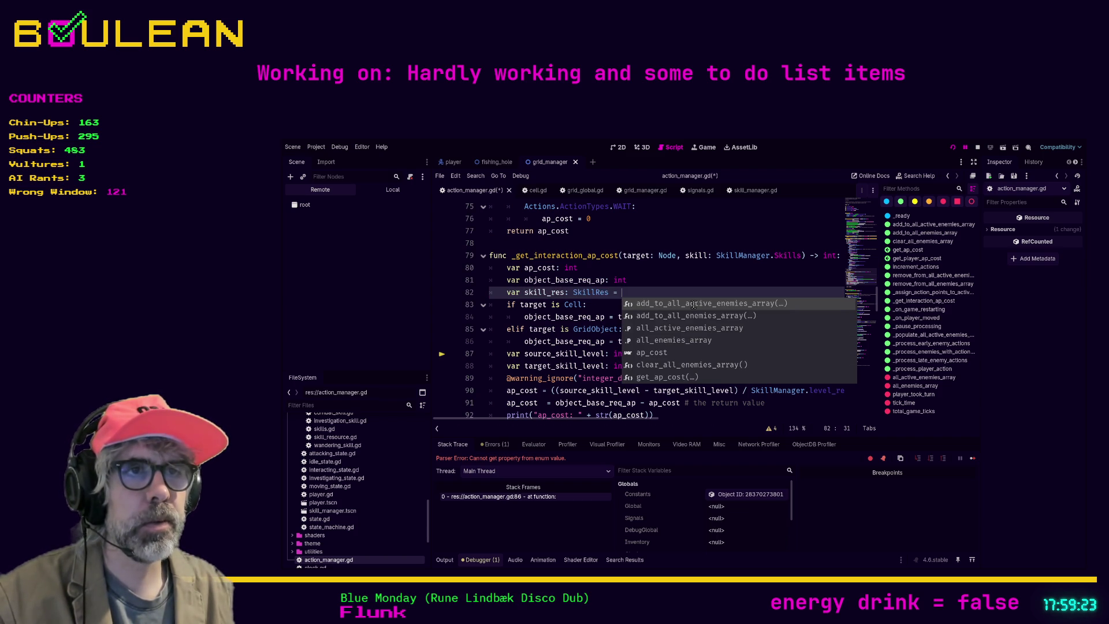
pyautogui.write('get')
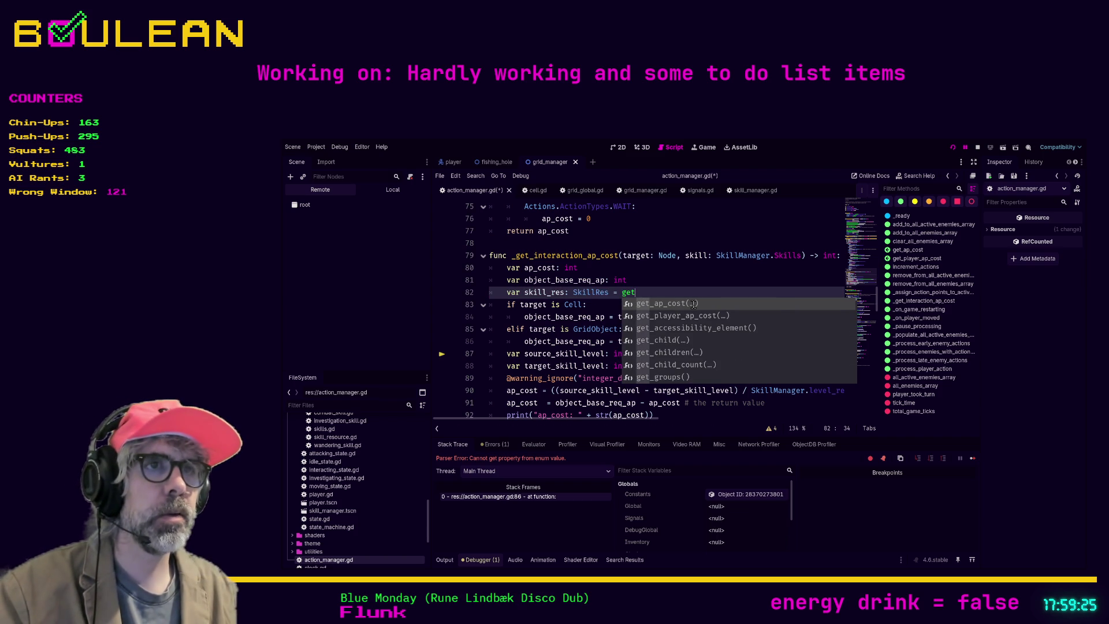
pyautogui.press('BackSpace')
pyautogui.press('BackSpace')
pyautogui.press('BackSpace')
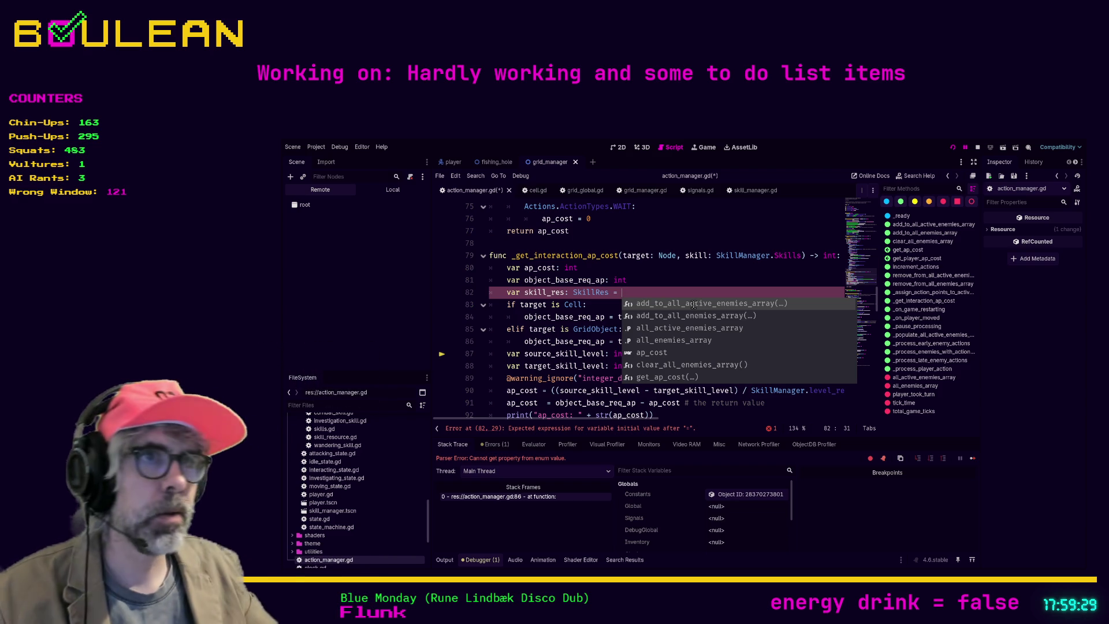
pyautogui.write('Skill')
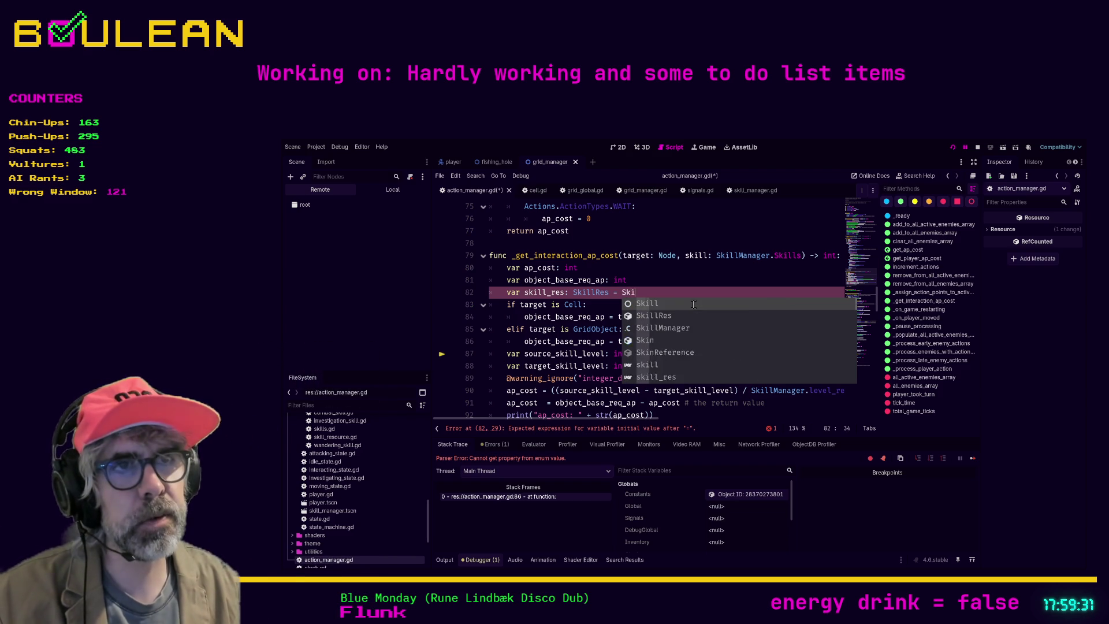
pyautogui.press('Return')
pyautogui.write('.')
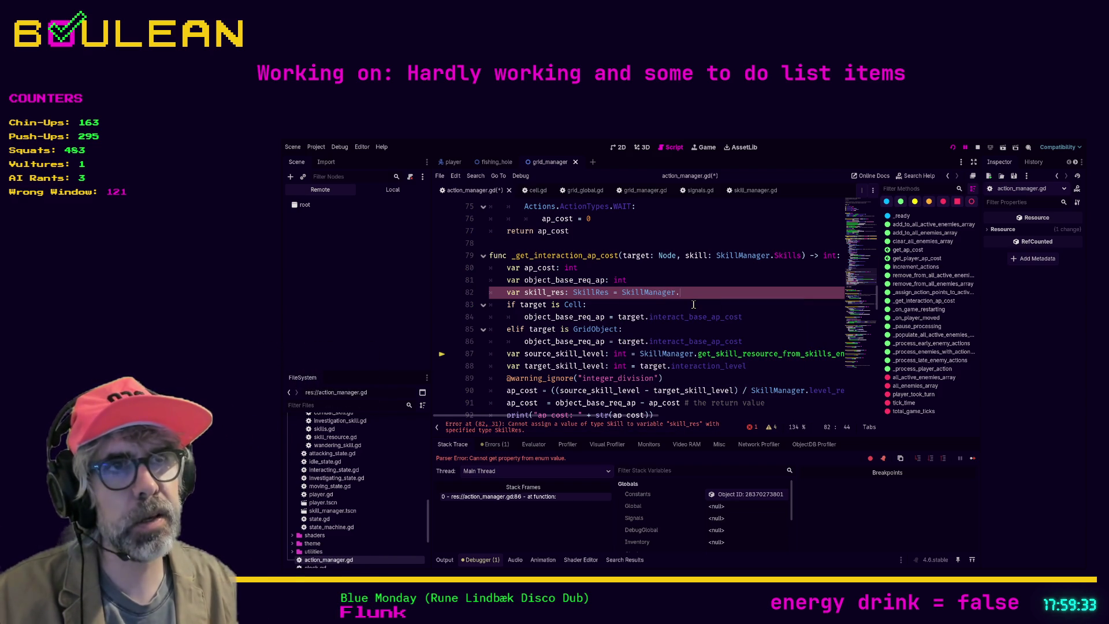
pyautogui.write('get')
pyautogui.press('Down')
pyautogui.press('Down')
pyautogui.press('Return')
pyautogui.write('skills_enum(skills')
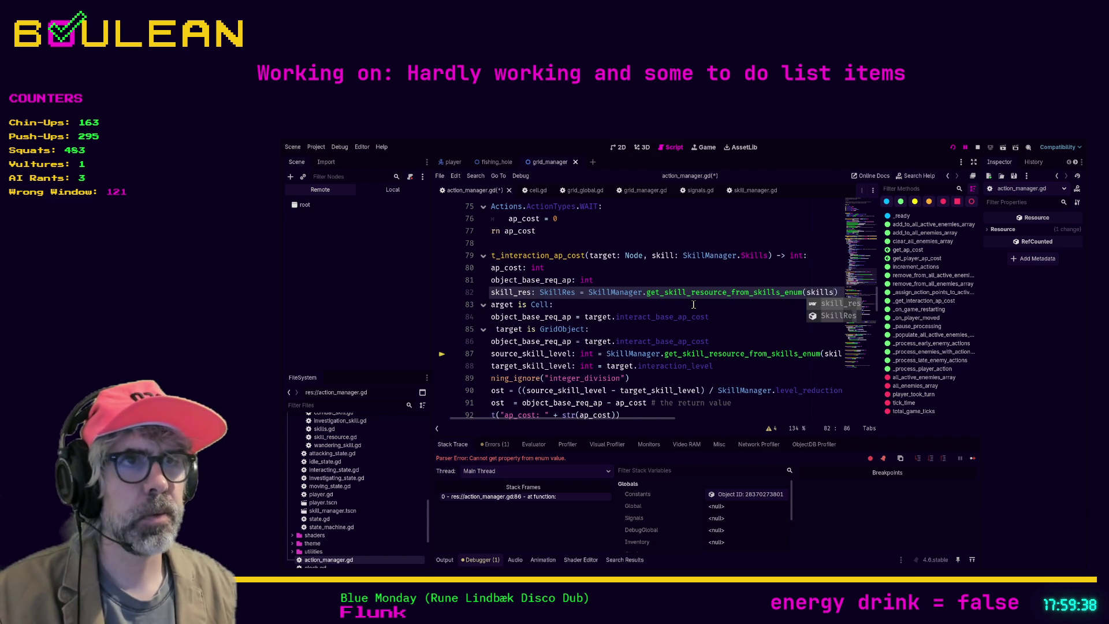
pyautogui.click(693, 304)
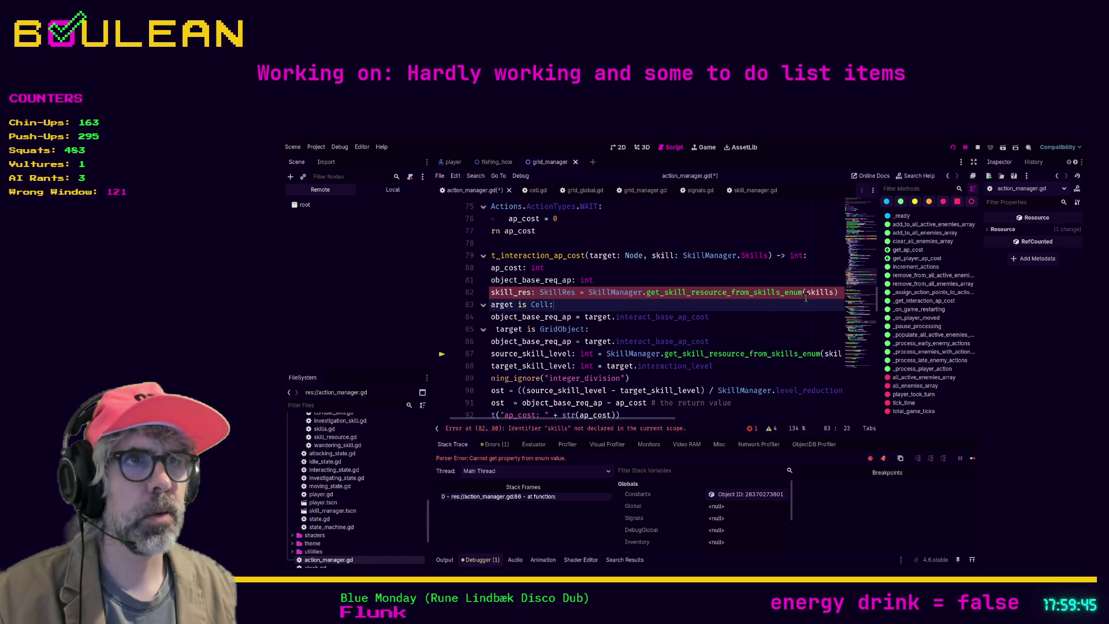
pyautogui.click(834, 293)
pyautogui.press('BackSpace')
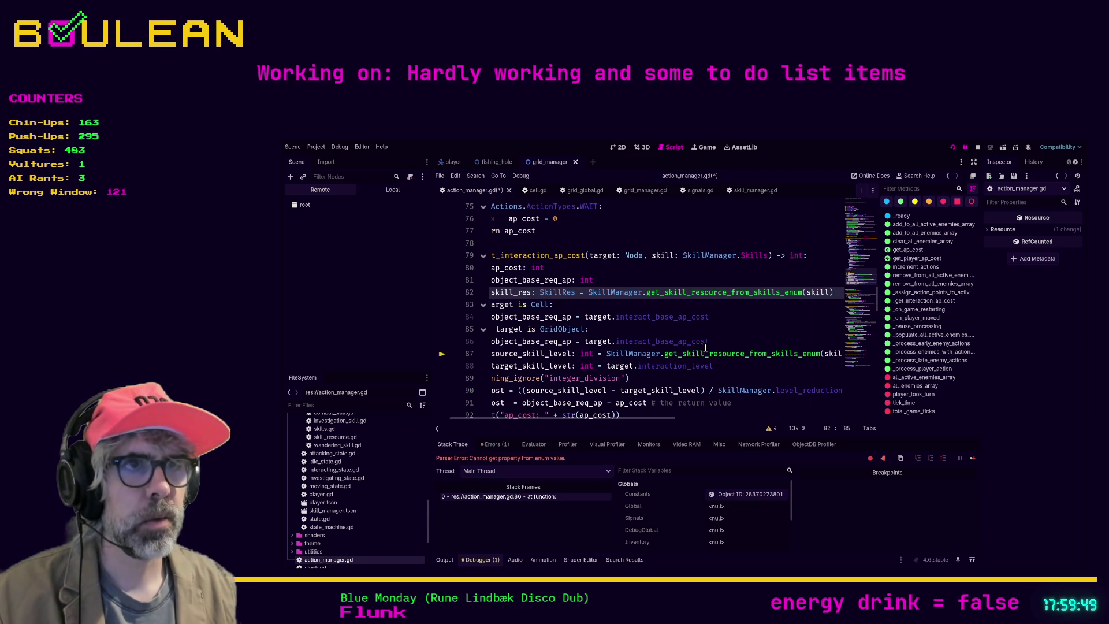
# Change line 87 so source_skill_level reads skill_res.current_level
pyautogui.click(690, 354)
pyautogui.click(606, 354)
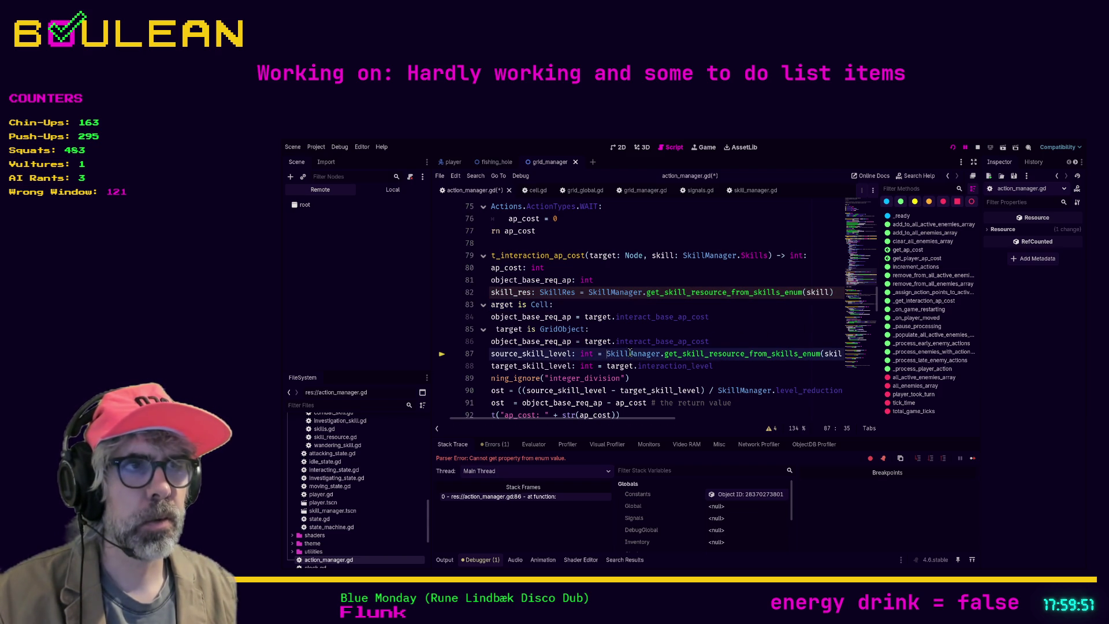
pyautogui.keyDown('shift'); pyautogui.click(821, 354); pyautogui.keyUp('shift')
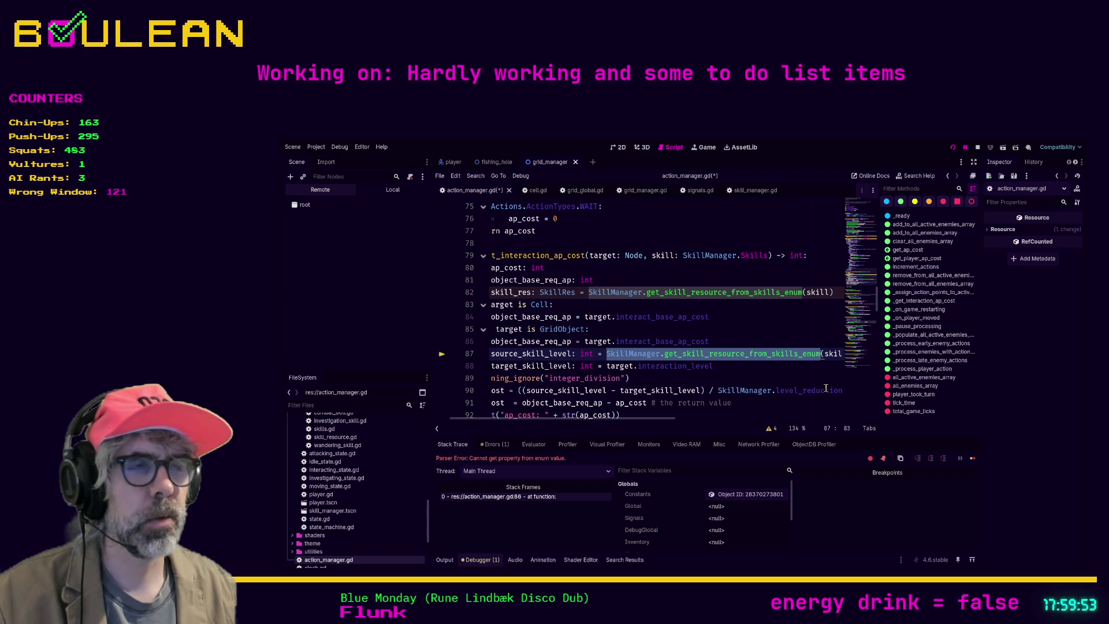
pyautogui.hotkey('ctrl', 'shift', 'Right')
pyautogui.press('BackSpace')
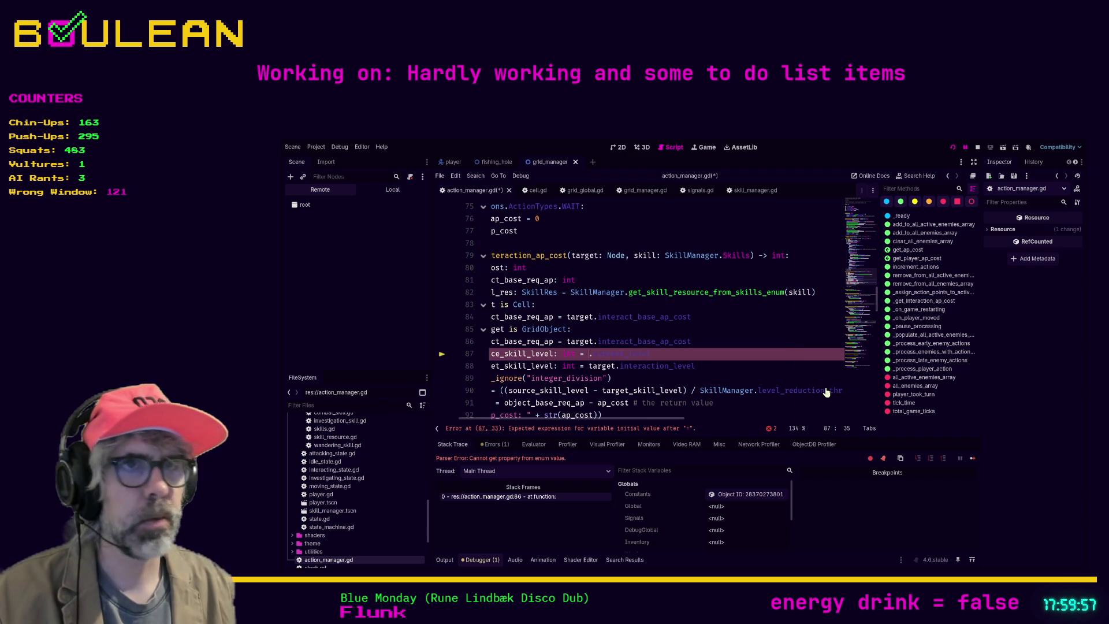
pyautogui.write('skill_res')
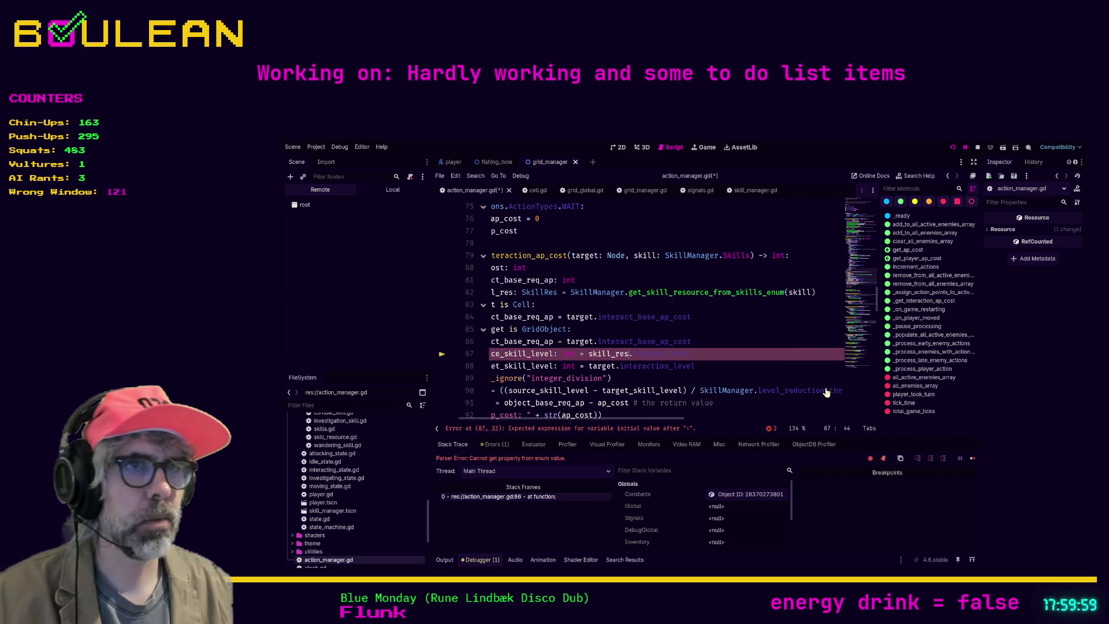
pyautogui.press('Home')
pyautogui.press('Home')
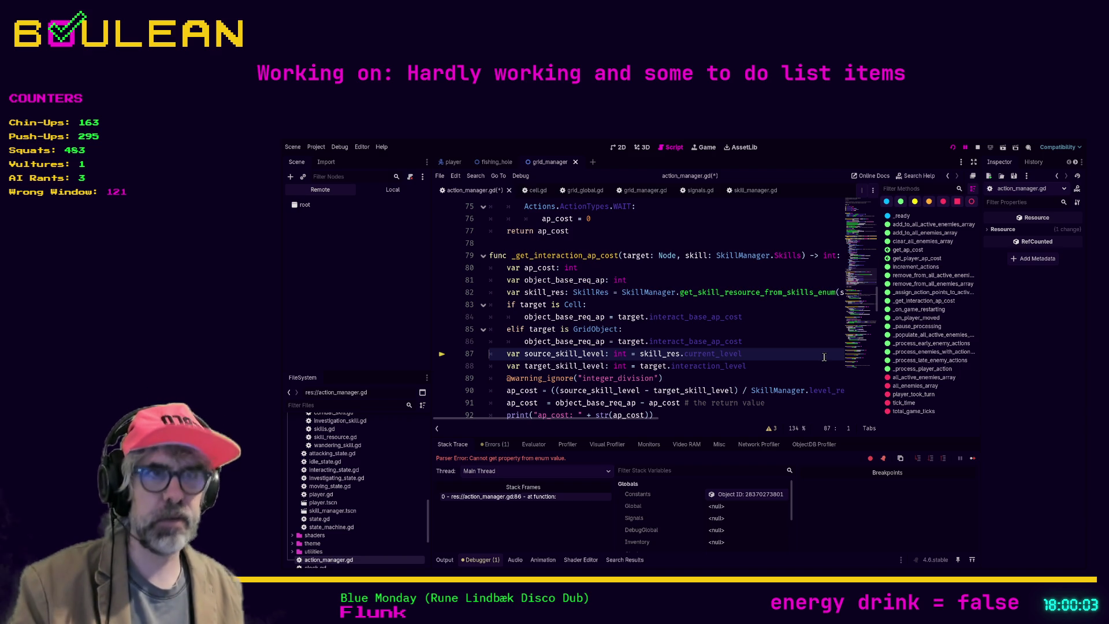
pyautogui.click(791, 351)
# Launch the game with F5 and zoom out to see the Day 1 forest grid and skills panel
pyautogui.press('F5')
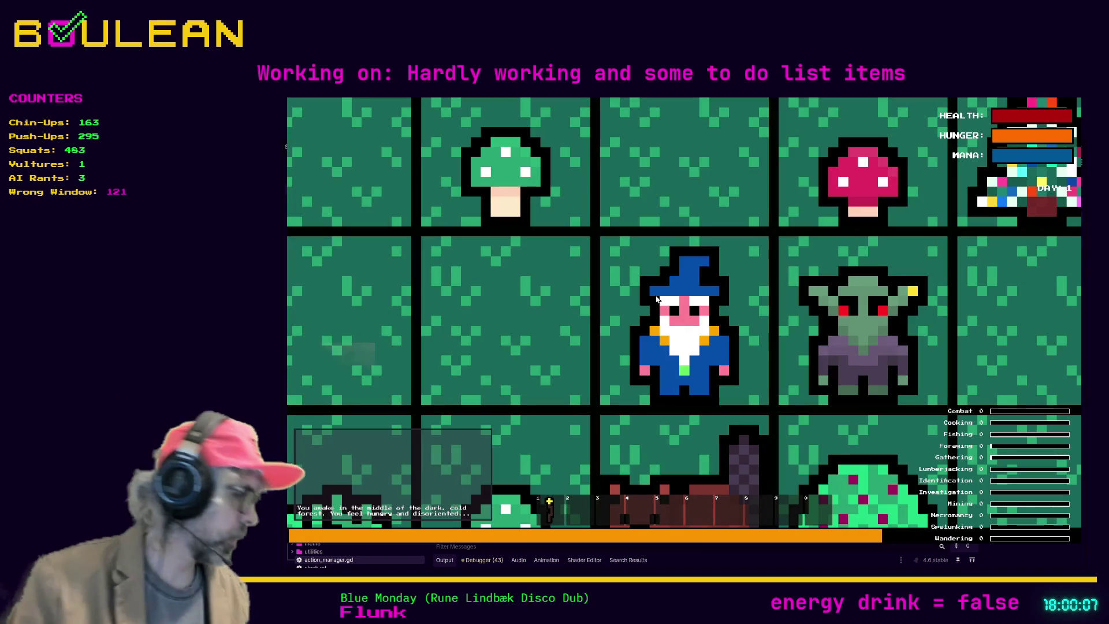
pyautogui.scroll(-5, 657, 299)
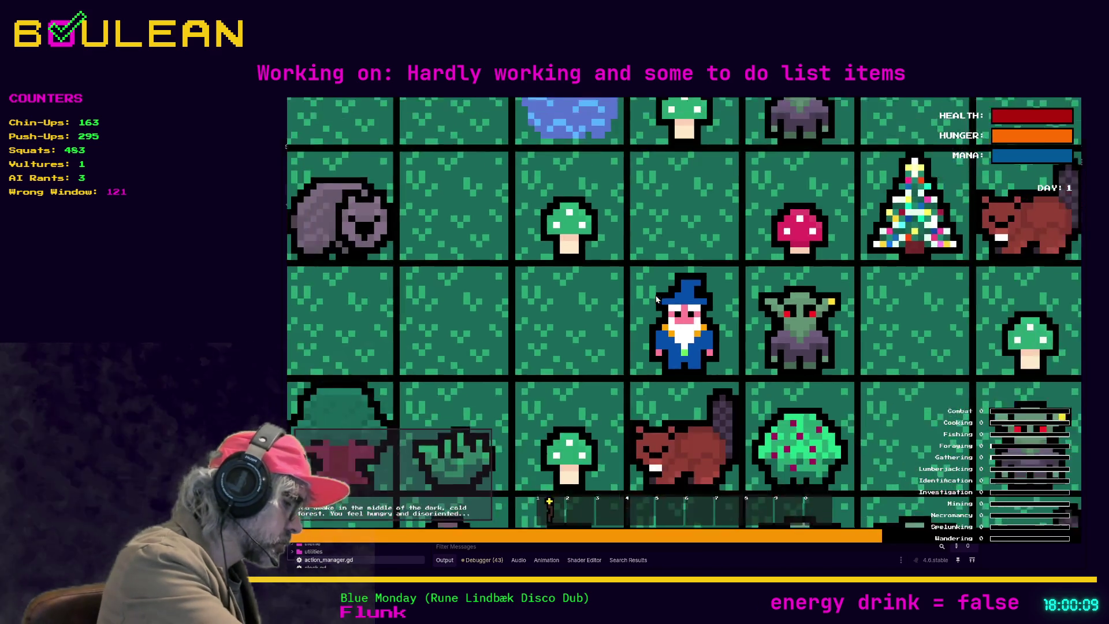
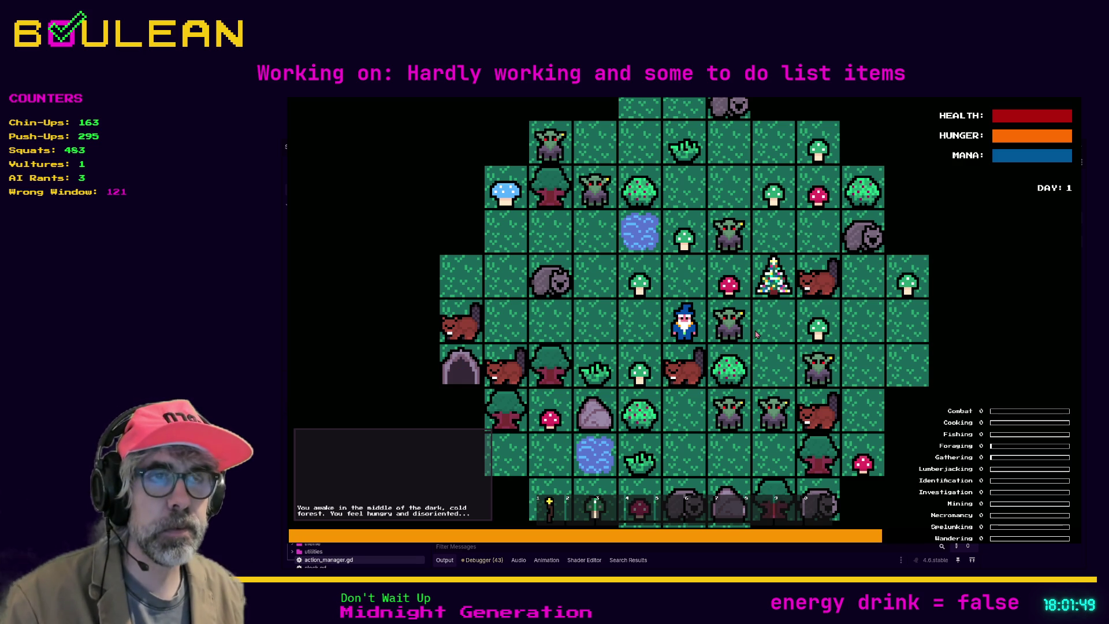
# Attack and obliterate the goblin on the wizard's right
pyautogui.press('Right')
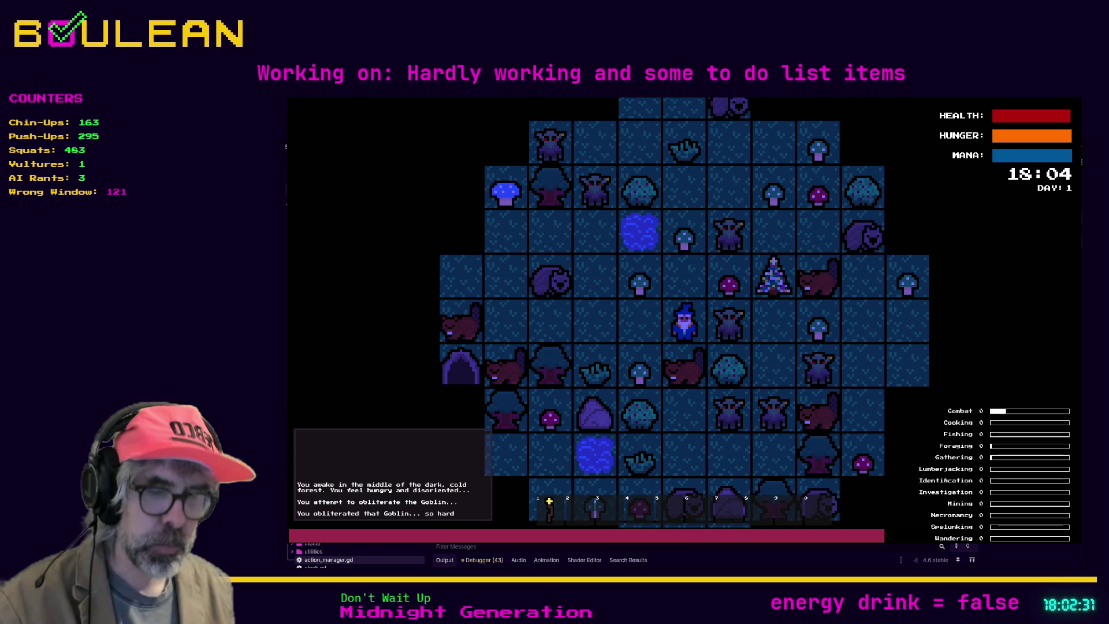
# Zoom out, then attack the beaver below and destroy the goblin and gravestone to the right
pyautogui.scroll(-2, 618, 320)
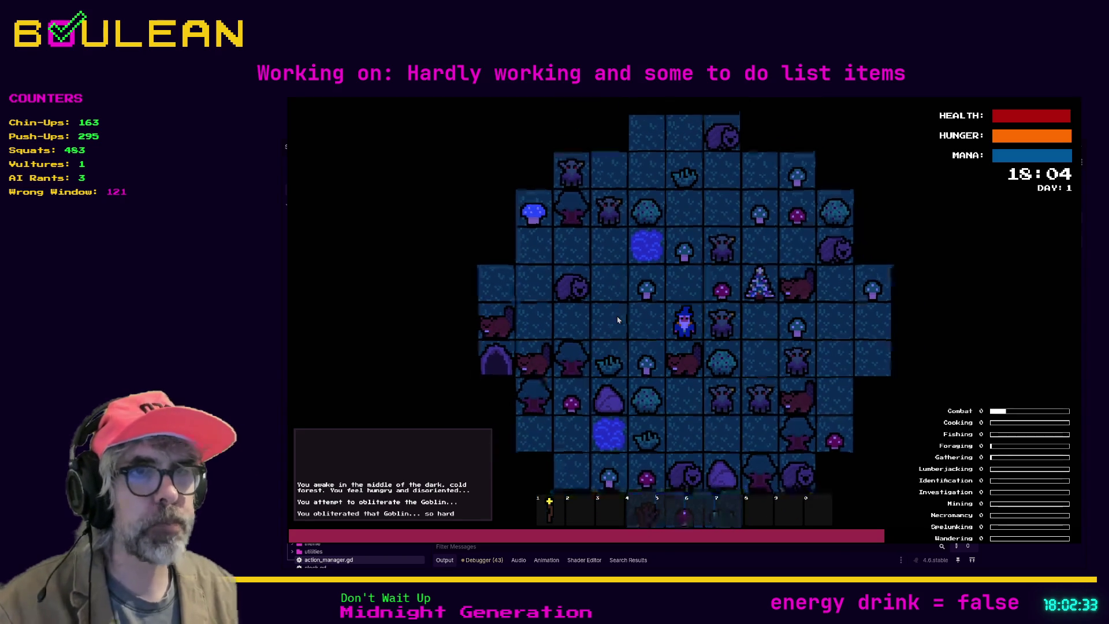
pyautogui.press('Down')
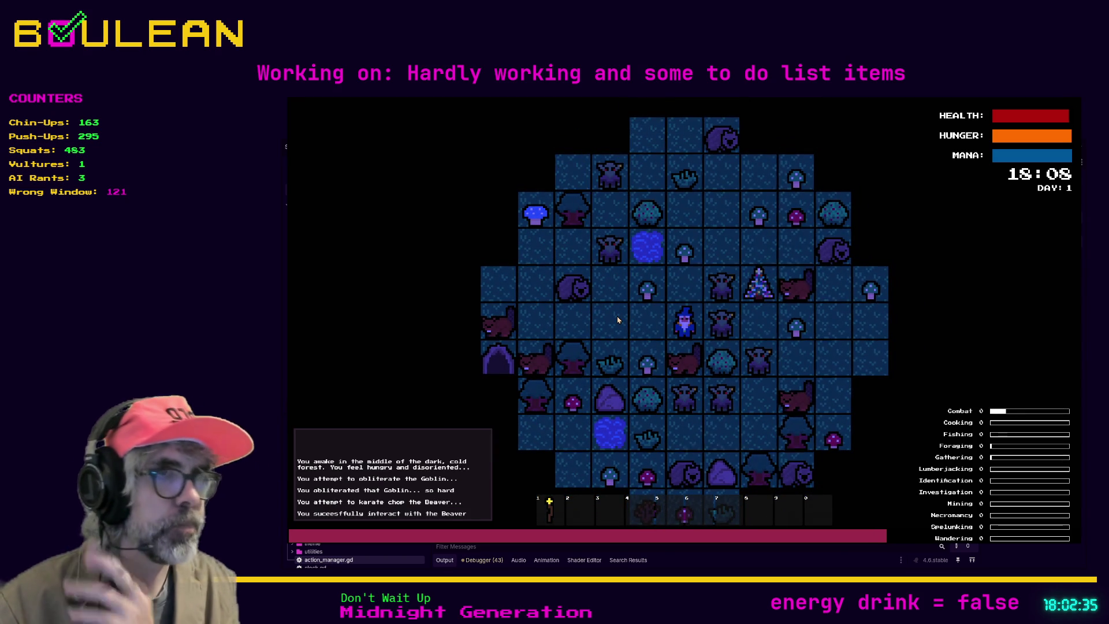
pyautogui.press('Right')
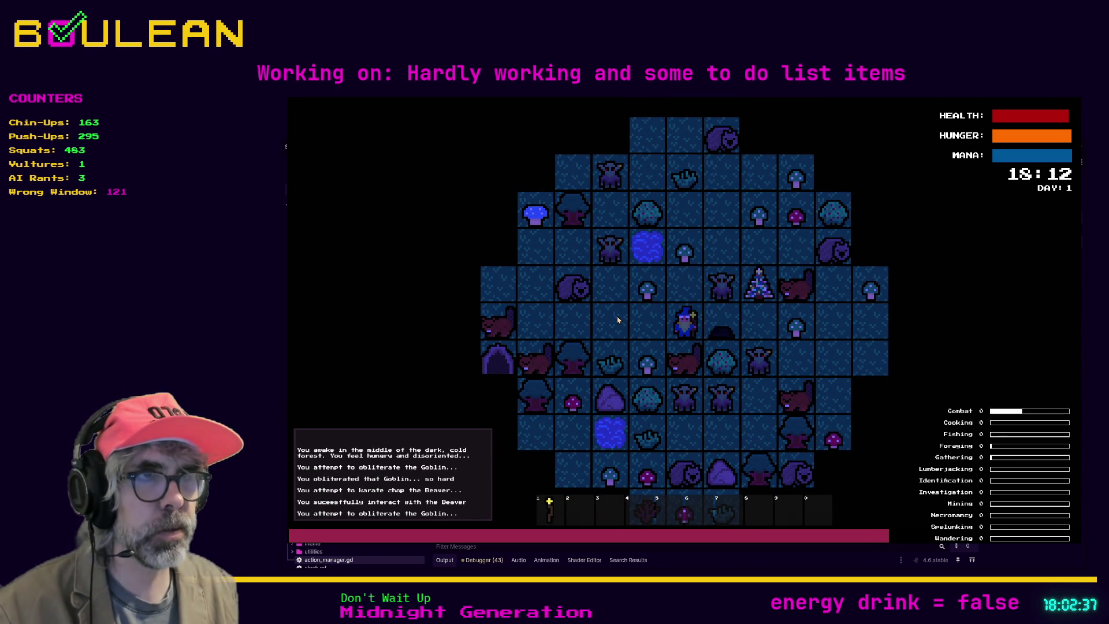
pyautogui.press('Right')
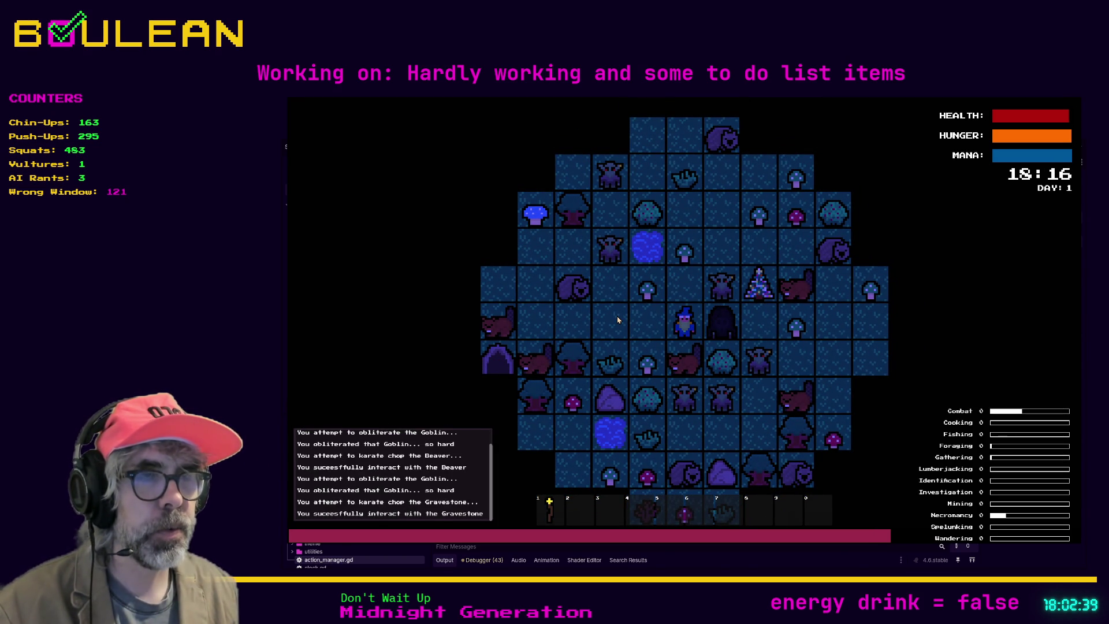
pyautogui.press('Right')
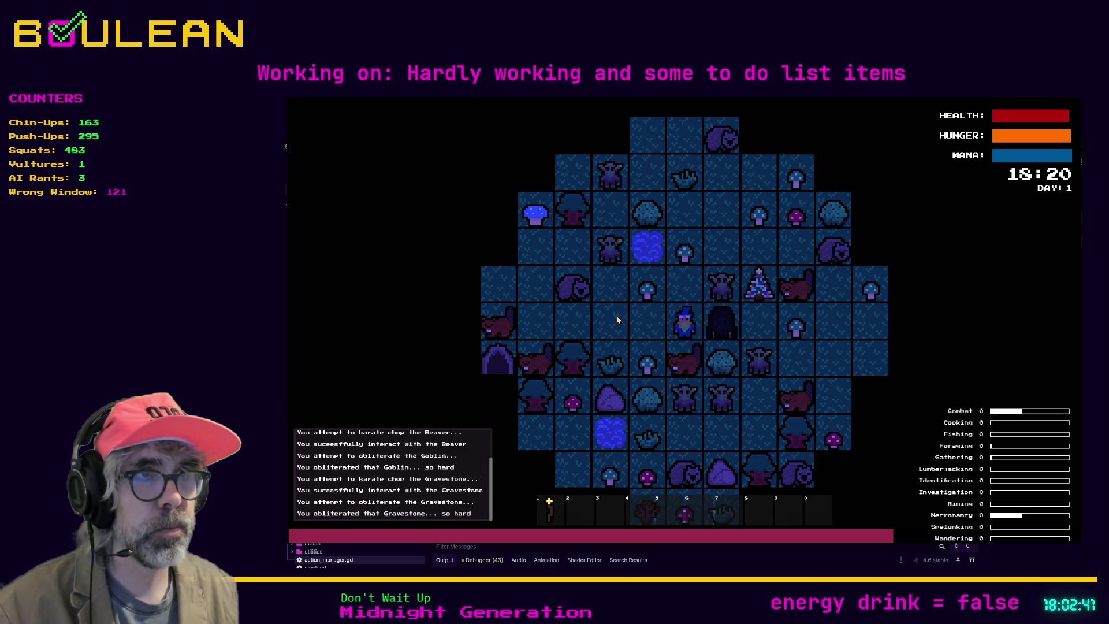
pyautogui.press('Right')
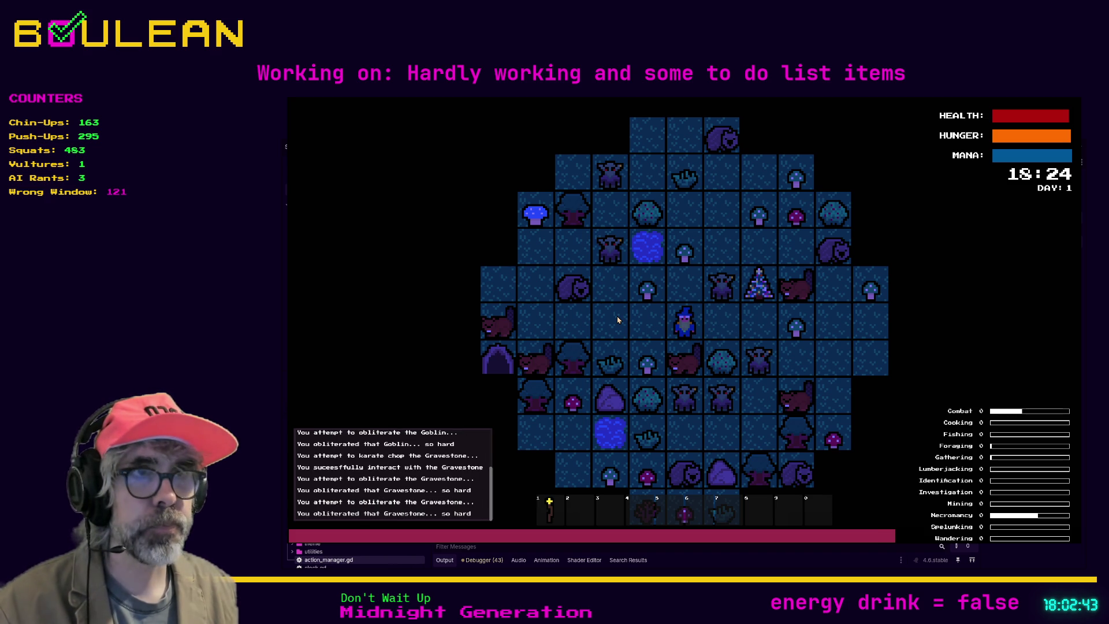
# Craft a Camp Fire and place it beside the wizard
pyautogui.press('c')
pyautogui.click(715, 255)
pyautogui.press('Escape')
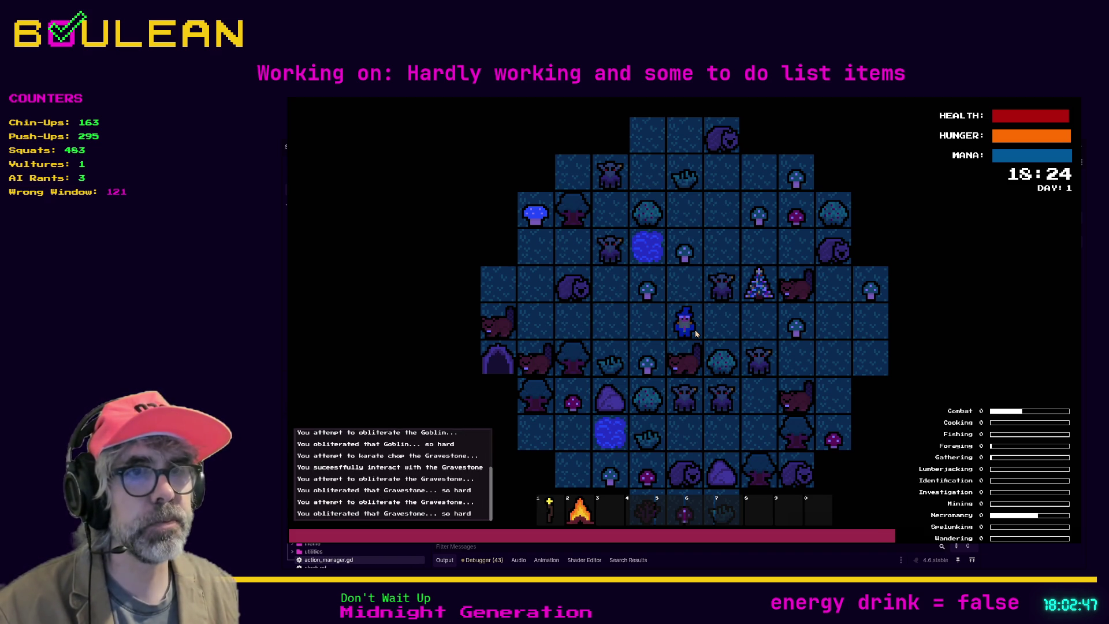
pyautogui.press('2')
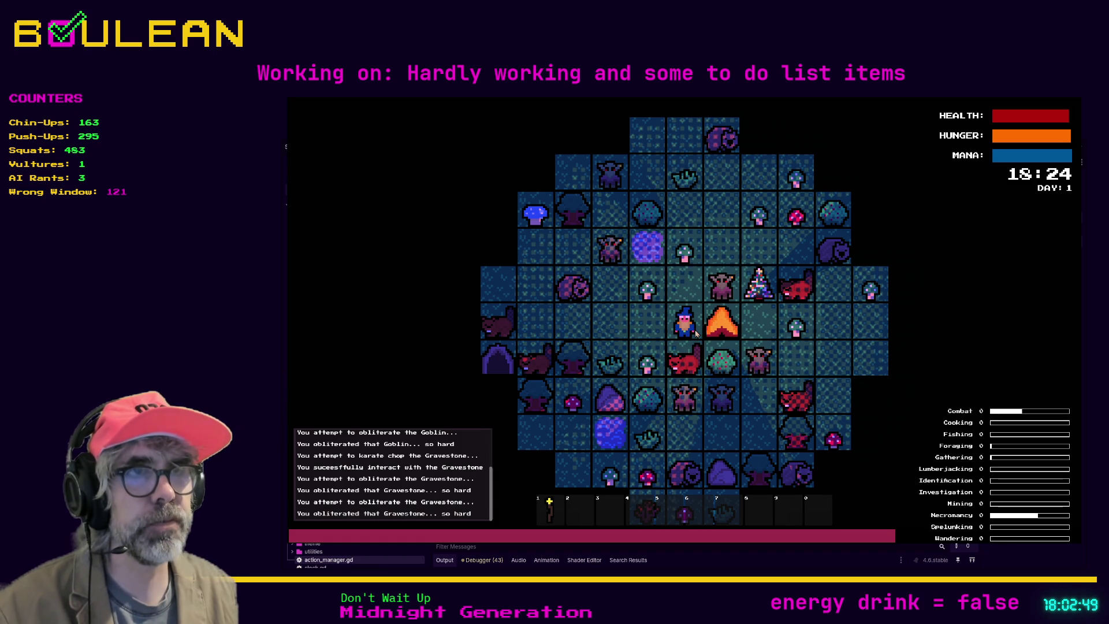
# Kill another goblin and gravestone, picking up a Green Mushroom and a Red Mushroom
pyautogui.press('Up')
pyautogui.press('Up')
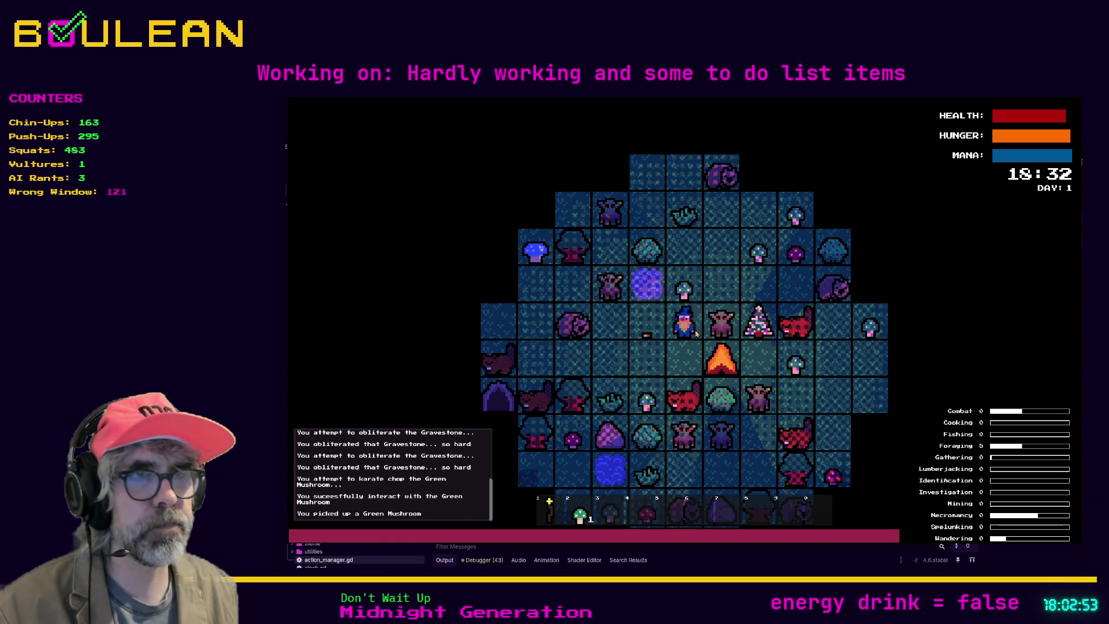
pyautogui.press('Right')
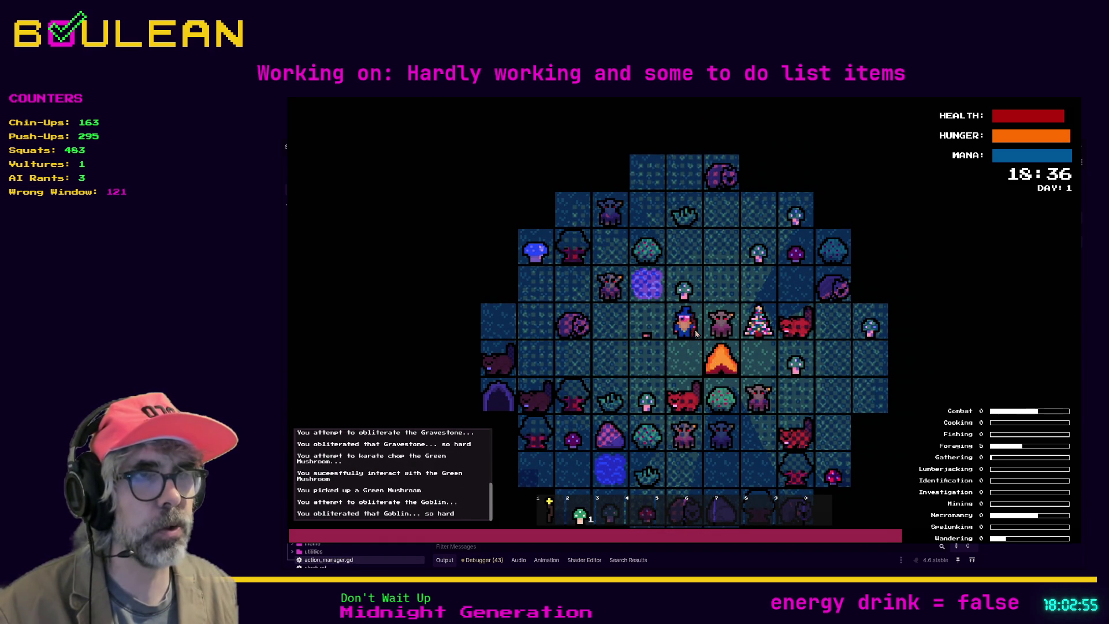
pyautogui.press('Right')
pyautogui.press('Up')
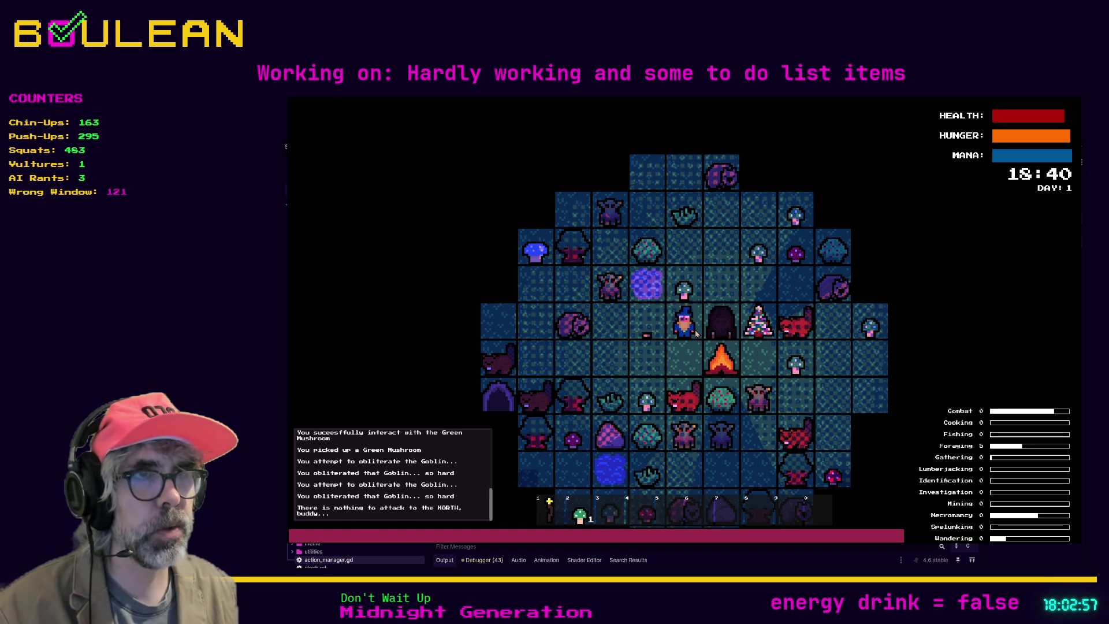
pyautogui.press('Up')
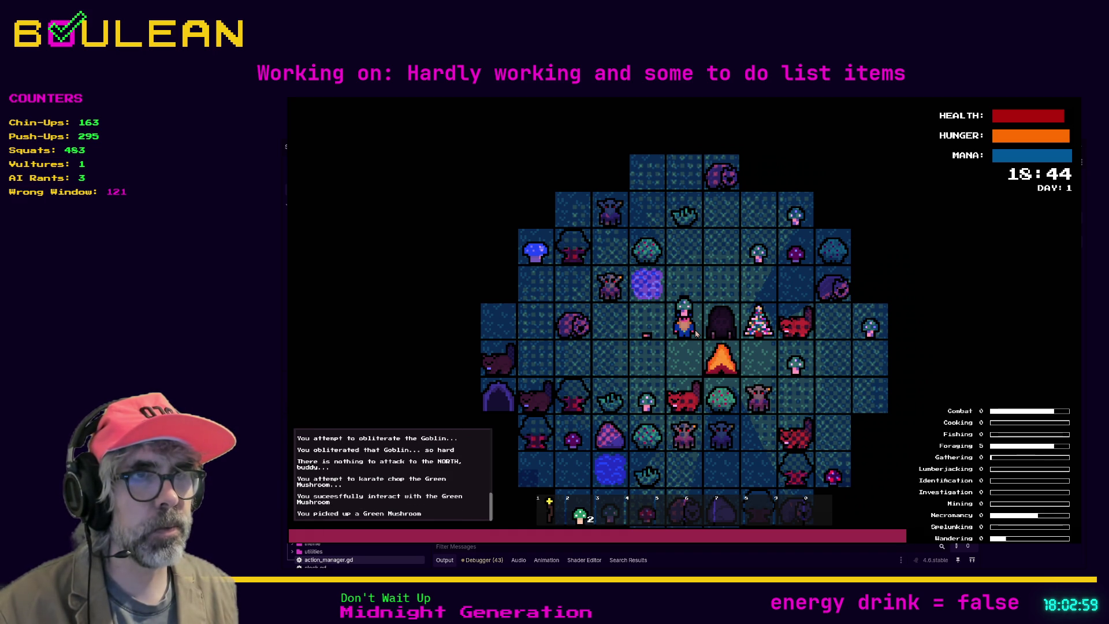
pyautogui.press('Right')
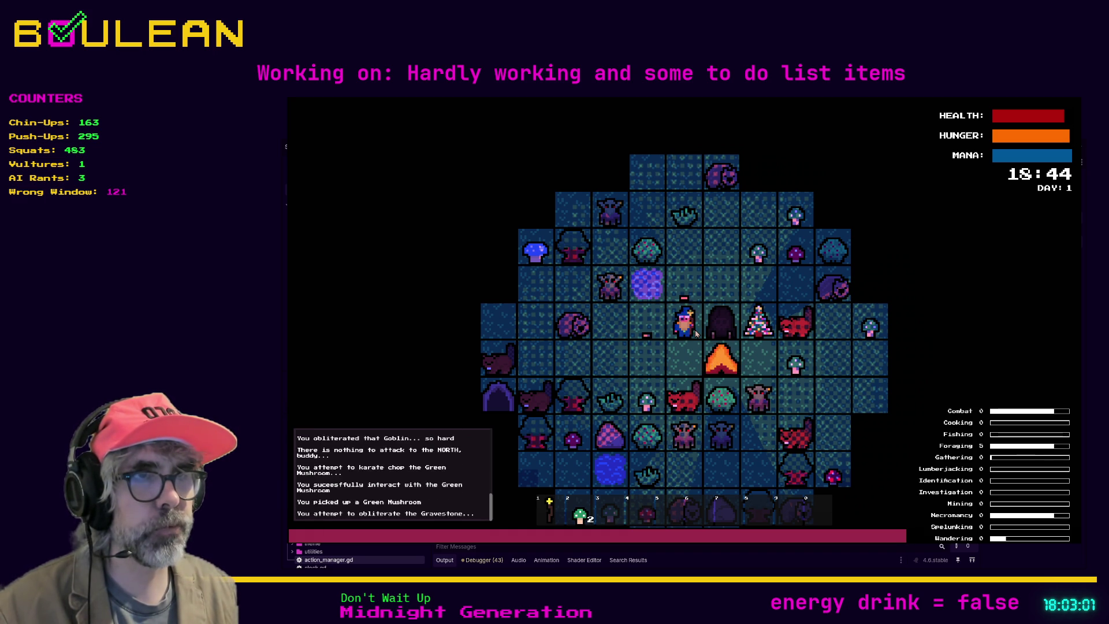
pyautogui.press('Right')
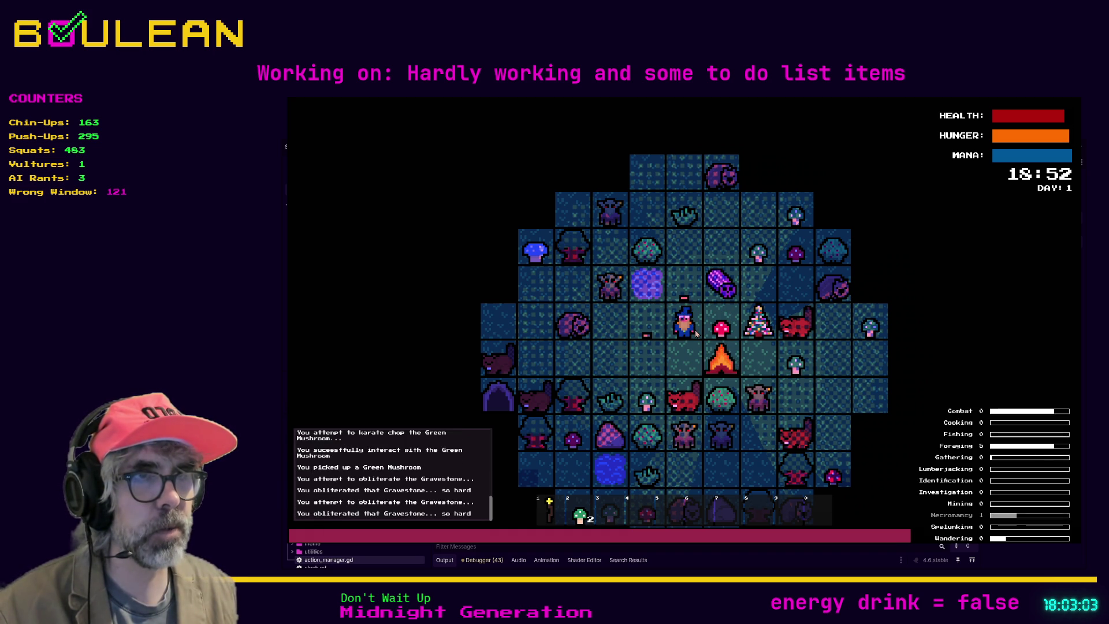
pyautogui.press('Right')
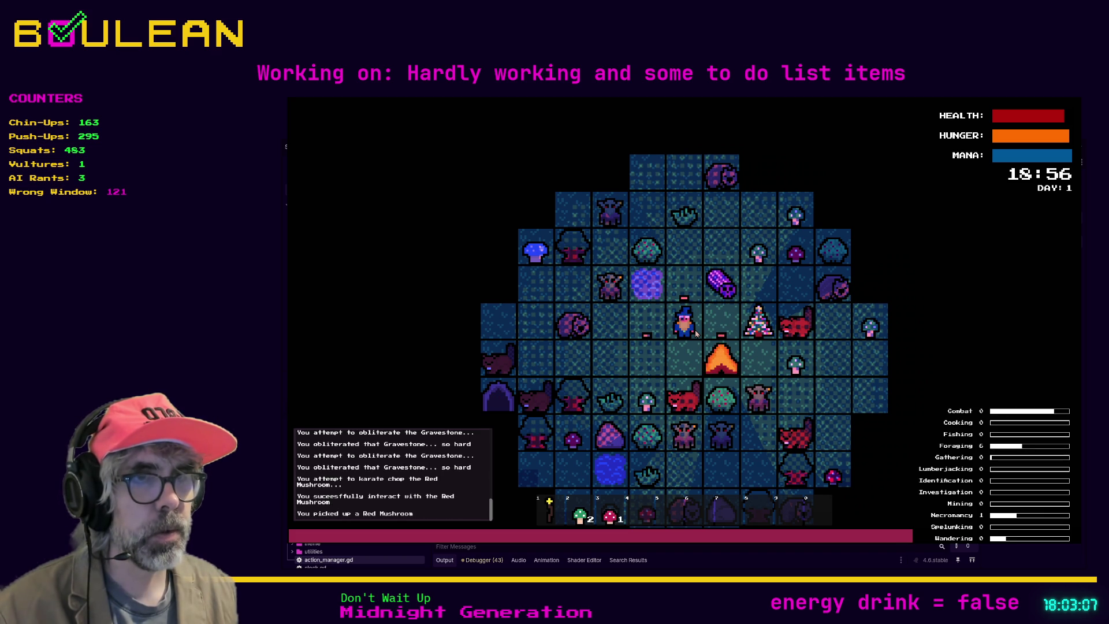
# Drop a green mushroom below the wizard, then walk over and collect the Soul
pyautogui.press('space')
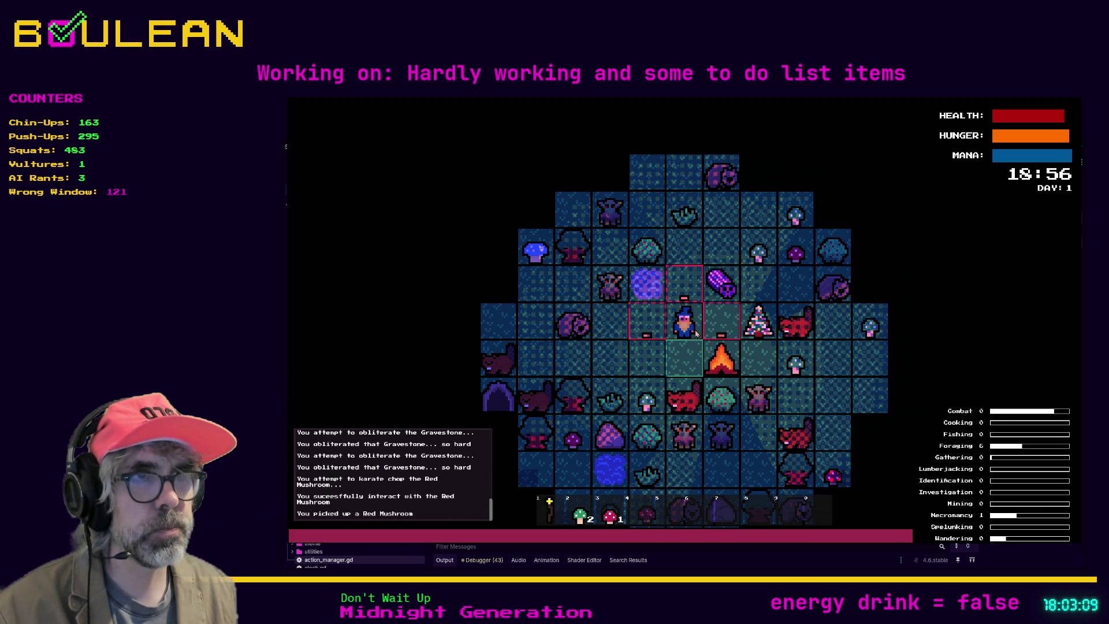
pyautogui.press('space')
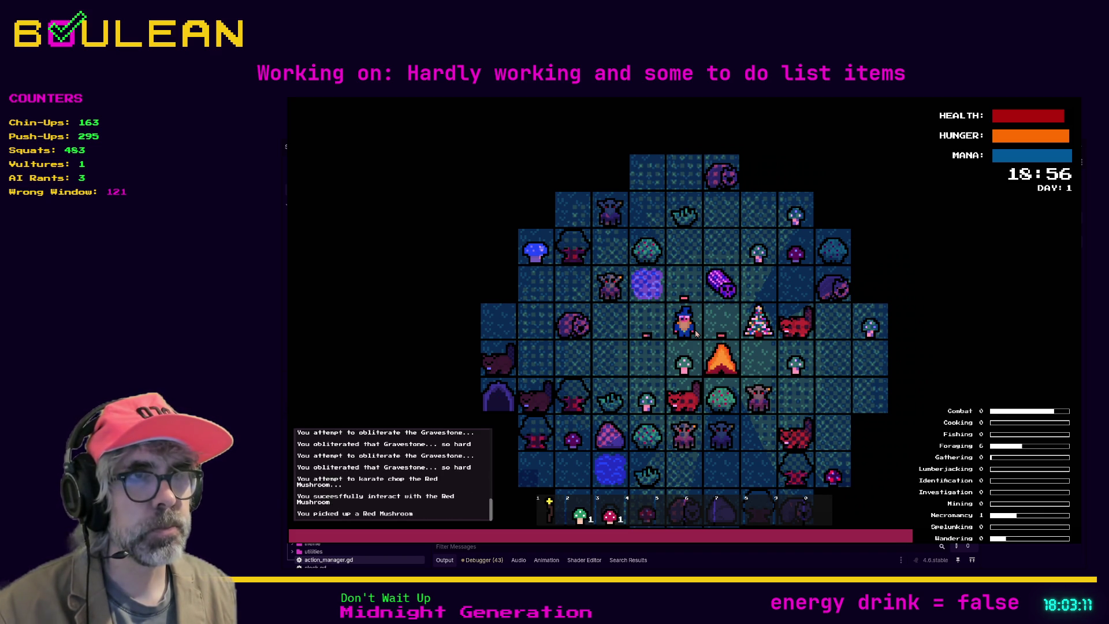
pyautogui.press('Right')
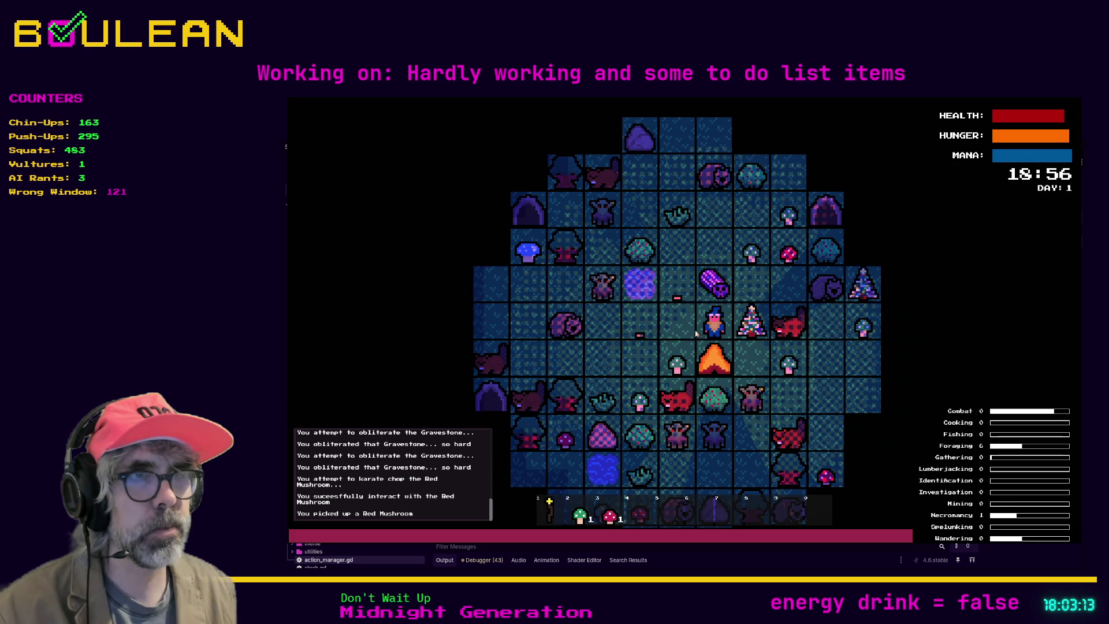
pyautogui.press('Up')
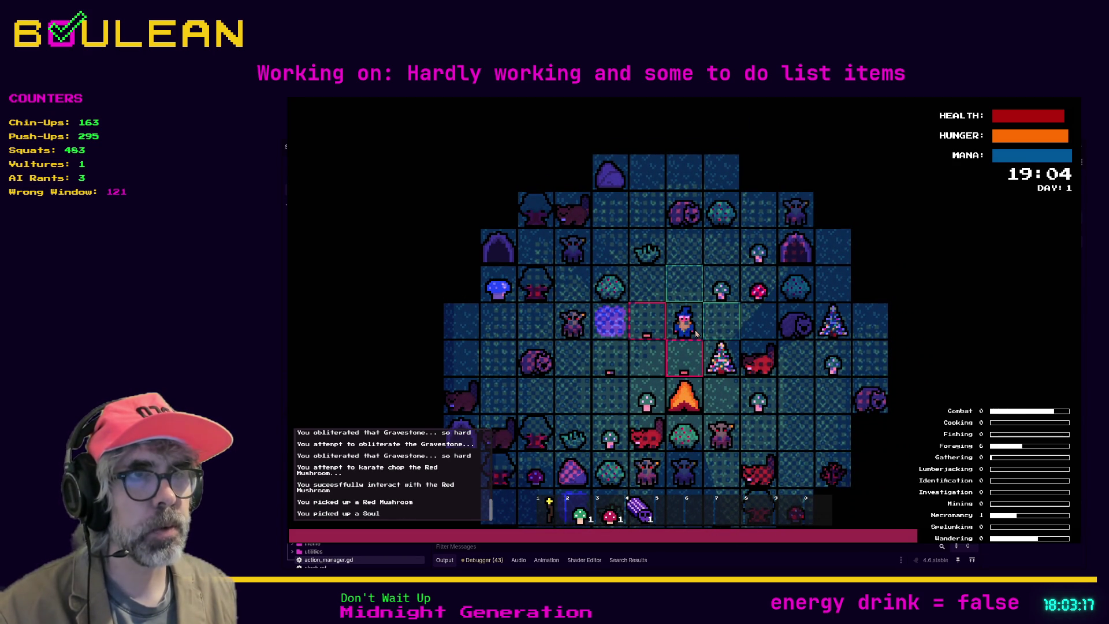
# Drop the Soul and red mushroom, pick the Soul back up, and walk left toward the water
pyautogui.press('4')
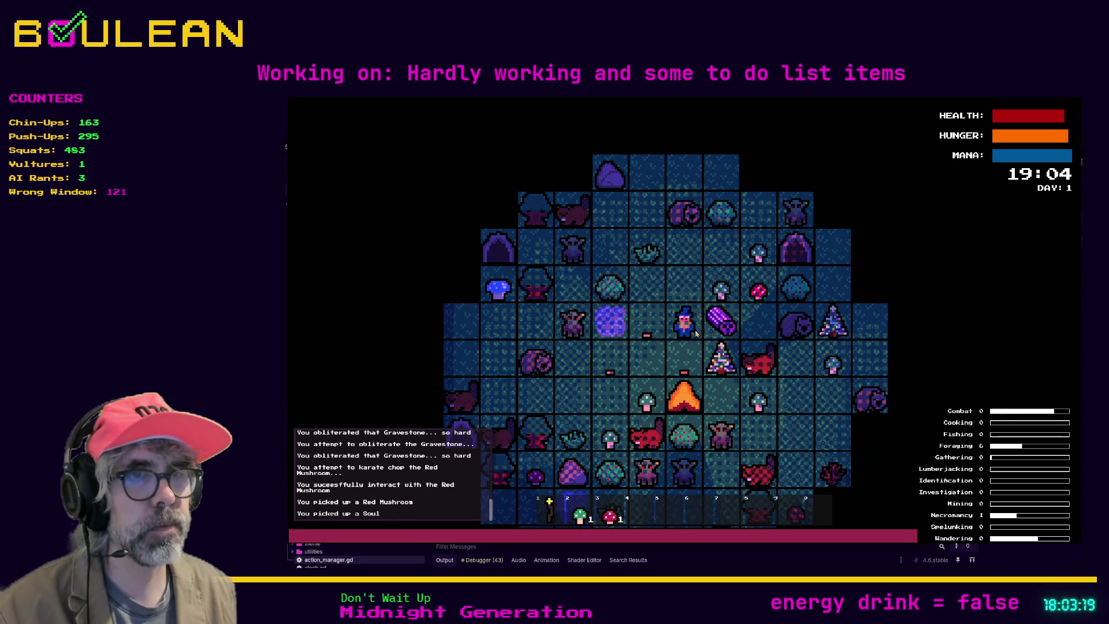
pyautogui.press('3')
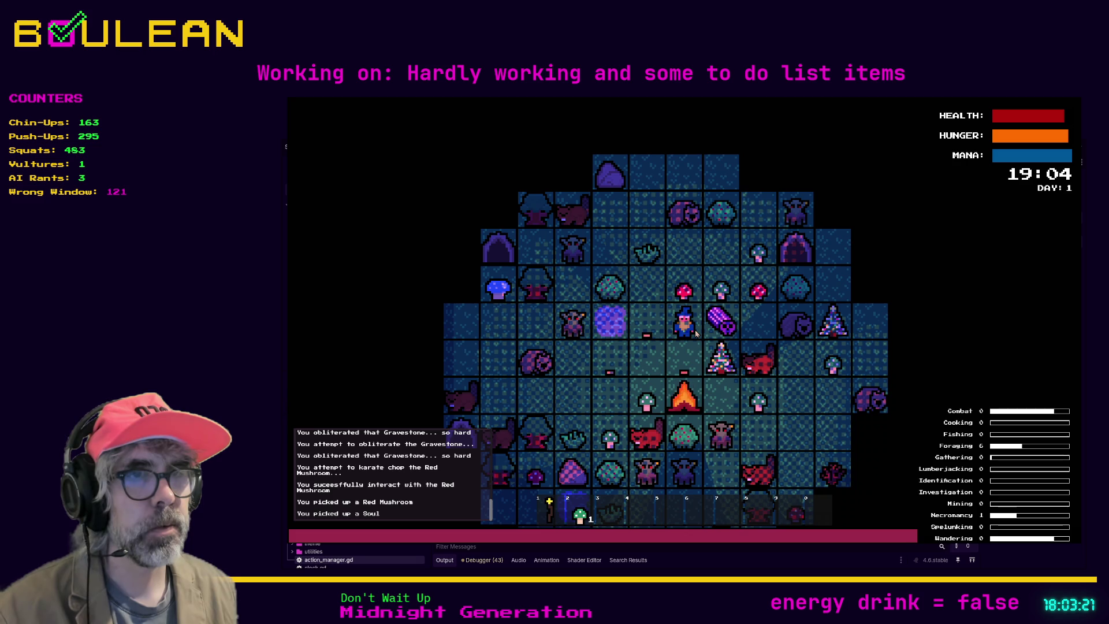
pyautogui.press('Right')
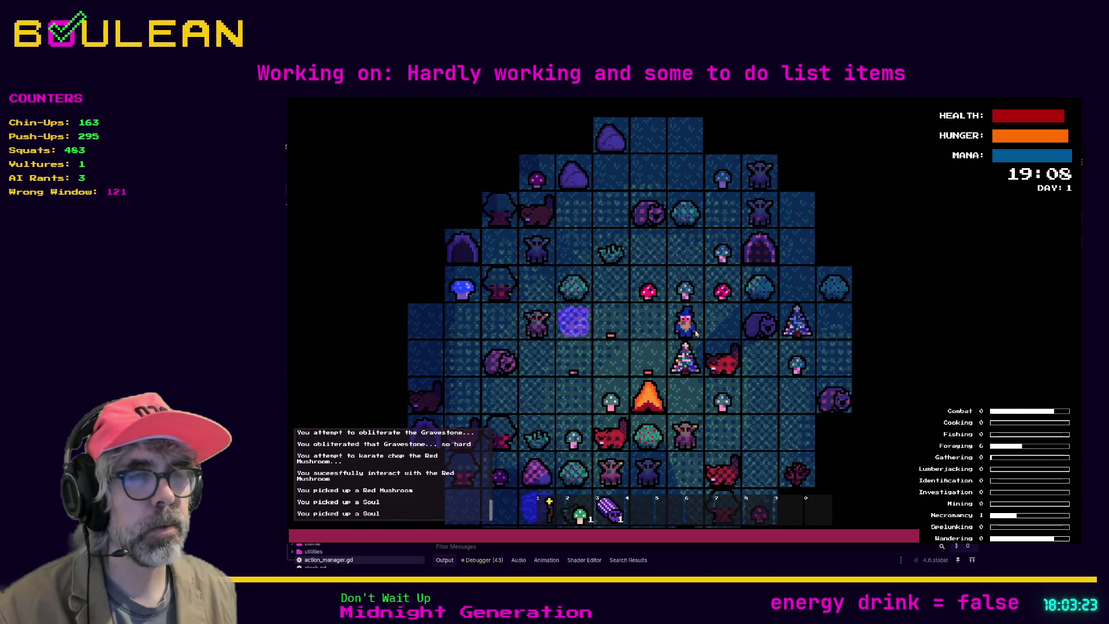
pyautogui.press('Left')
pyautogui.press('Left')
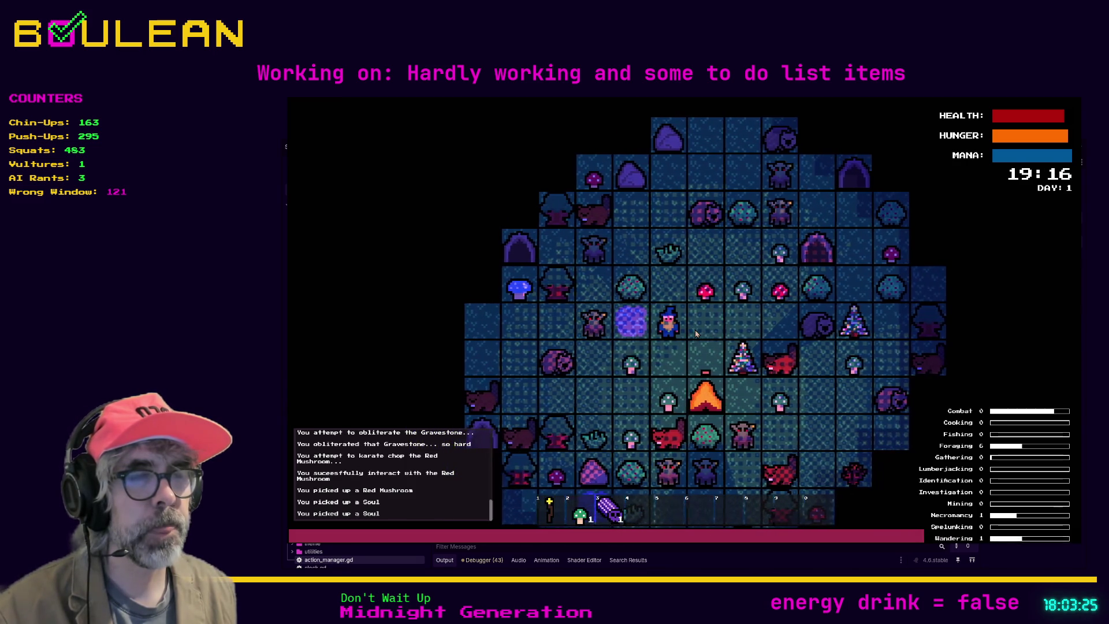
pyautogui.press('Left')
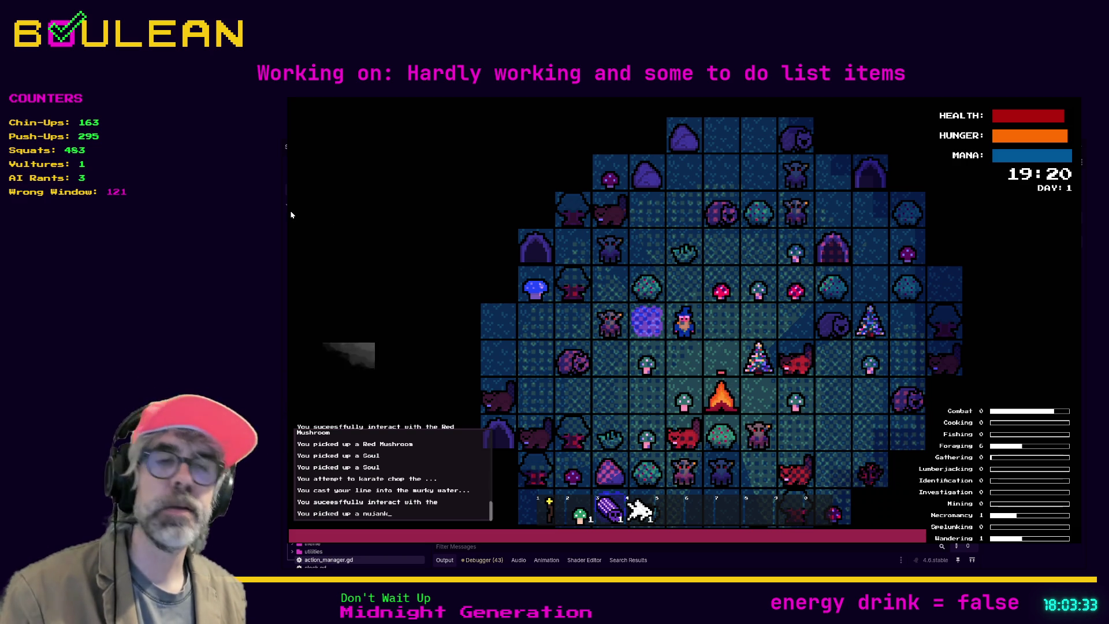
# Cast into the murky water six times, catching an orange fish and several more fish
pyautogui.press('space')
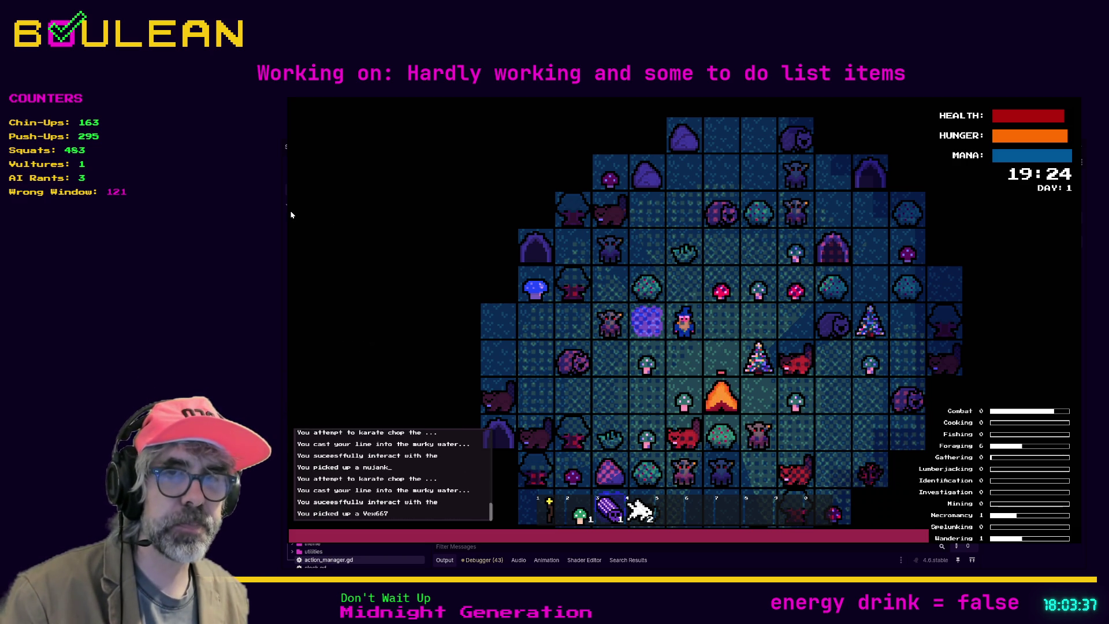
pyautogui.press('space')
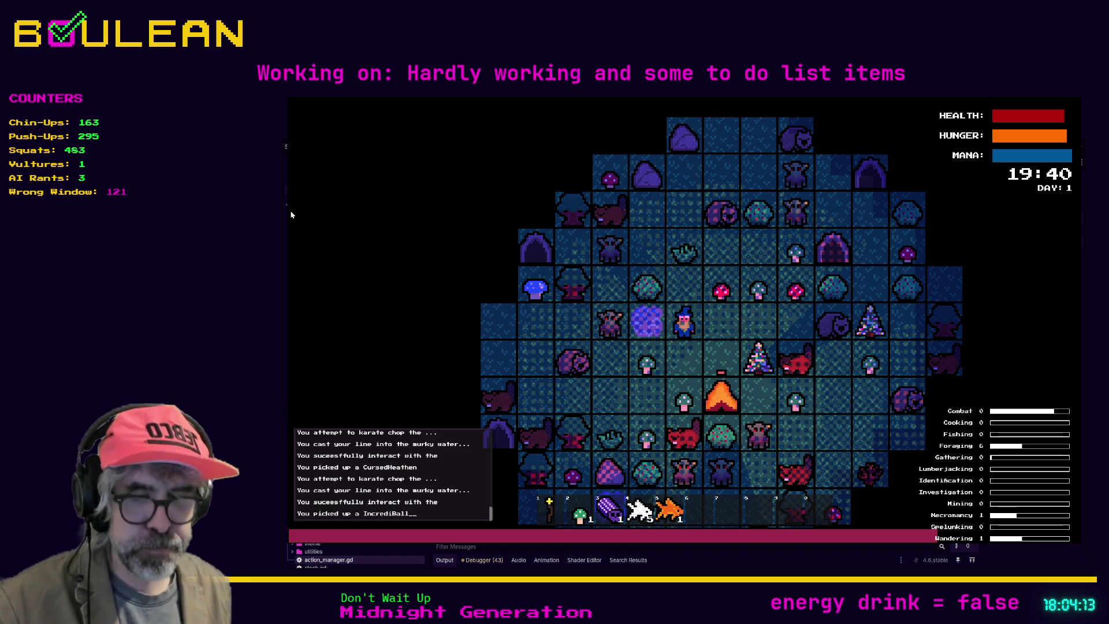
pyautogui.press('e')
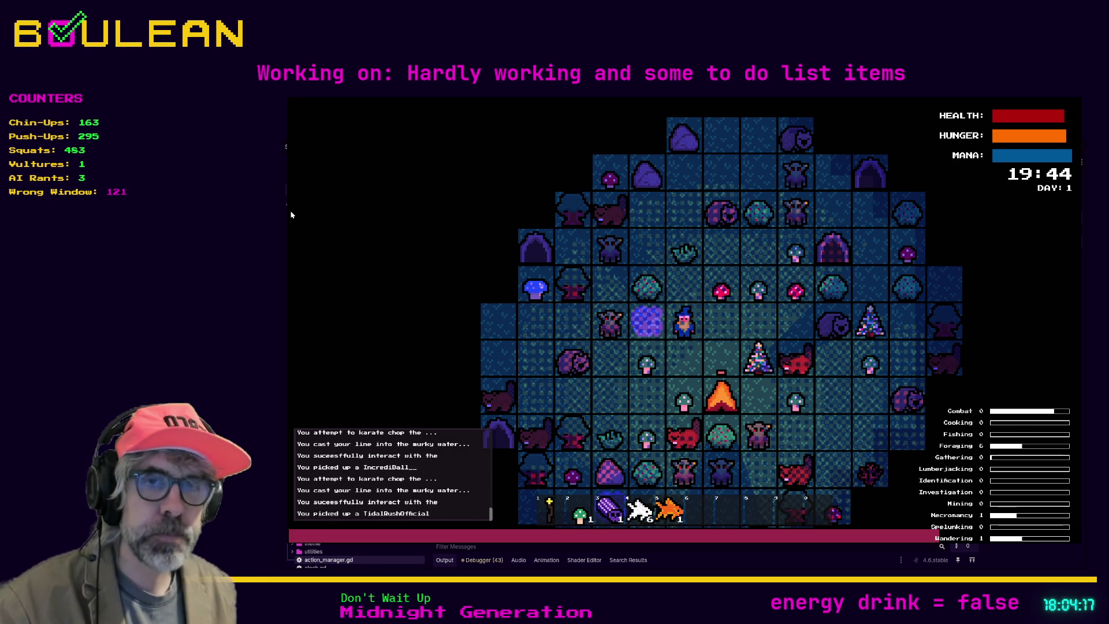
pyautogui.press('e')
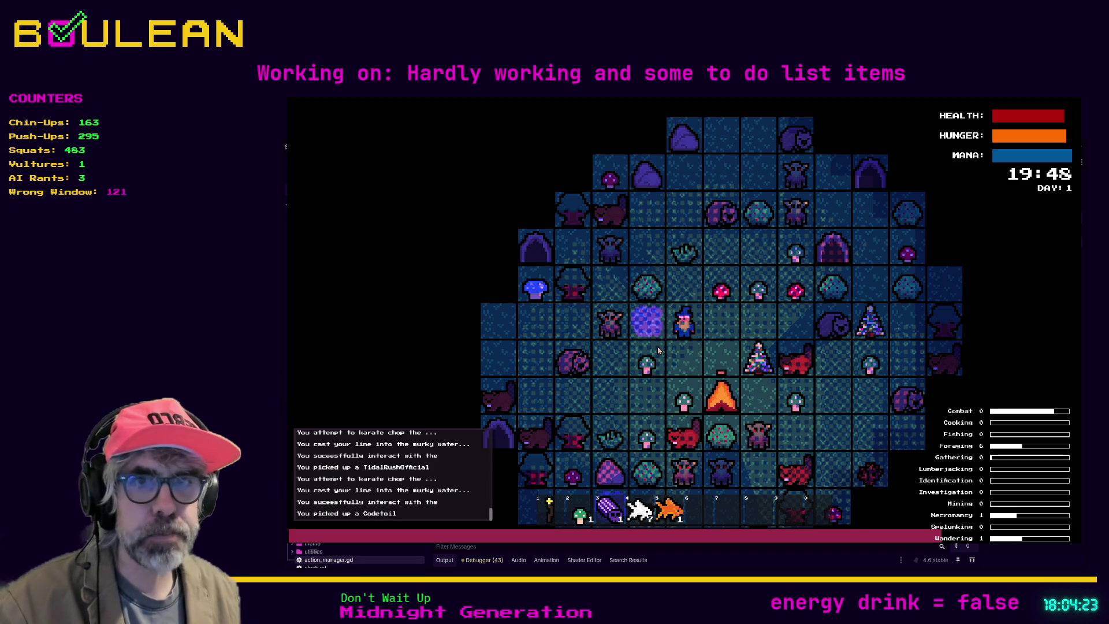
pyautogui.press('e')
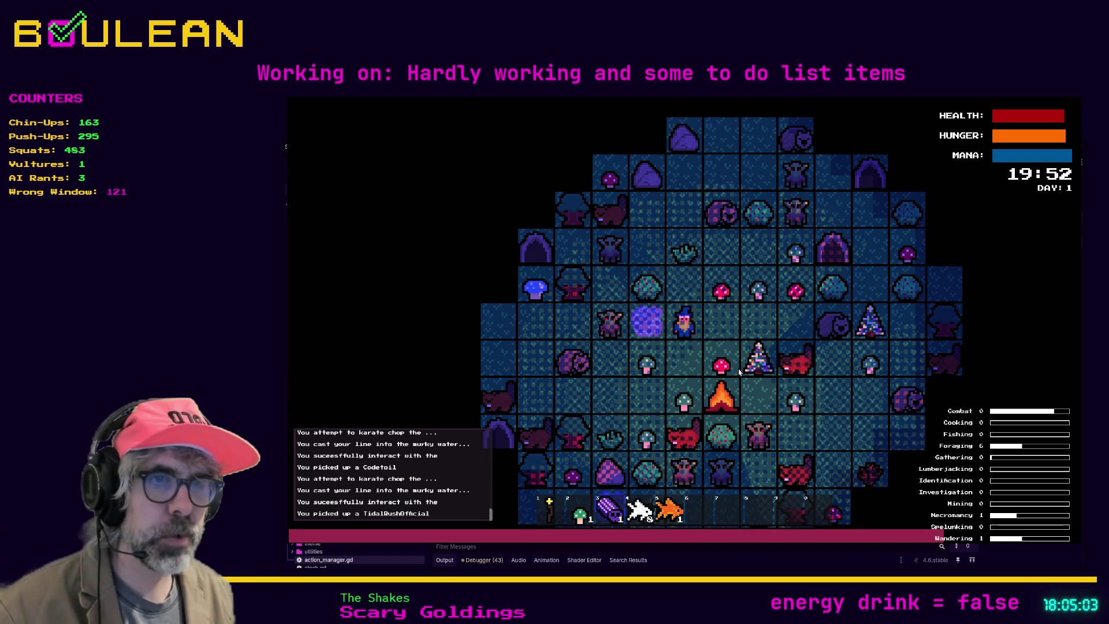
pyautogui.press('space')
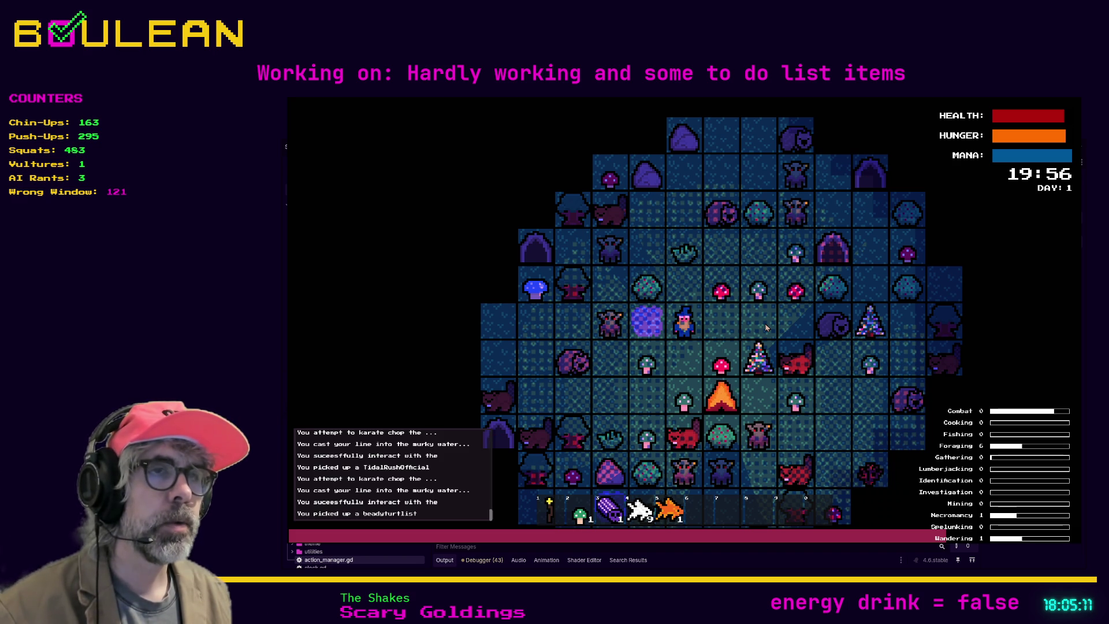
# Harvest a Berry from the Berry Bush and pick up the Red Mushroom
pyautogui.press('Up')
pyautogui.press('e')
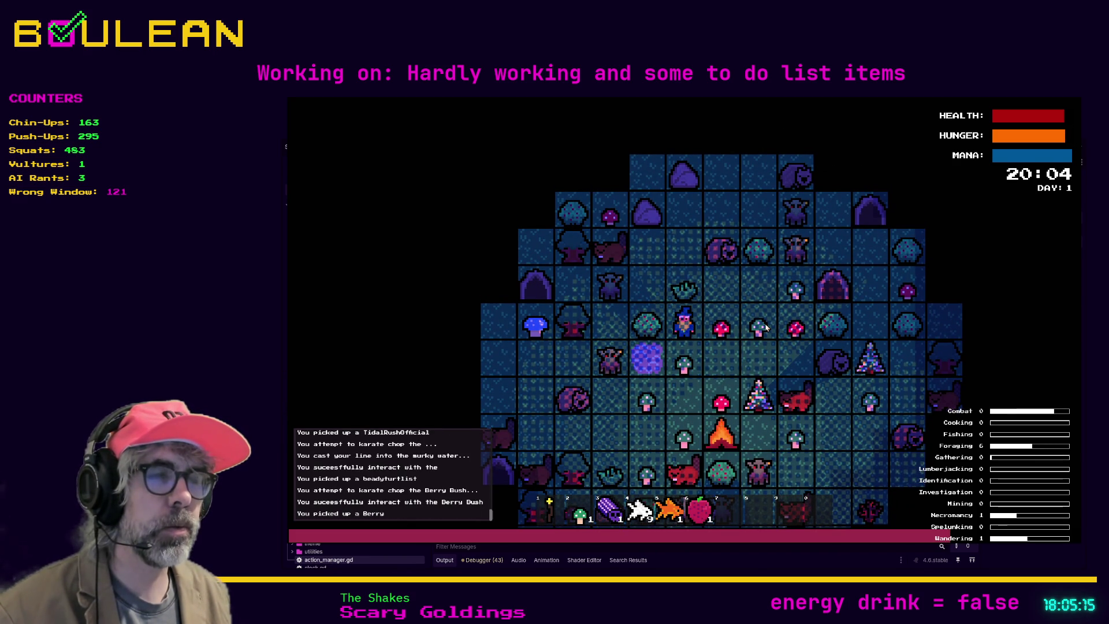
pyautogui.scroll(3, 766, 328)
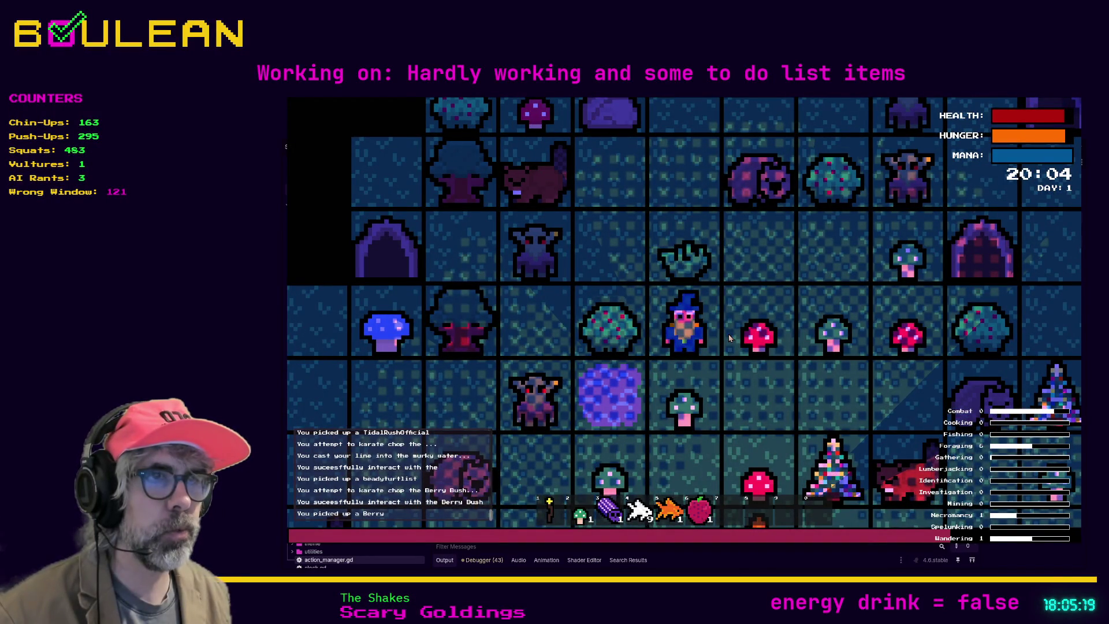
pyautogui.press('Right')
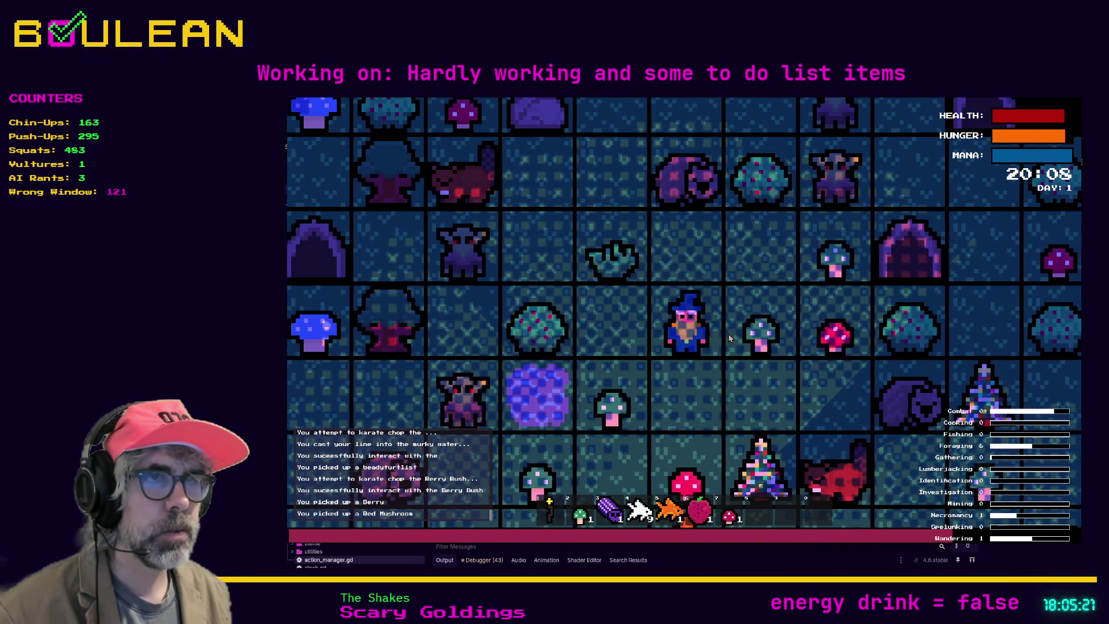
pyautogui.press('Down')
pyautogui.press('Up')
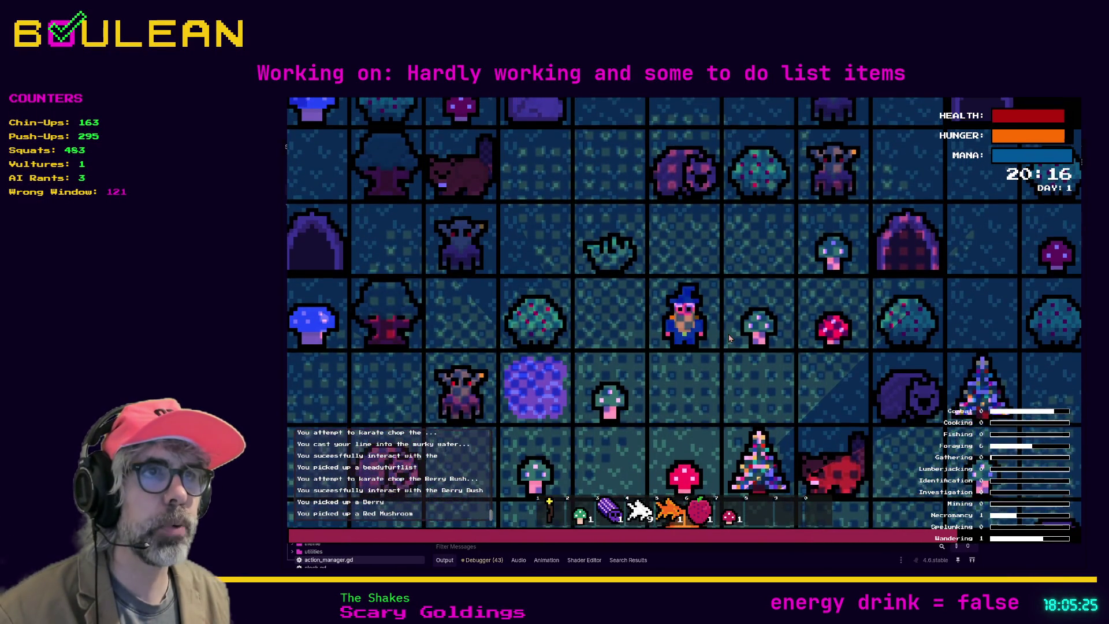
pyautogui.press('Up')
# Chop and collect the Green Mushroom, then walk back down toward the campfire
pyautogui.press('Right')
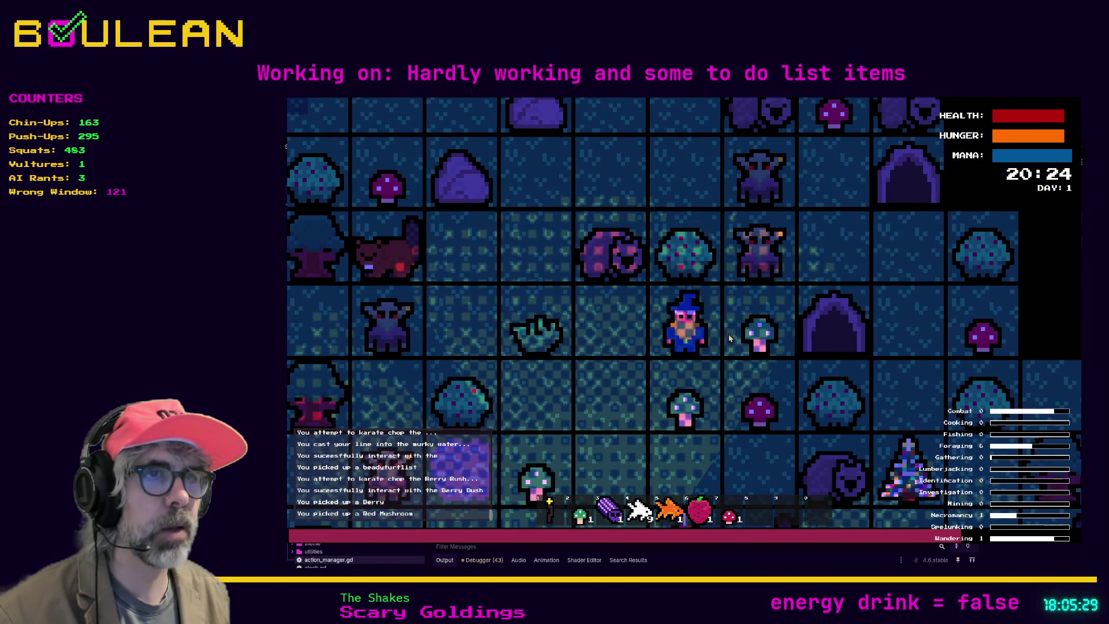
pyautogui.press('Right')
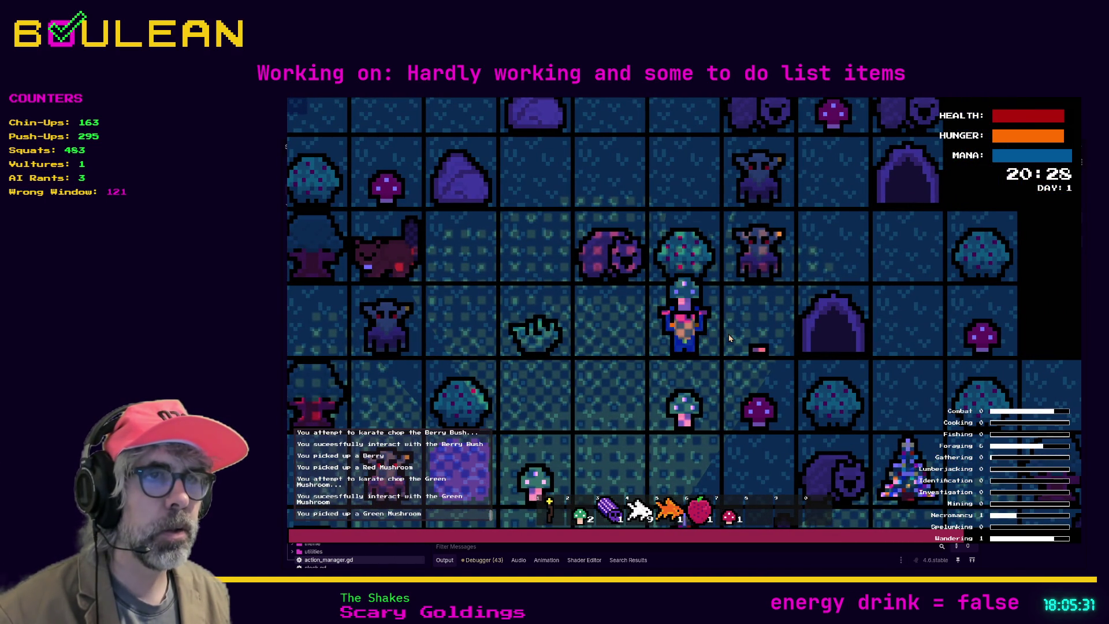
pyautogui.press('Right')
pyautogui.press('Left')
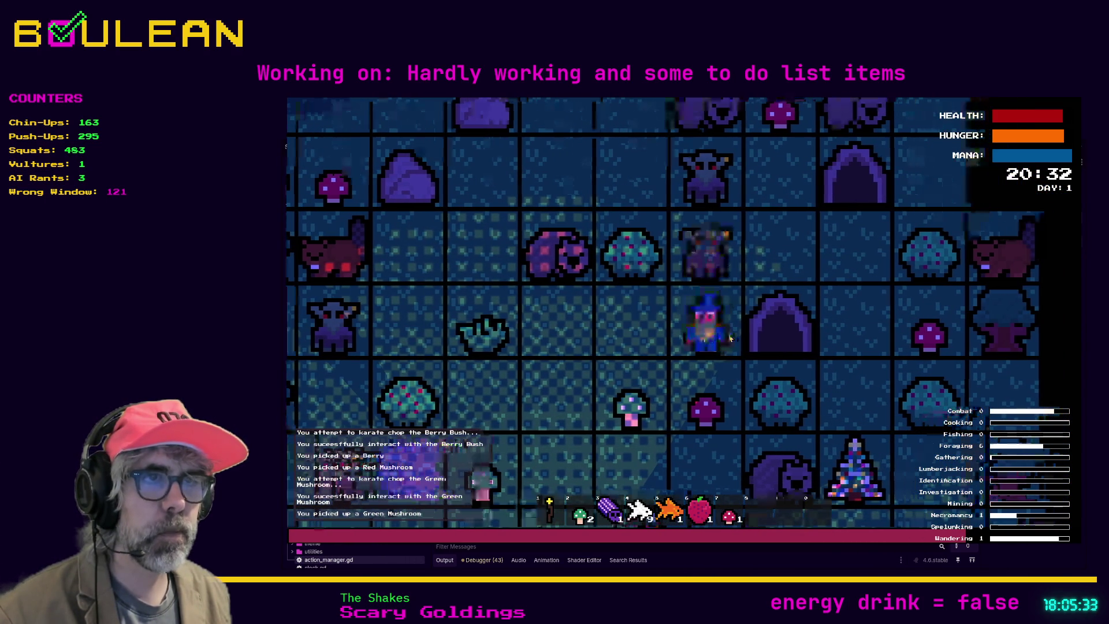
pyautogui.press('Left')
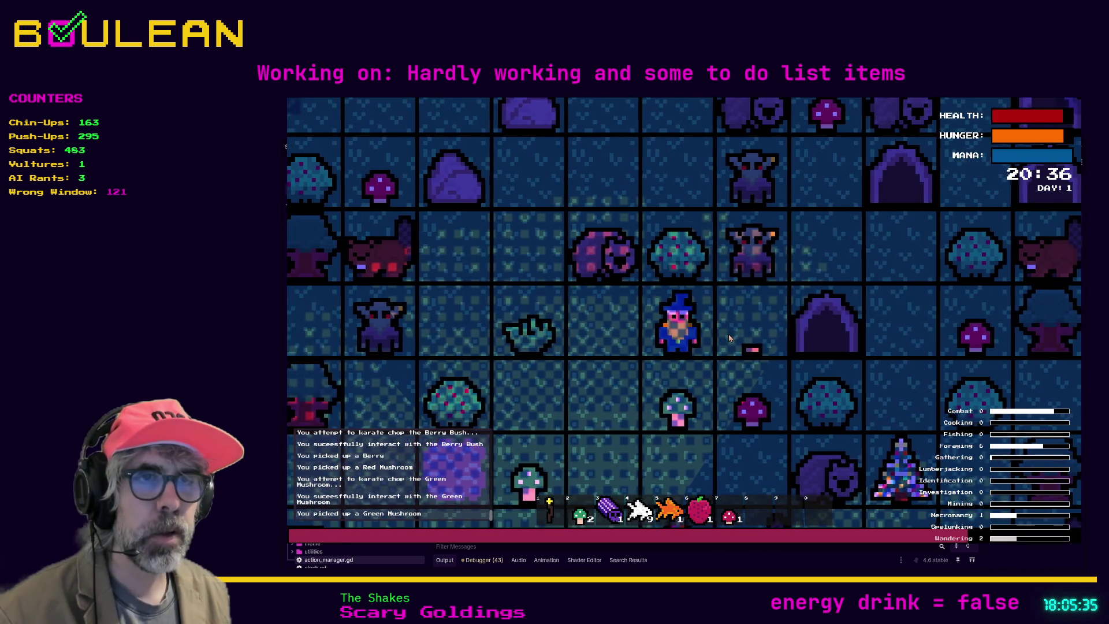
pyautogui.press('Left')
pyautogui.press('Down')
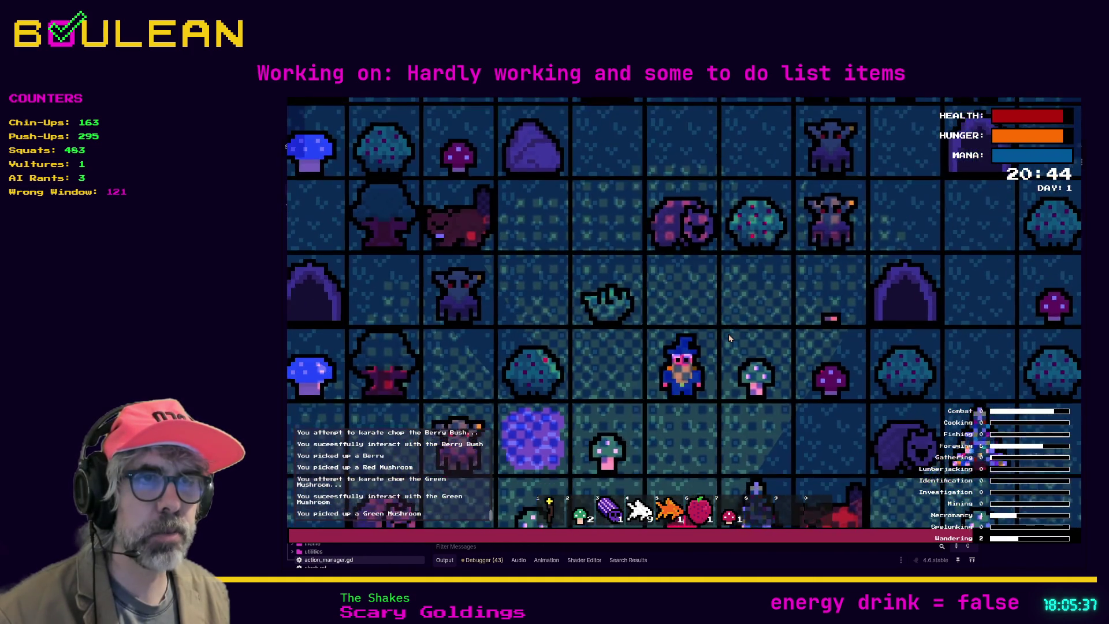
pyautogui.press('Down')
pyautogui.press('Right')
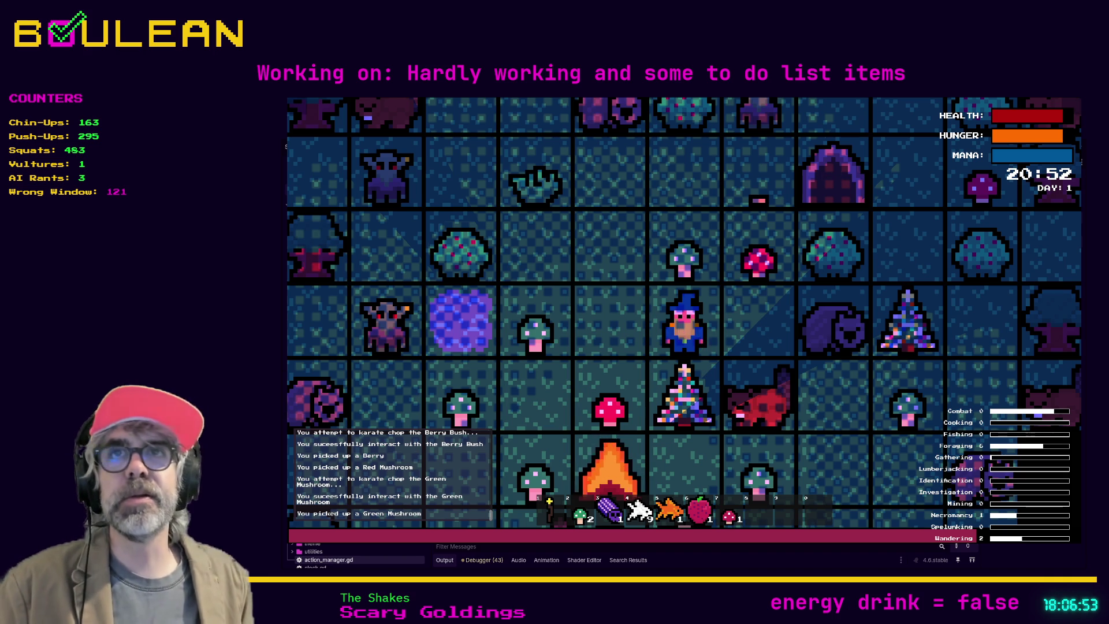
# Move the wizard one tile left beside the campfire and decorated tree
pyautogui.press('Left')
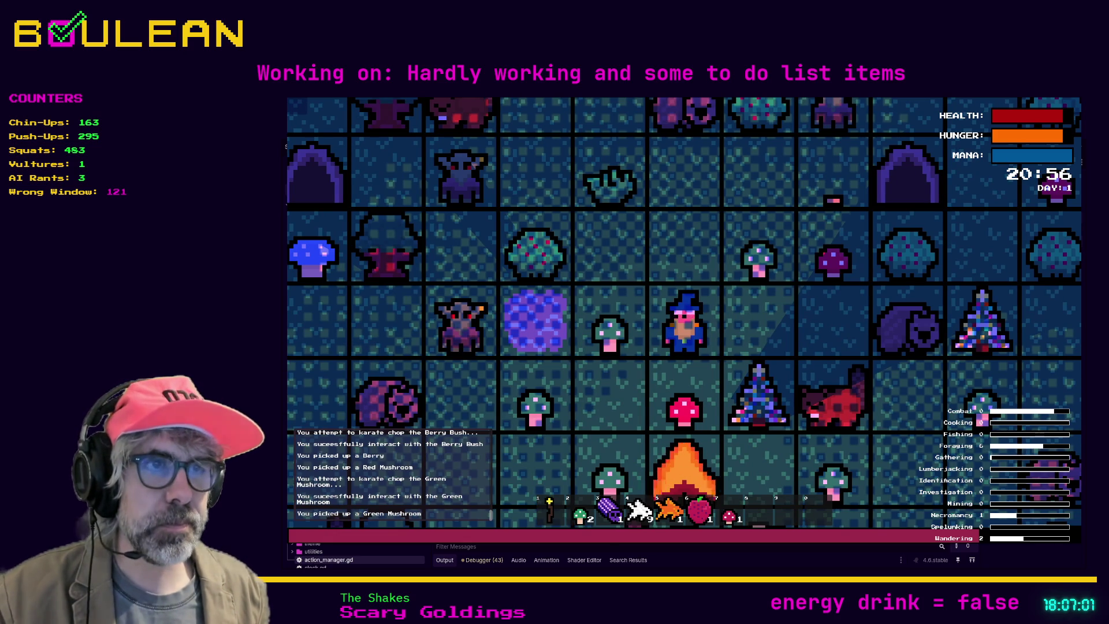
# Chop and collect the red mushroom below, then chop the tree below the wizard
pyautogui.press('Down')
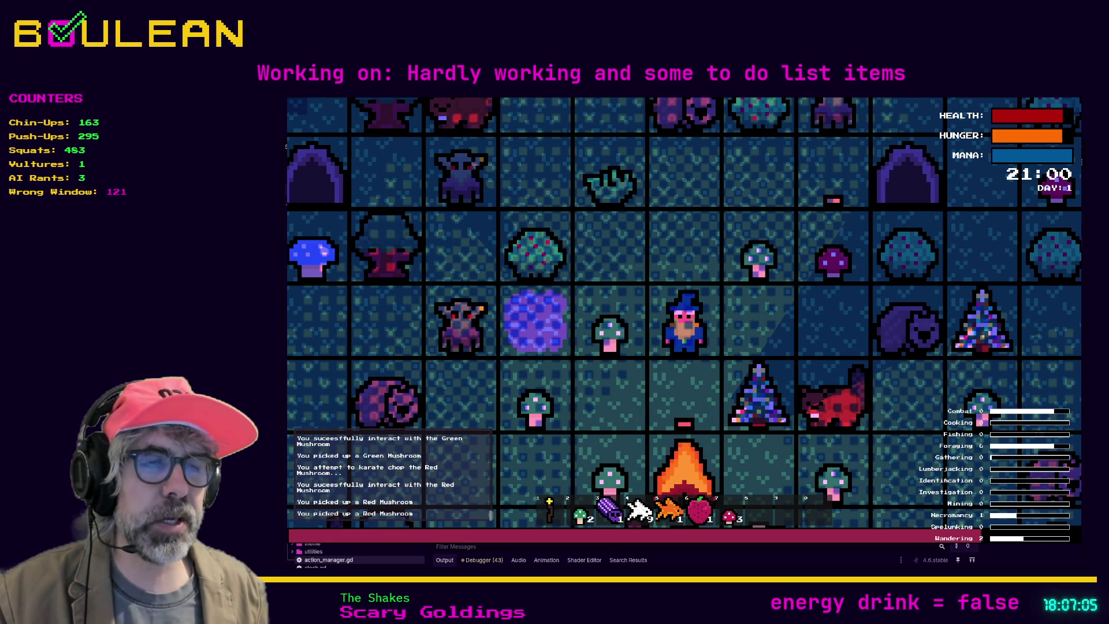
pyautogui.press('Right')
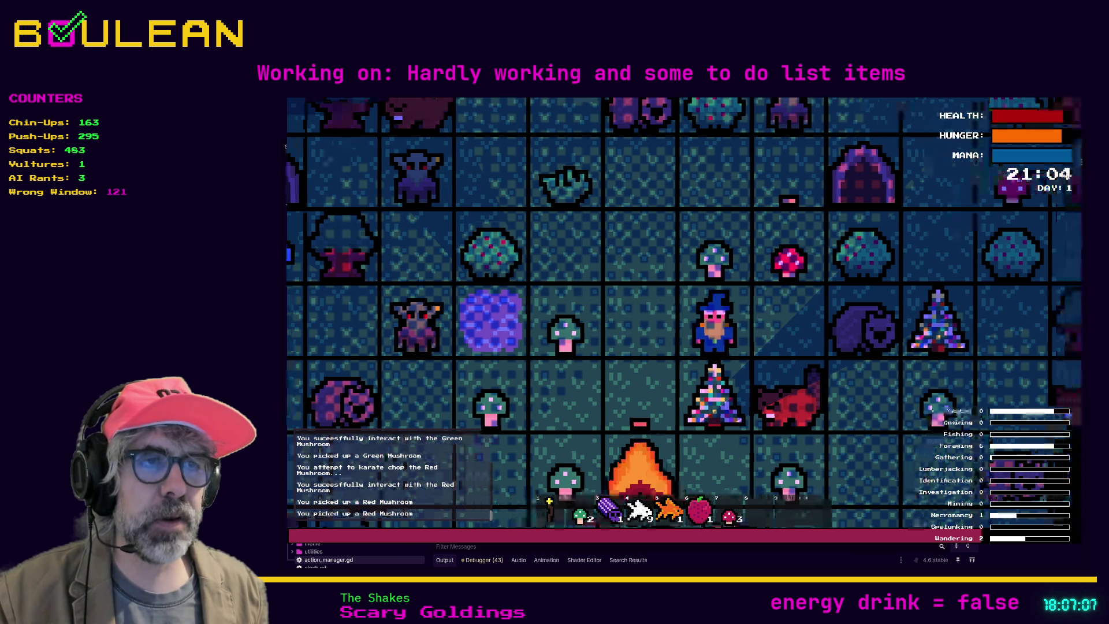
pyautogui.press('Down')
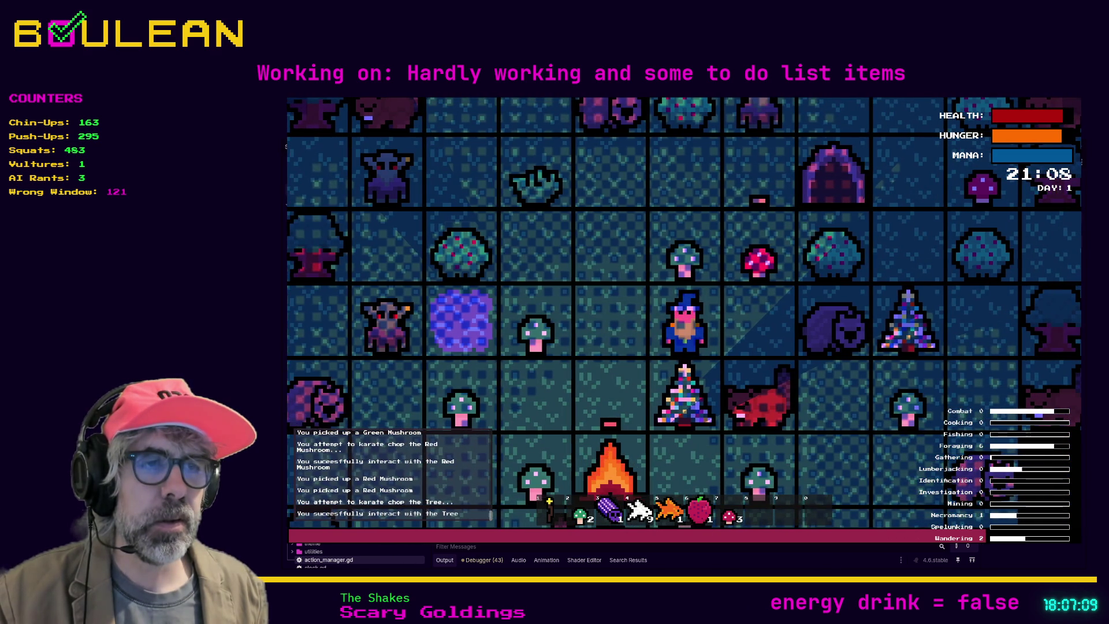
pyautogui.press('Down')
pyautogui.press('Down')
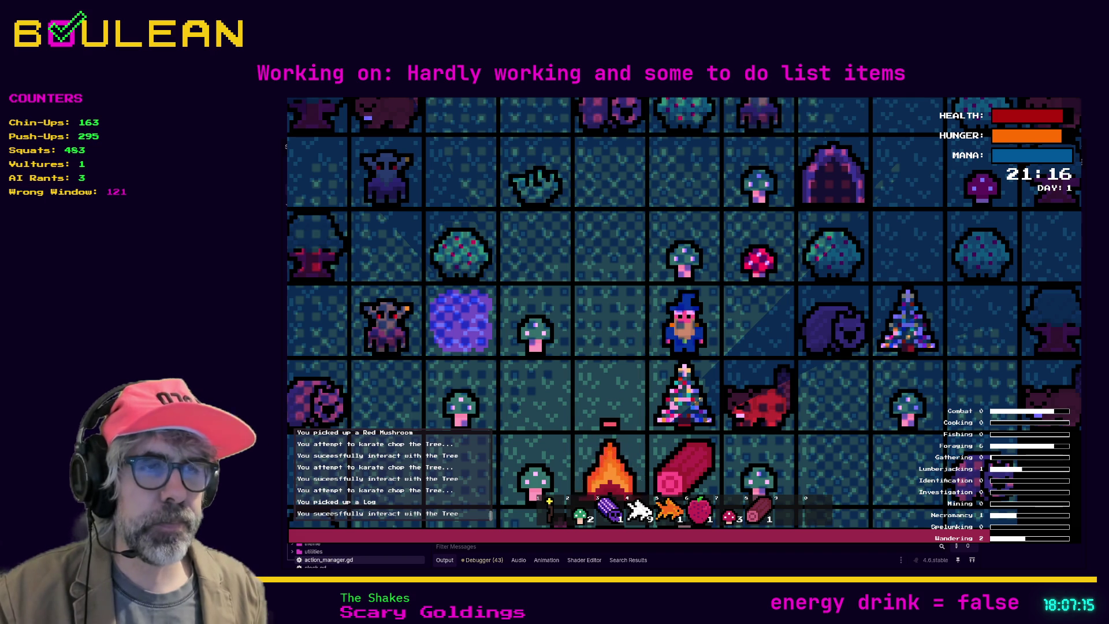
pyautogui.press('Right')
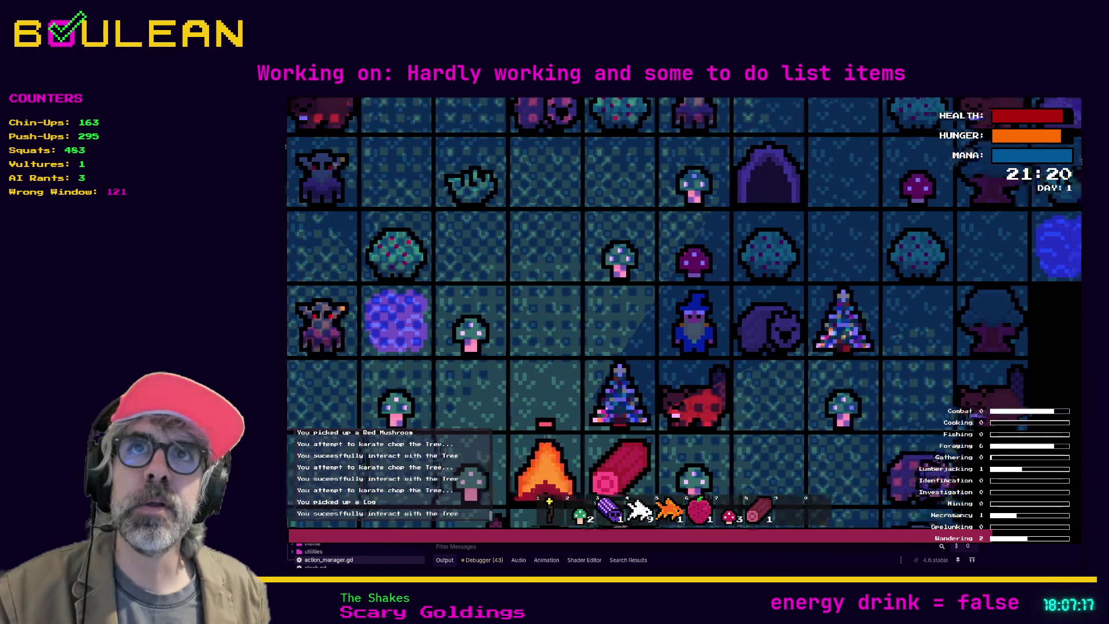
# Kill the beaver, chop the green mushroom, pick up the log, and obliterate the goblin
pyautogui.press('Right')
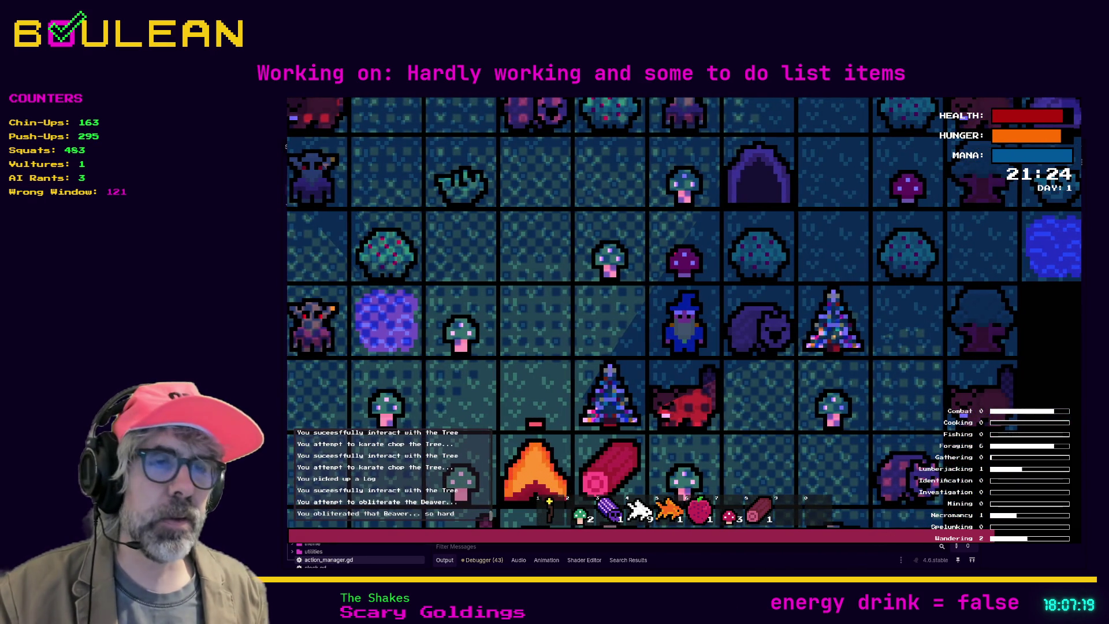
pyautogui.press('Down')
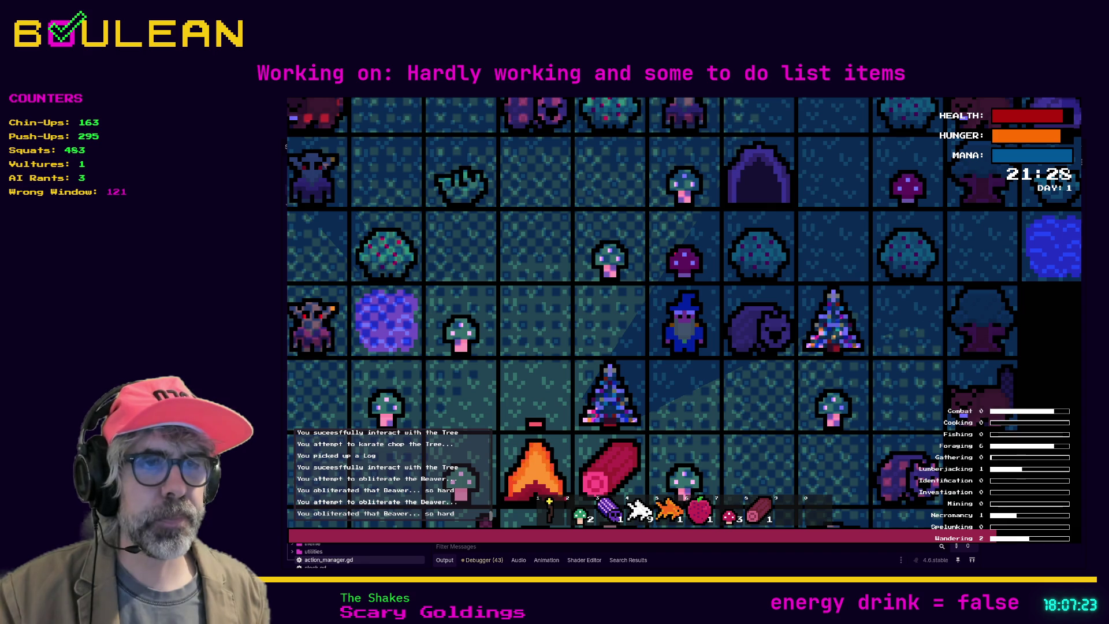
pyautogui.press('Down')
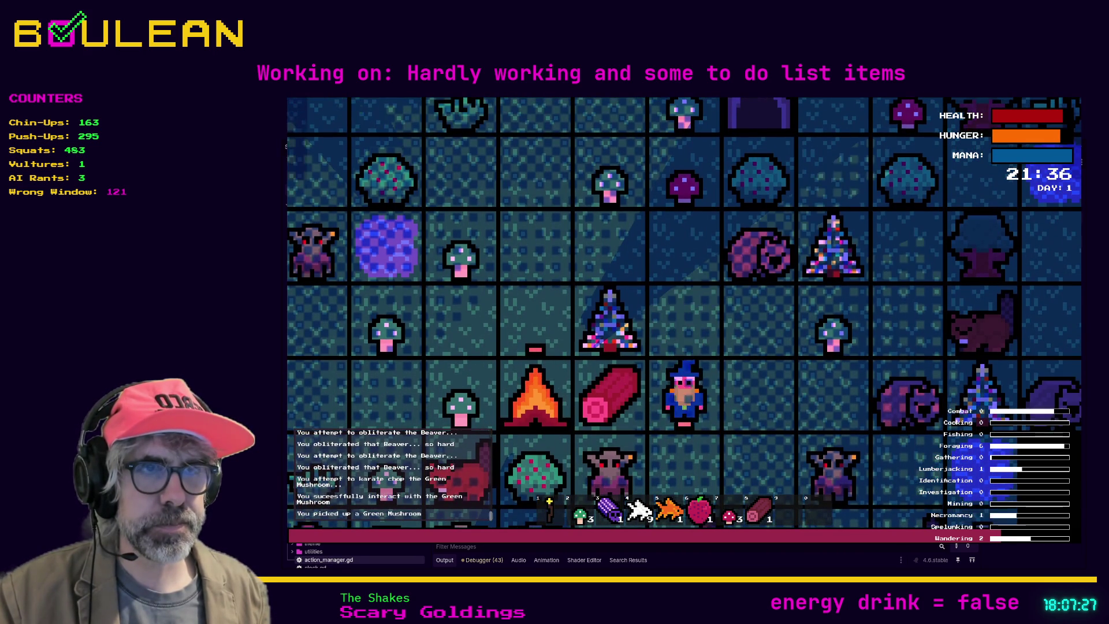
pyautogui.press('Down')
pyautogui.press('Left')
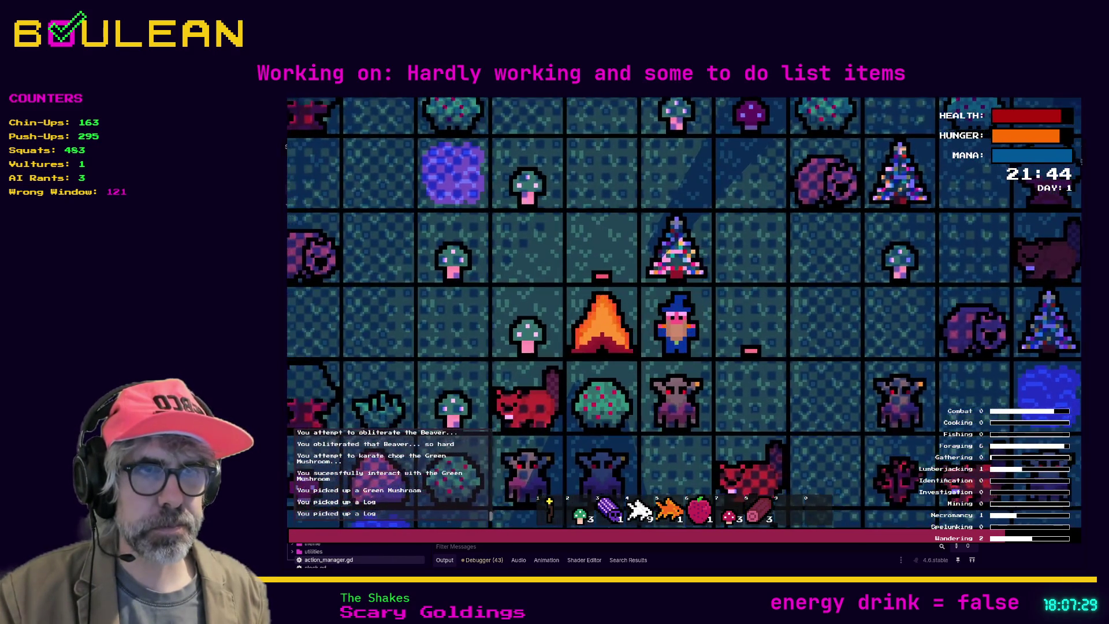
pyautogui.press('Down')
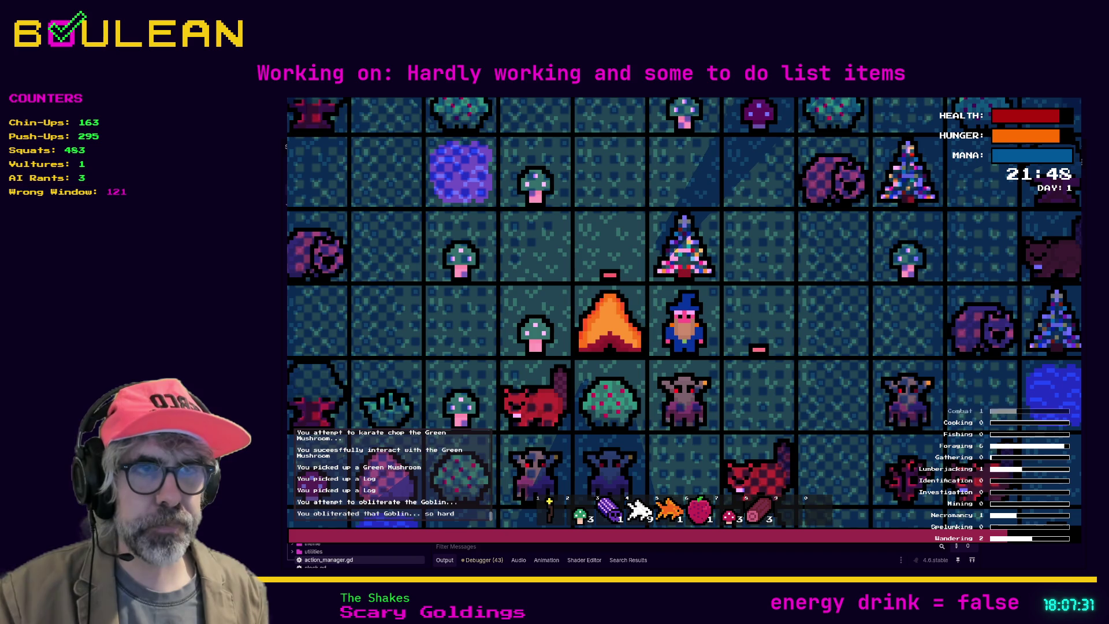
pyautogui.press('Down')
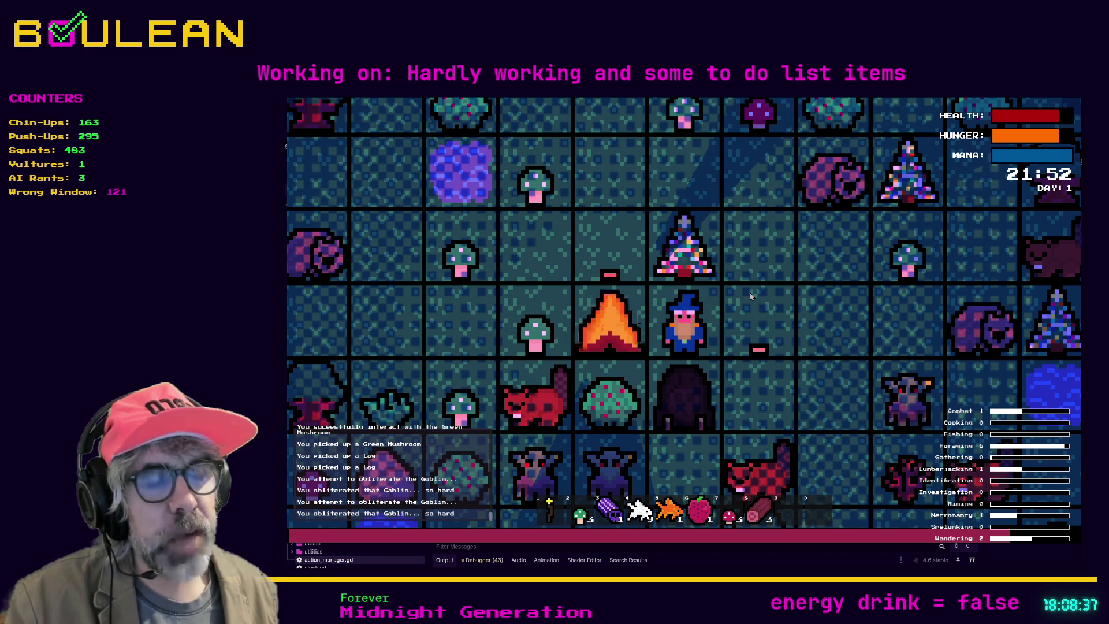
# Stop the running game with F8
pyautogui.press('F8')
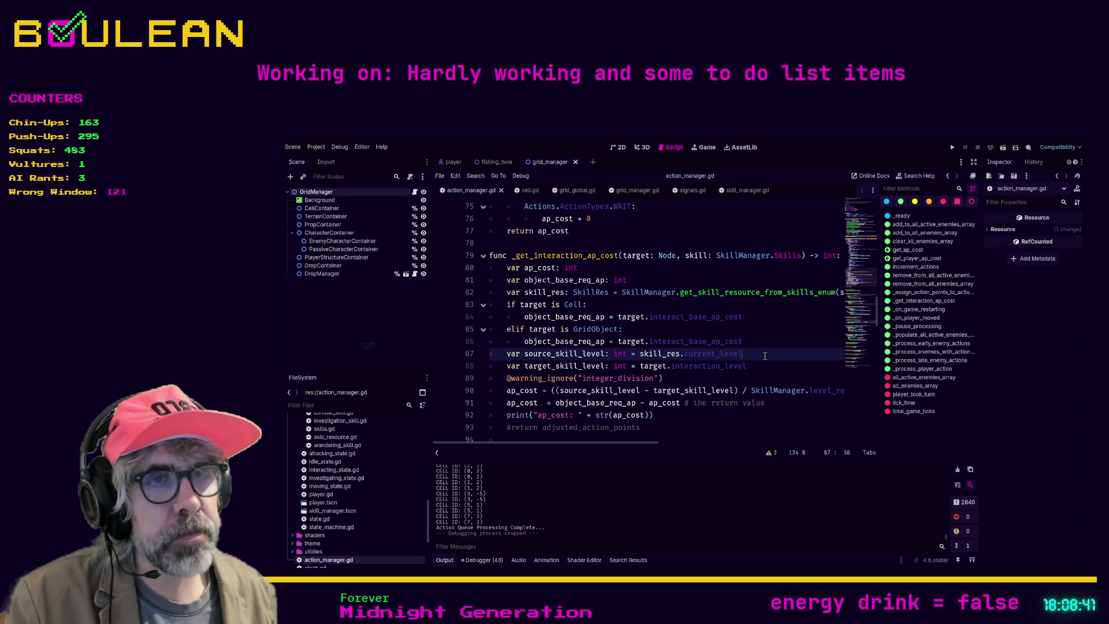
# From line 89 of action_manager.gd, search the project for 'tile' and scroll the 76 matches
pyautogui.click(744, 382)
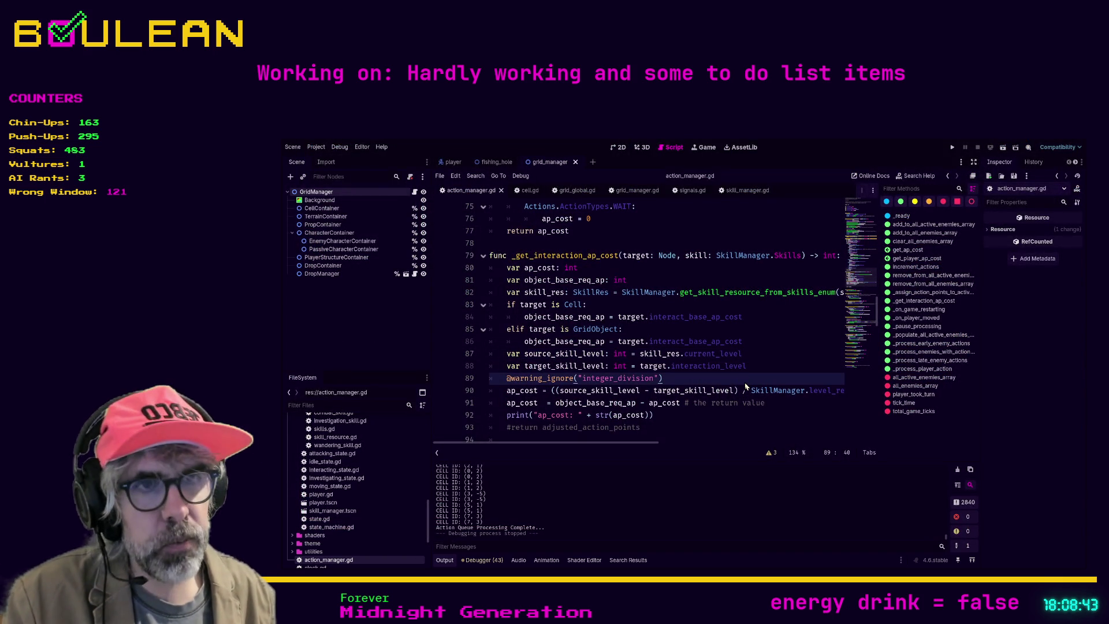
pyautogui.hotkey('ctrl', 'shift', 'f')
pyautogui.press('Return')
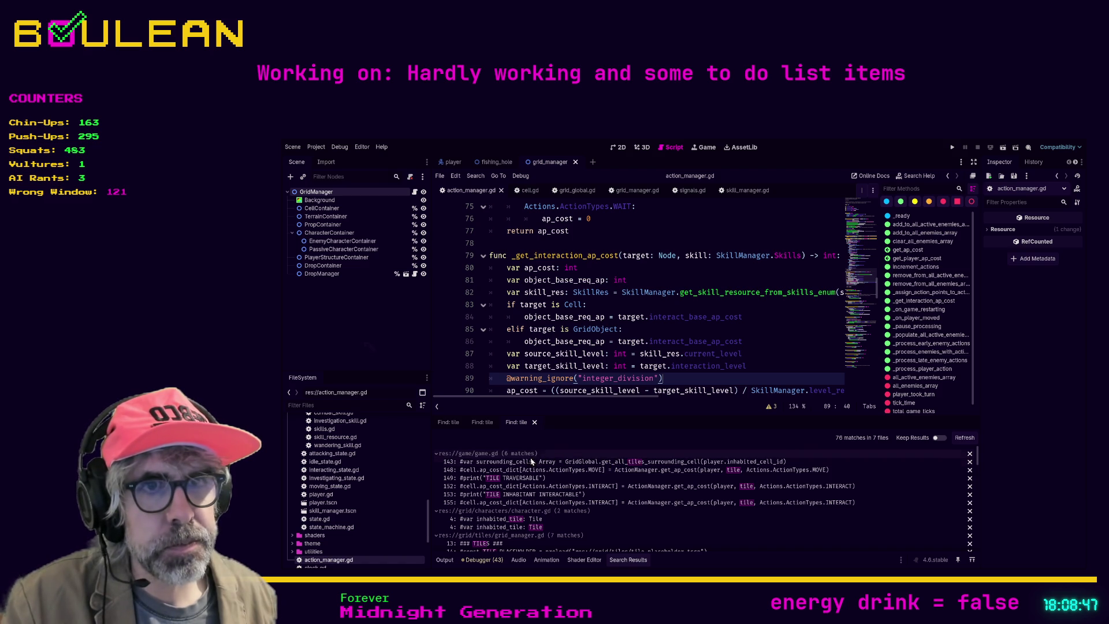
pyautogui.scroll(-1, 592, 521)
pyautogui.scroll(-1, 589, 521)
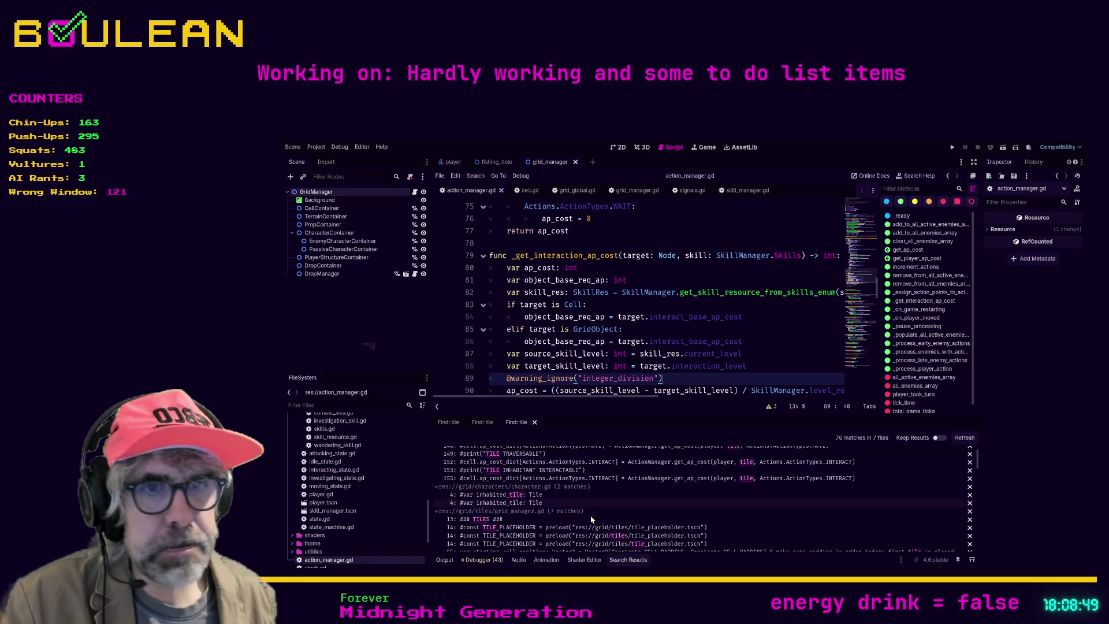
pyautogui.scroll(-2, 569, 523)
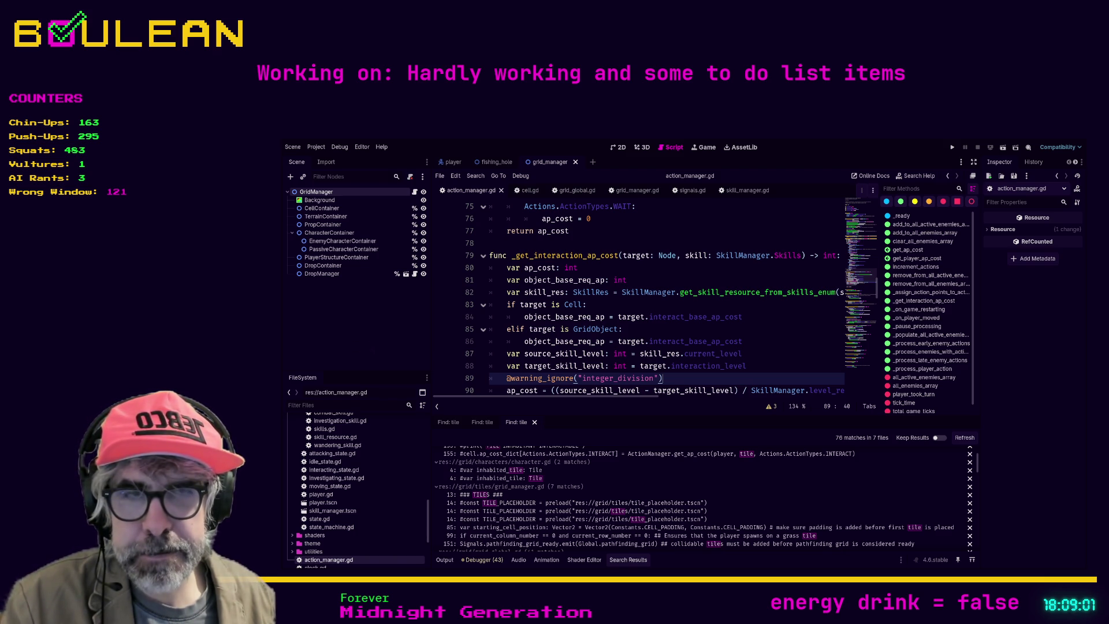
pyautogui.scroll(-1, 542, 510)
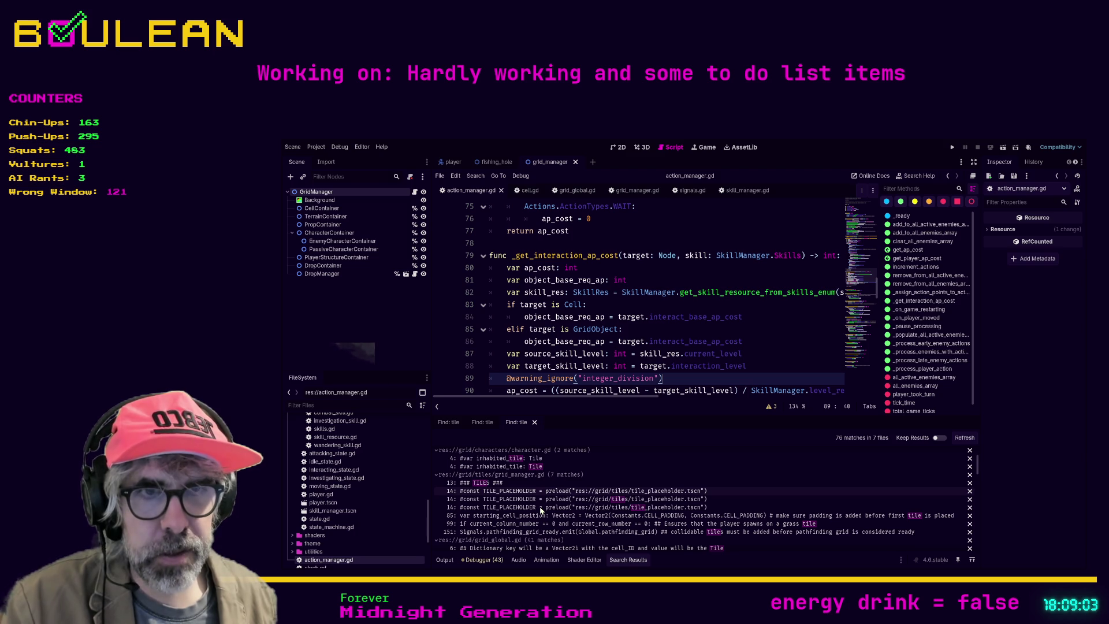
pyautogui.scroll(-3, 541, 510)
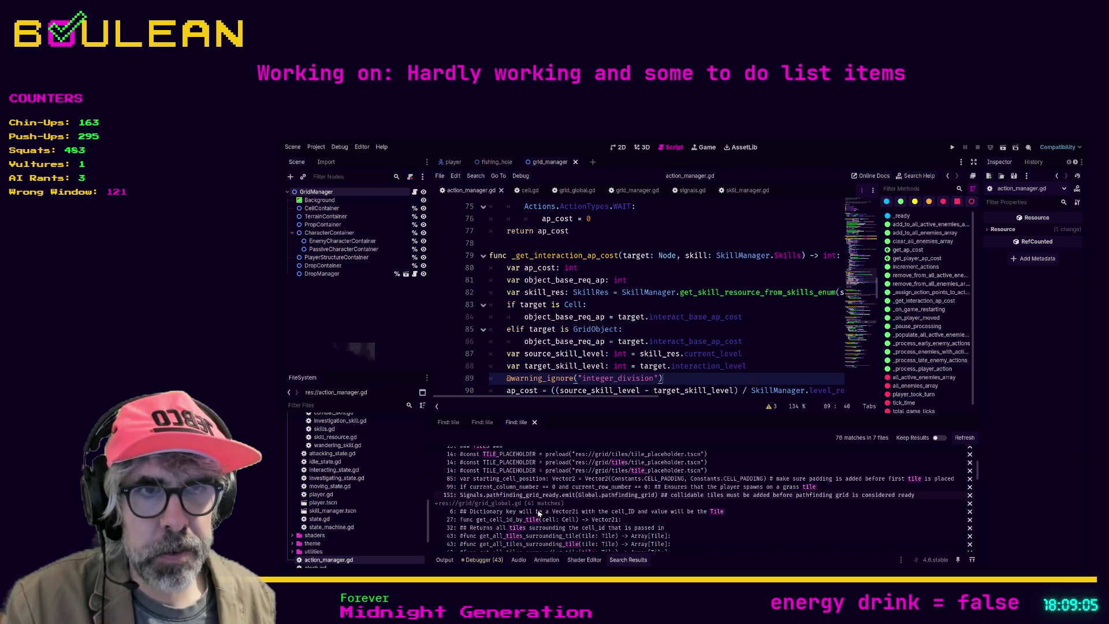